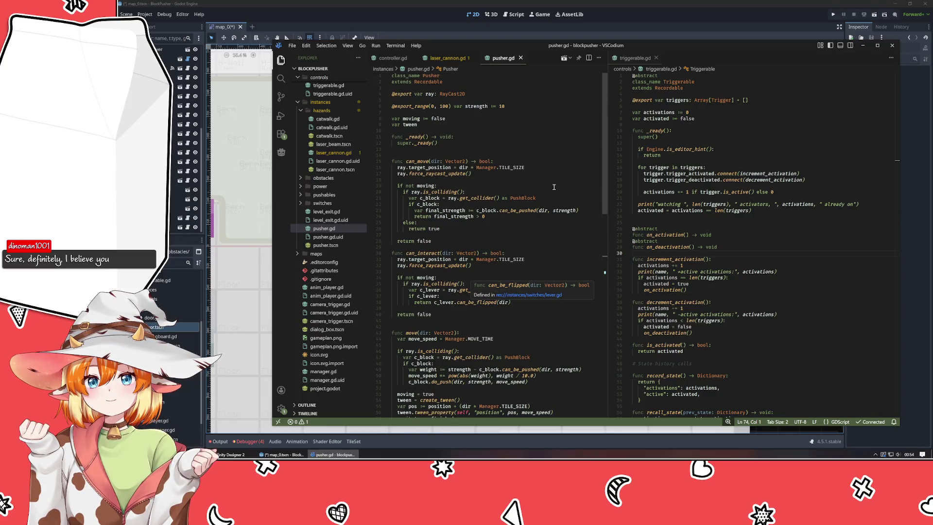
Close pusher.gd so laser_cannon.gd shows from its top, then bring the Godot editor forward
click(521, 58)
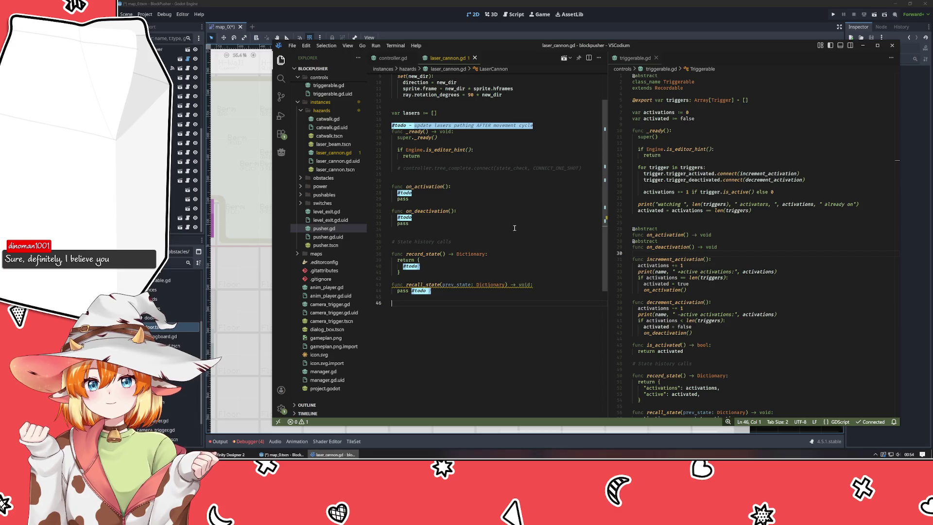
scroll(511, 229, up, 2)
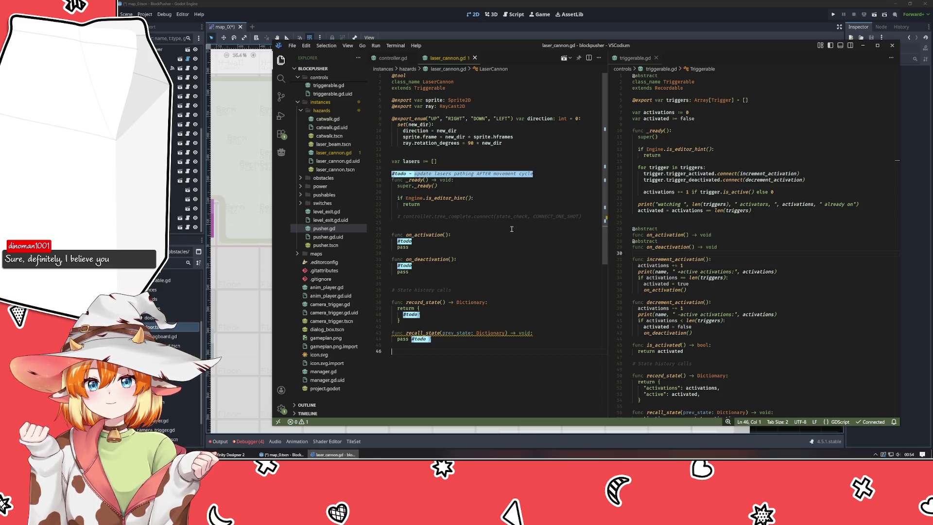
click(377, 9)
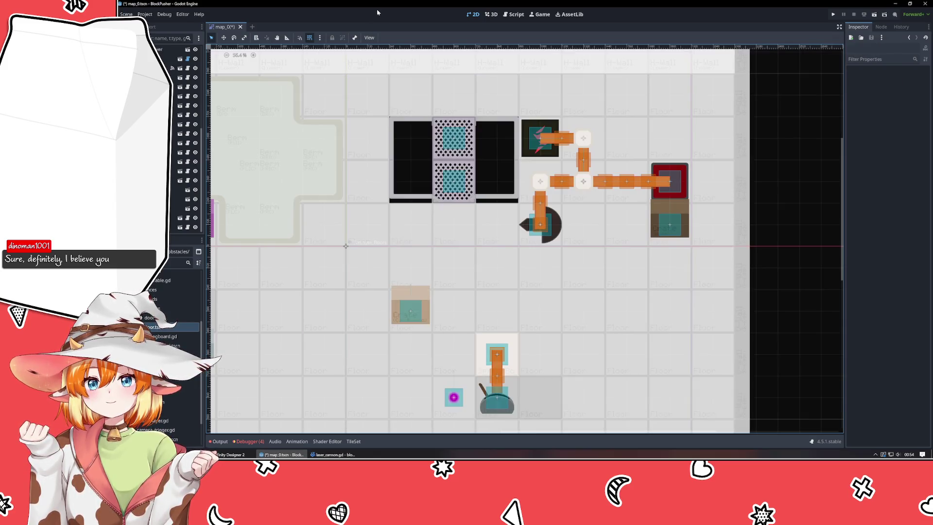
Zoom out and pan over the level map, then select TileLayer_Floors to show its Floor_Tiles.png palette
scroll(412, 244, down, 5)
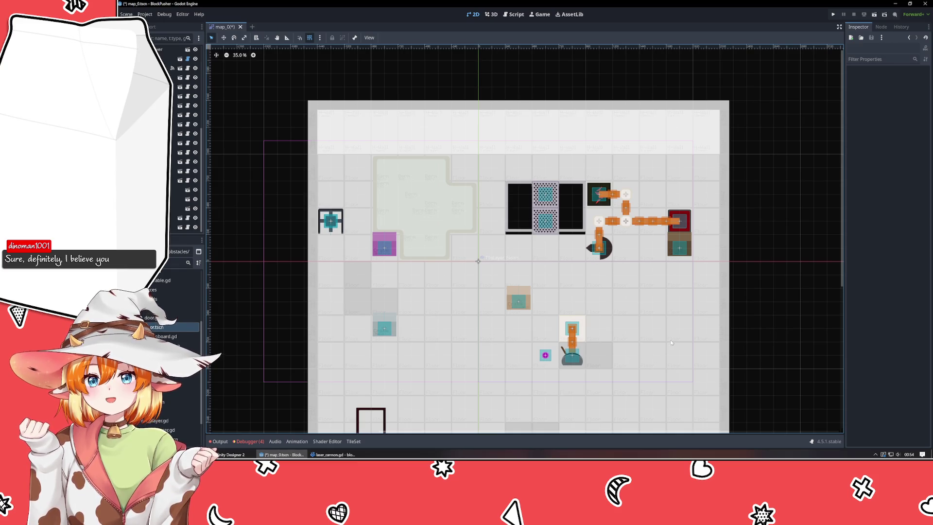
drag(671, 342, 561, 227)
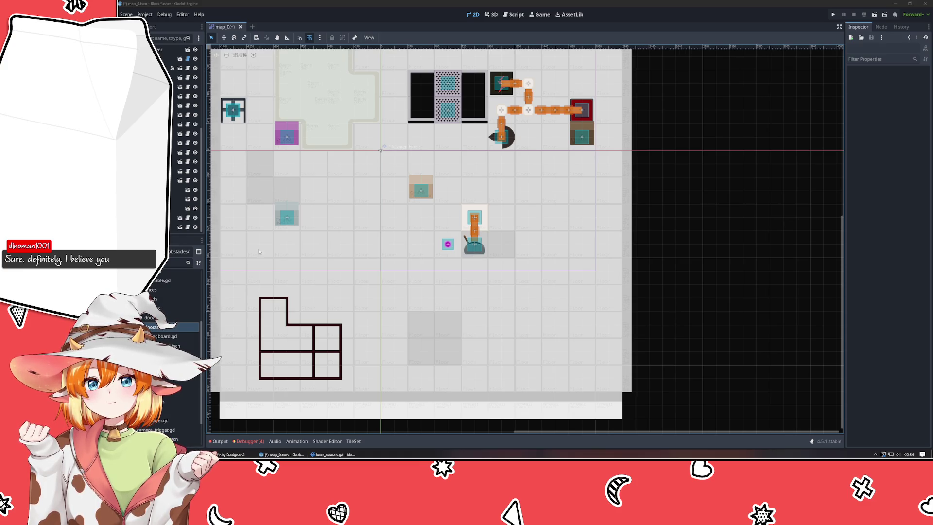
click(499, 309)
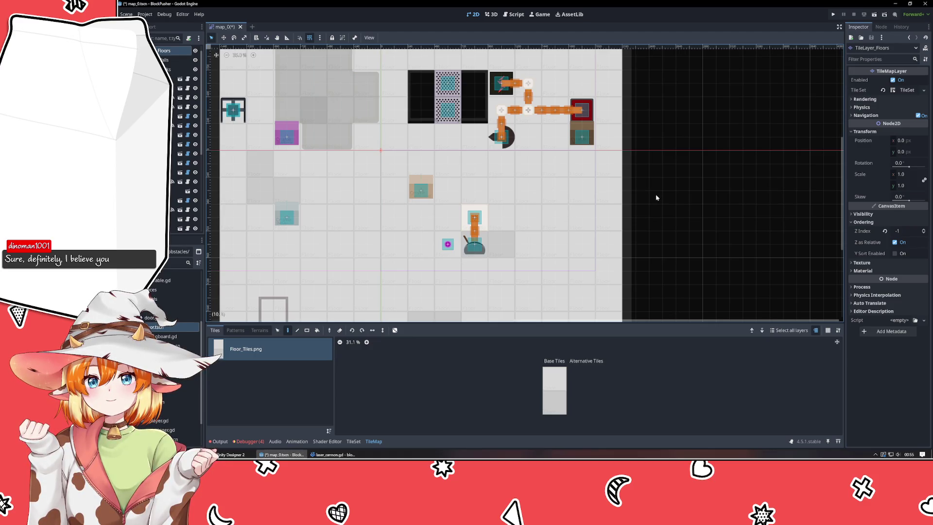
Select the Player on the map and pan and zoom around it, then return to laser_cannon.gd
mouse_move(386, 143)
mouse_down()
mouse_move(491, 224)
mouse_move(477, 245)
mouse_move(453, 215)
mouse_move(445, 142)
mouse_up()
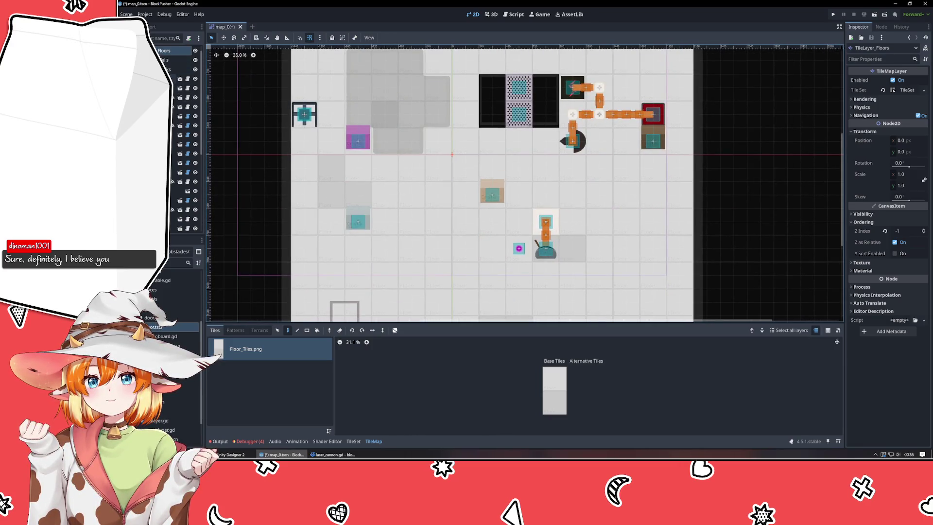
click(161, 146)
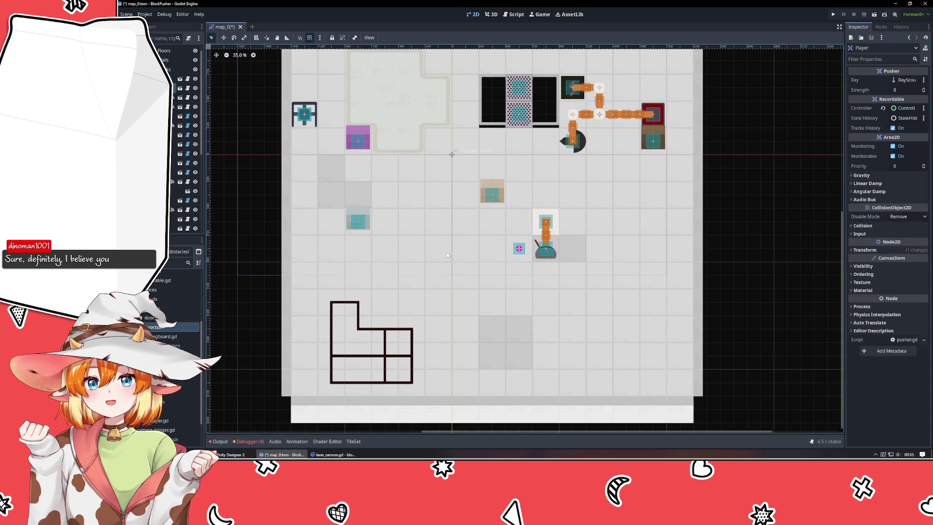
mouse_move(629, 301)
mouse_down()
mouse_move(607, 299)
mouse_move(560, 267)
mouse_move(537, 207)
mouse_move(543, 199)
mouse_up()
mouse_move(478, 187)
mouse_down()
mouse_move(577, 147)
mouse_move(572, 340)
mouse_move(535, 379)
mouse_move(484, 381)
mouse_up()
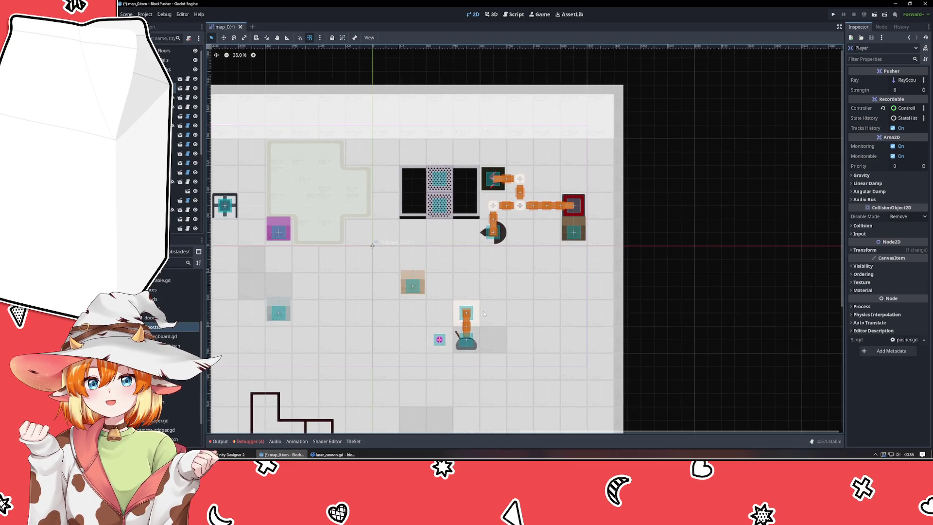
scroll(461, 298, up, 1)
mouse_move(452, 301)
mouse_down()
mouse_move(542, 262)
mouse_move(465, 289)
mouse_up()
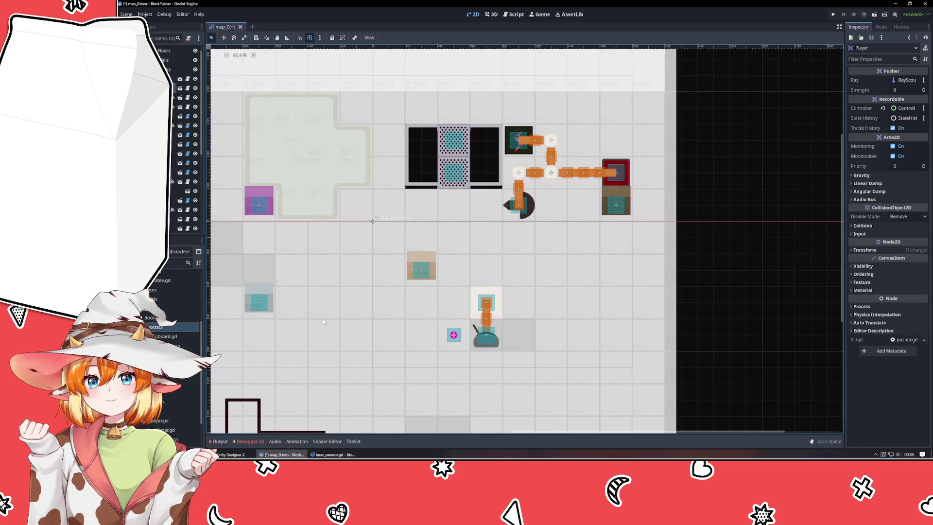
click(347, 455)
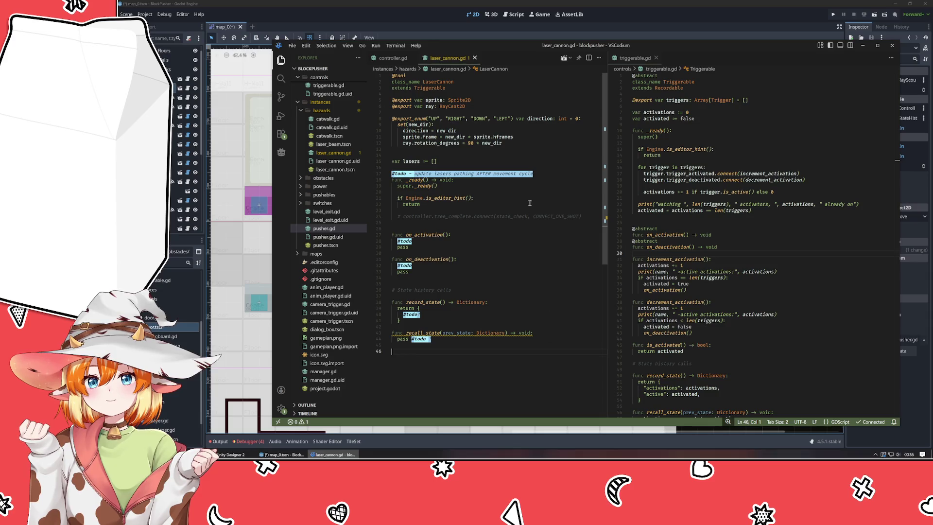
click(537, 175)
Delete the lasers-pathing #todo comment and comment out 'var lasers := []'
key(shift+Right)
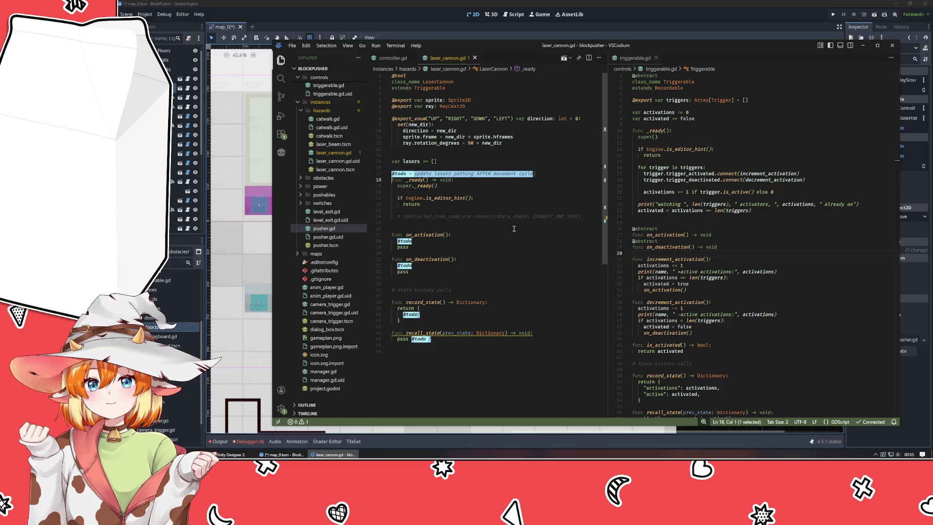
key(BackSpace)
key(BackSpace)
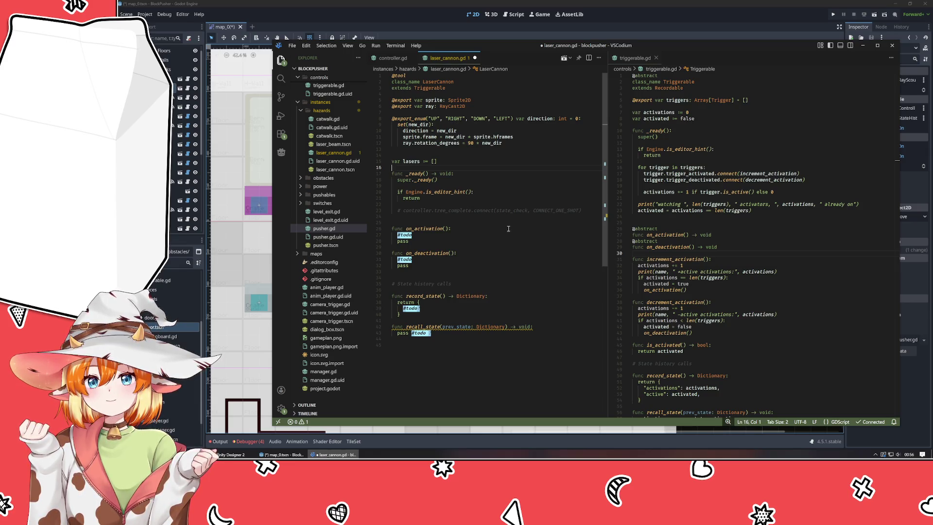
click(418, 161)
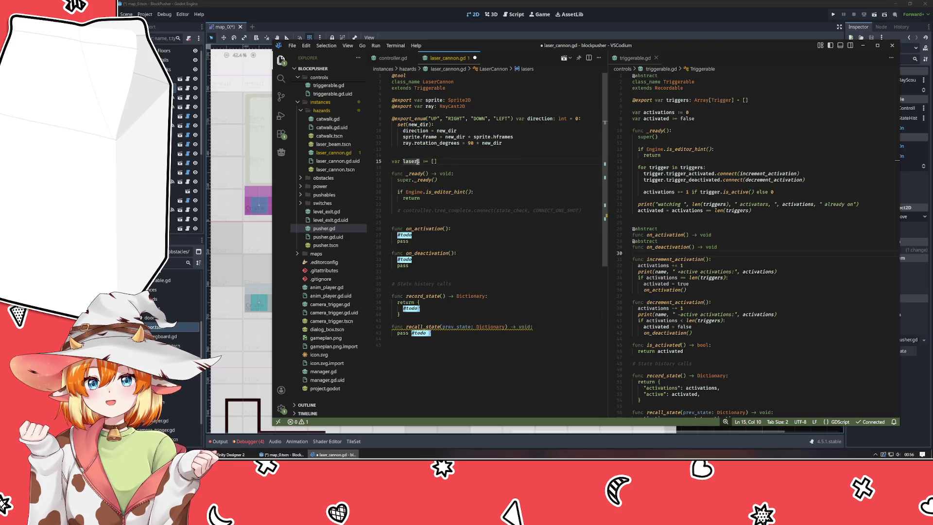
key(ctrl+slash)
Comment out the record_state and recall_state functions, then undo to restore them
click(472, 167)
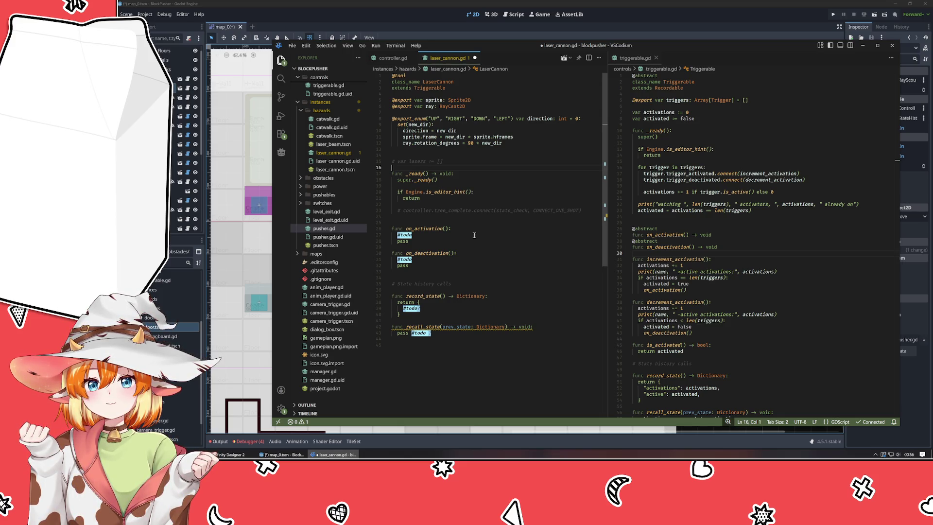
scroll(747, 297, down, 5)
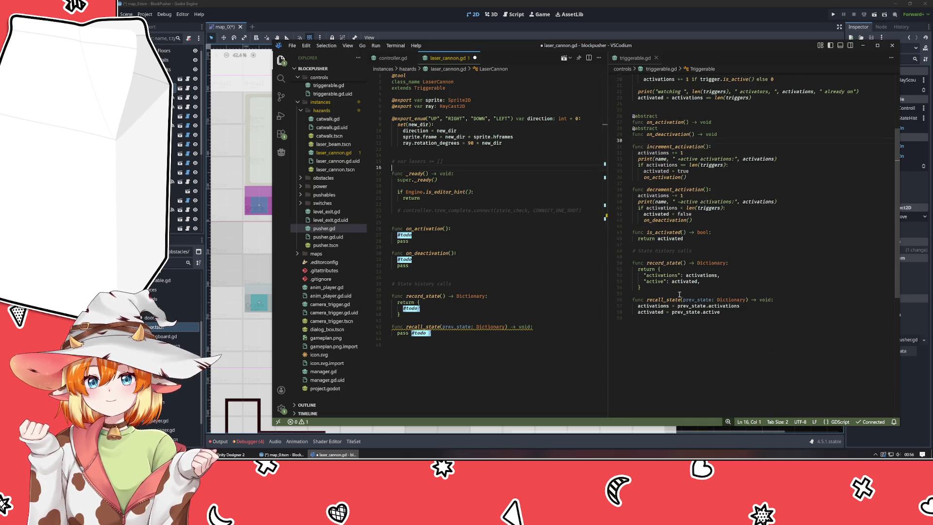
drag(406, 296, 438, 344)
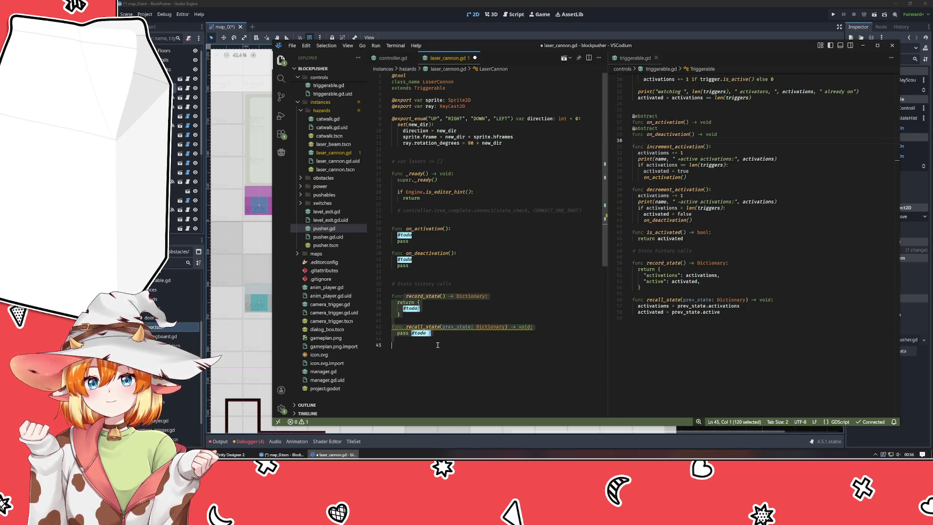
key(ctrl+slash)
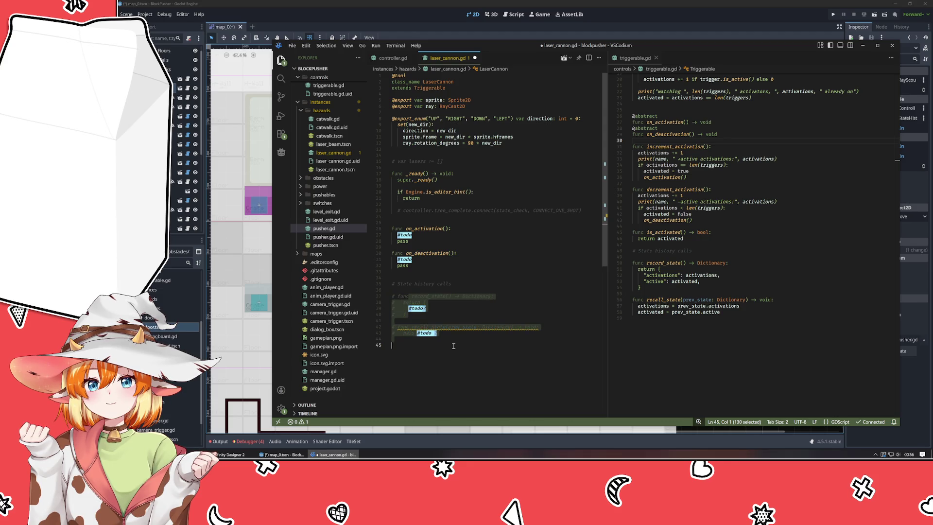
click(453, 346)
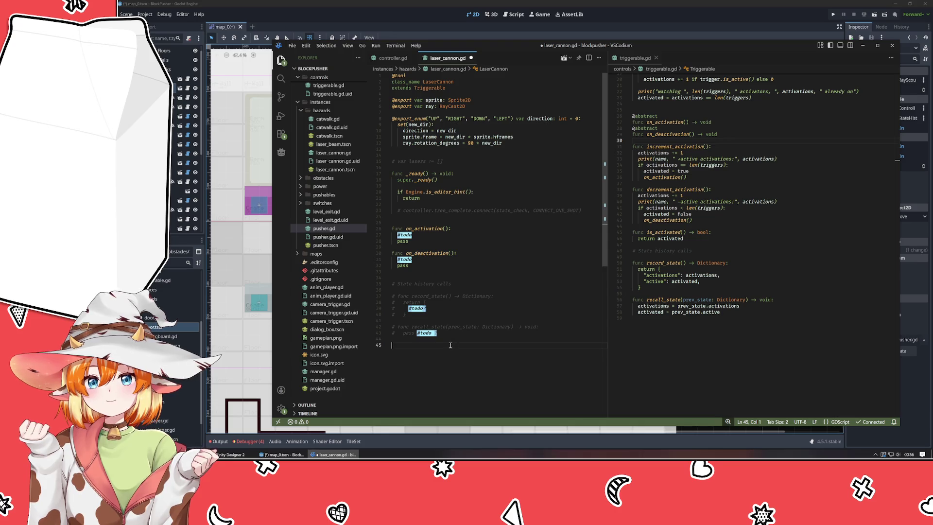
key(ctrl+z)
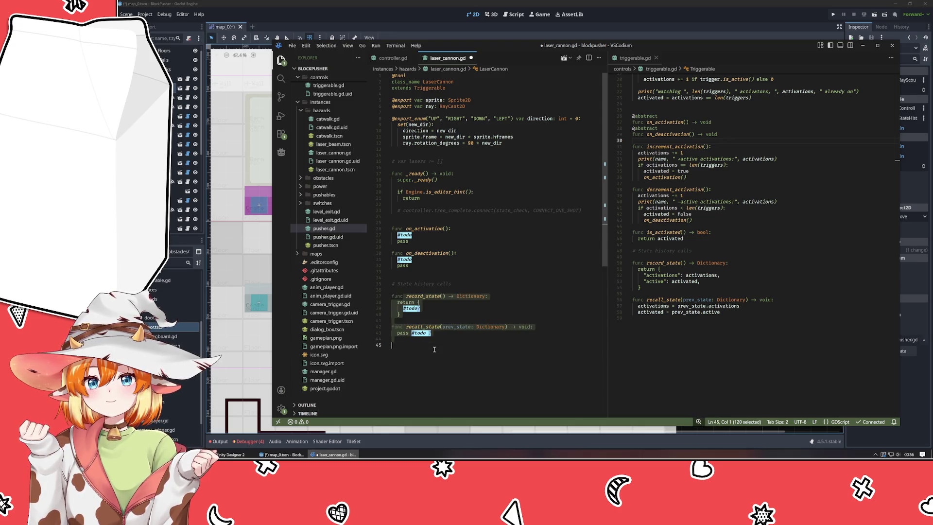
Remove the #todo placeholder inside record_state's returned dictionary
key(Down)
key(End)
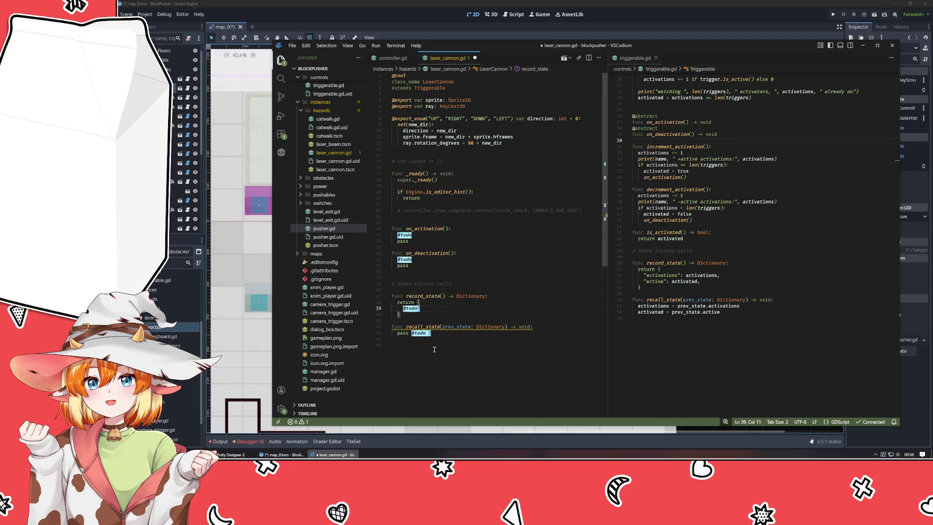
key(BackSpace)
key(BackSpace)
key(BackSpace)
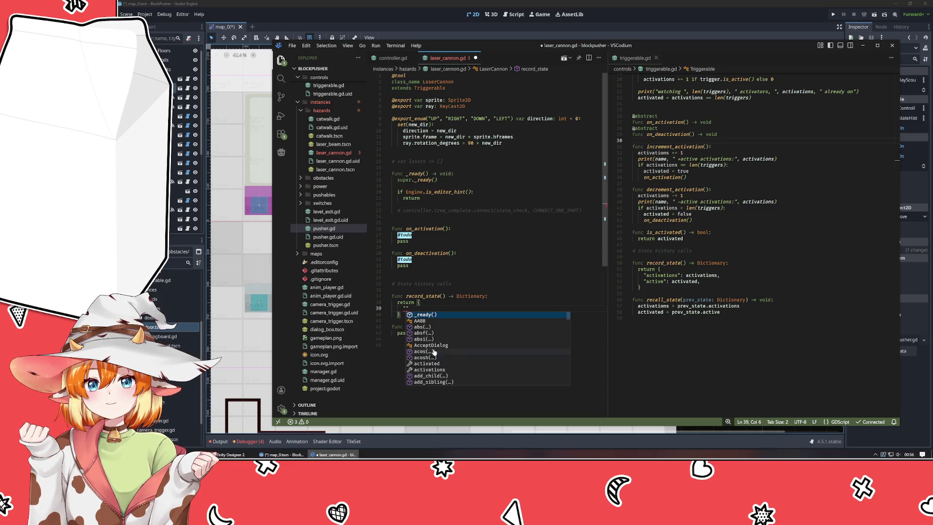
text(power)
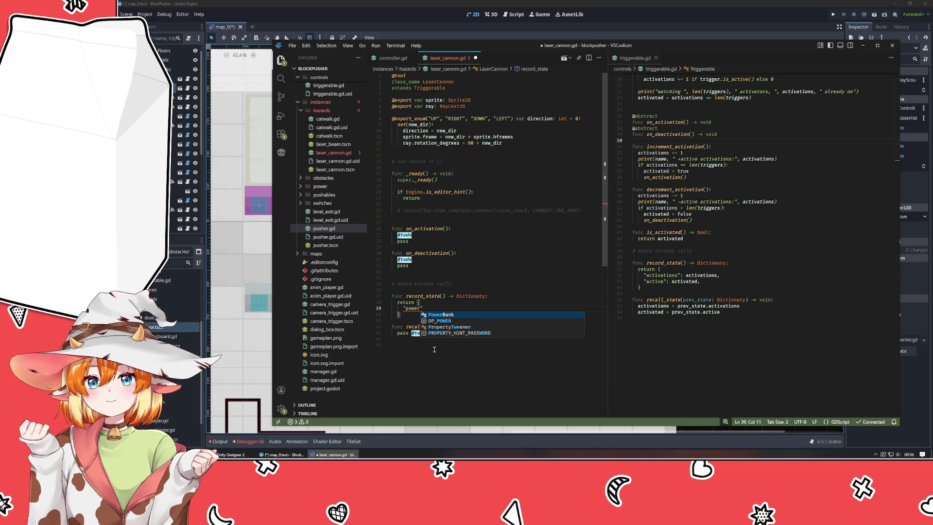
key(BackSpace)
key(BackSpace)
key(BackSpace)
scroll(789, 354, up, 5)
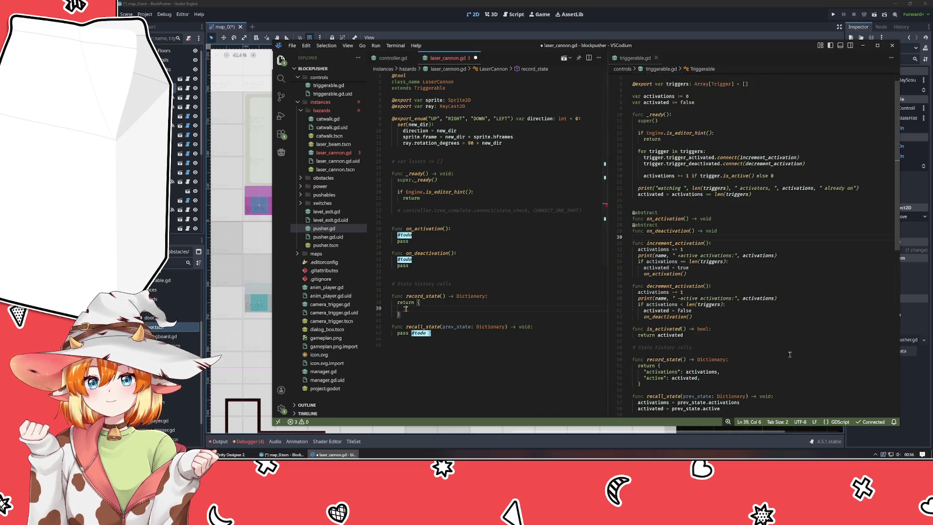
scroll(790, 355, up, 1)
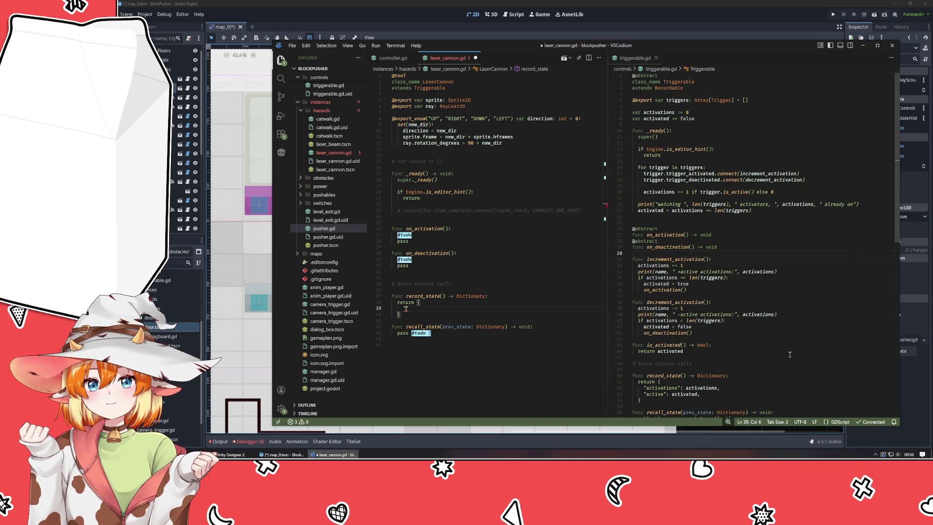
Add the entry "source": super.record_state(), to record_state's return, then switch to the YouTube window
text(s)
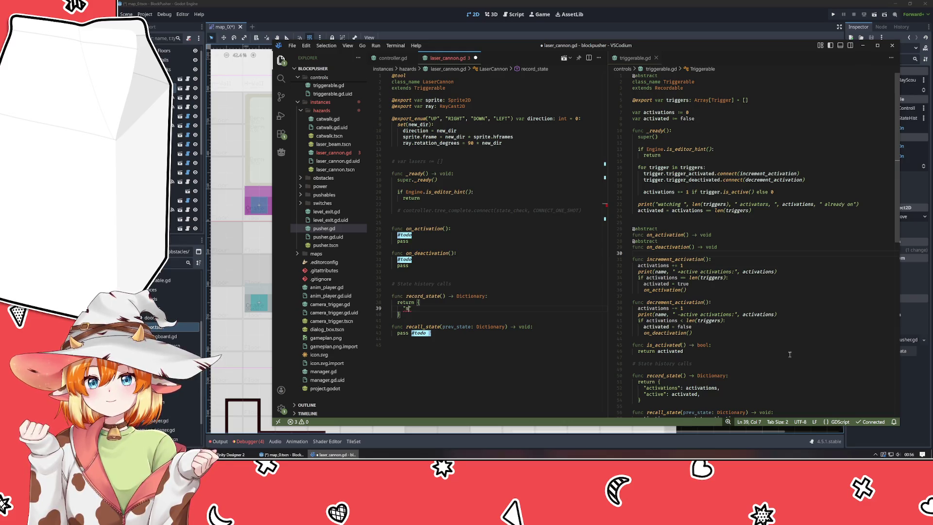
text(ource)
text(": siu)
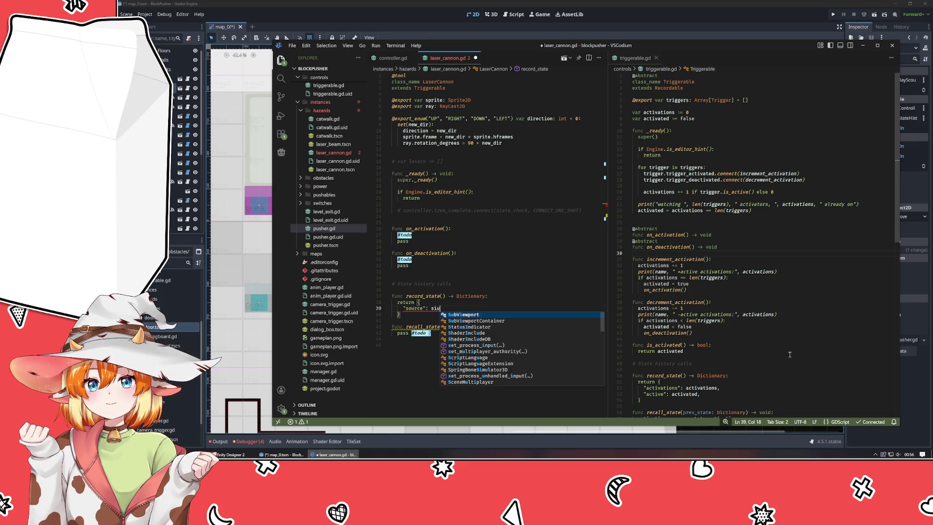
key(BackSpace)
key(BackSpace)
key(BackSpace)
text(super.r)
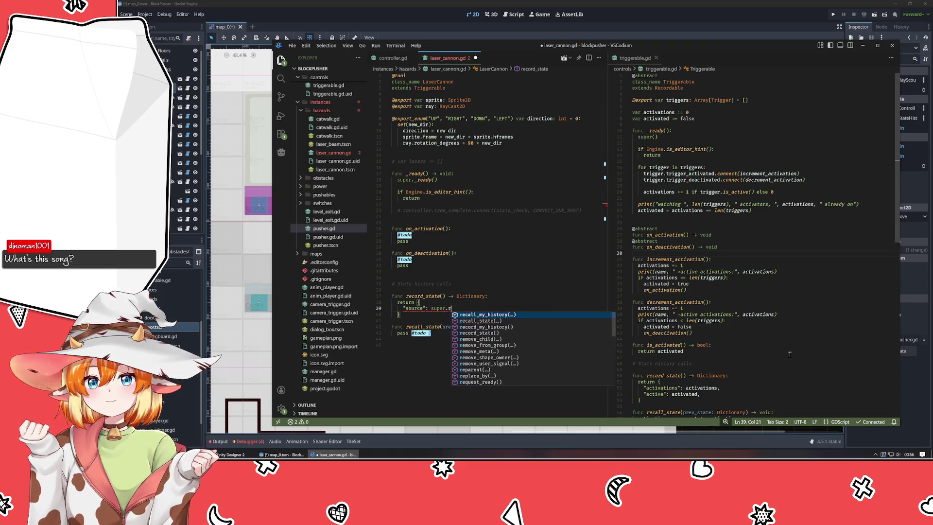
text(ecord)
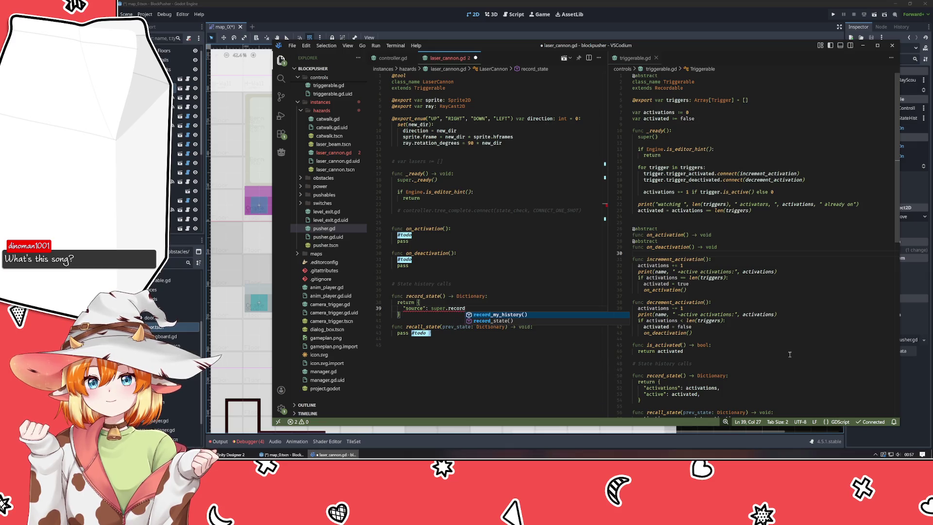
text(_)
text(s)
key(Return)
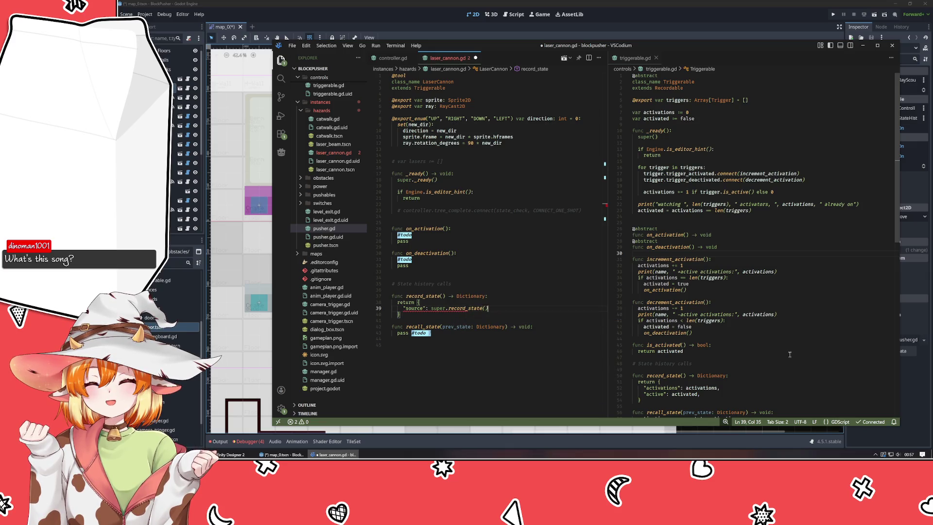
text(,)
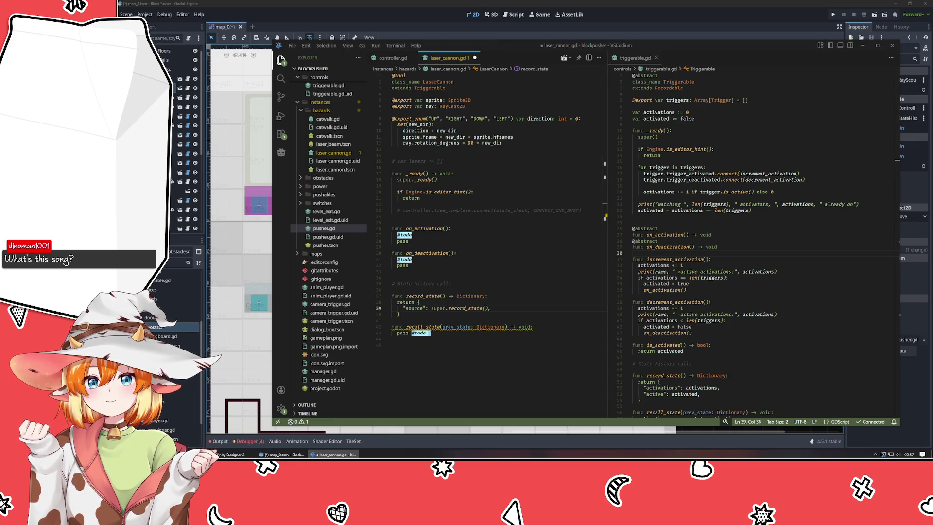
key(alt+Tab)
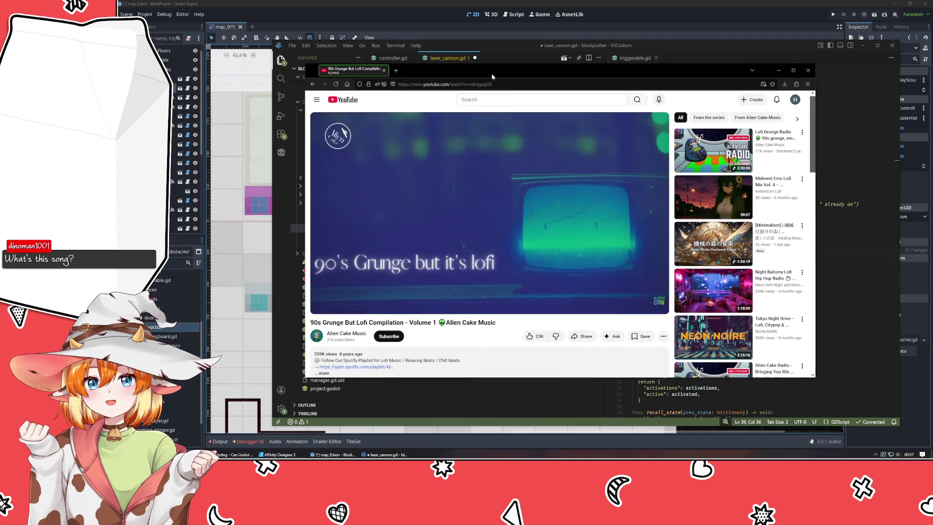
Switch away from the YouTube lofi video back to laser_cannon.gd in VSCodium
key(alt+Tab)
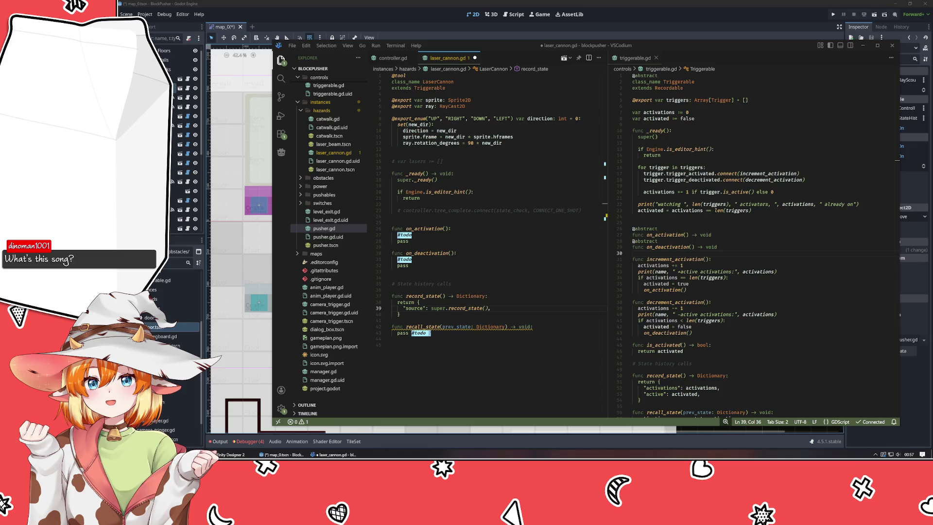
Replace recall_state's 'pass #todo' with super.recall_state(prev_state.source) and save laser_cannon.gd
click(531, 280)
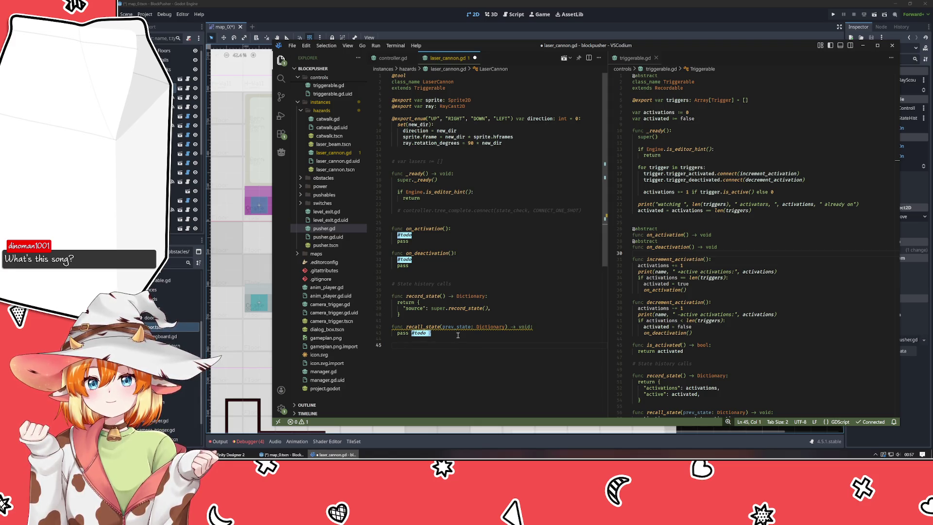
click(458, 335)
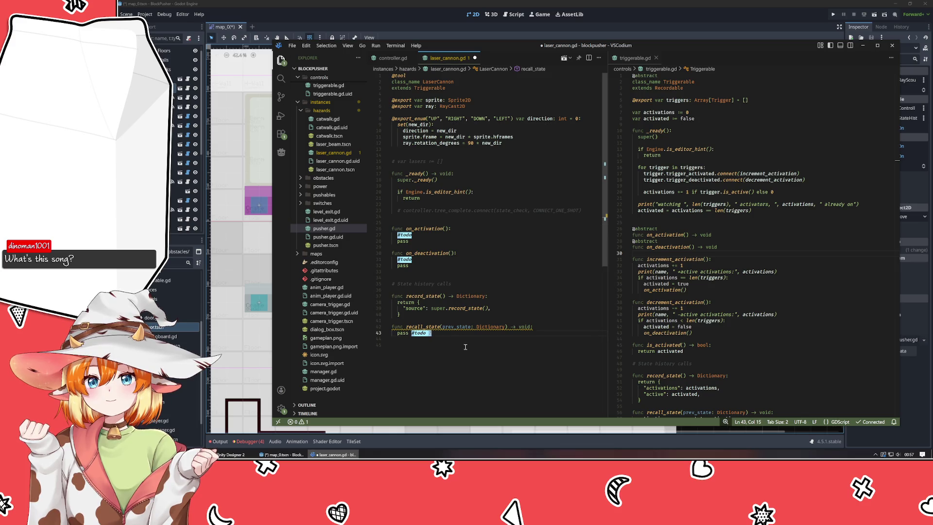
key(shift+Home)
key(BackSpace)
text(super.r)
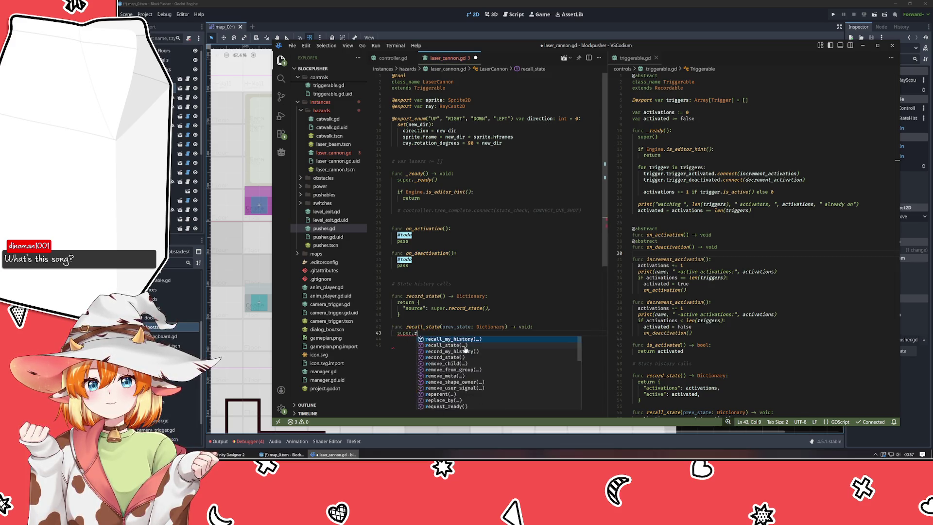
text(ecall_s)
key(Return)
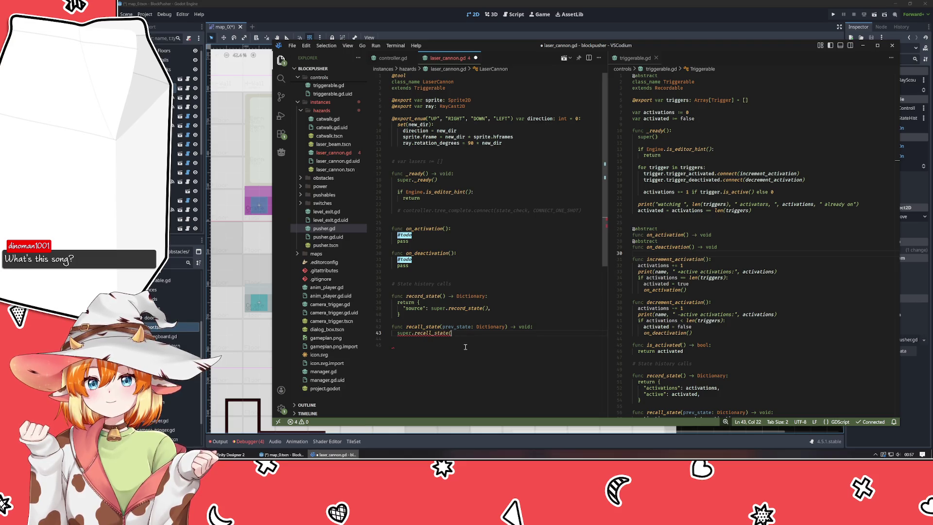
text(prev)
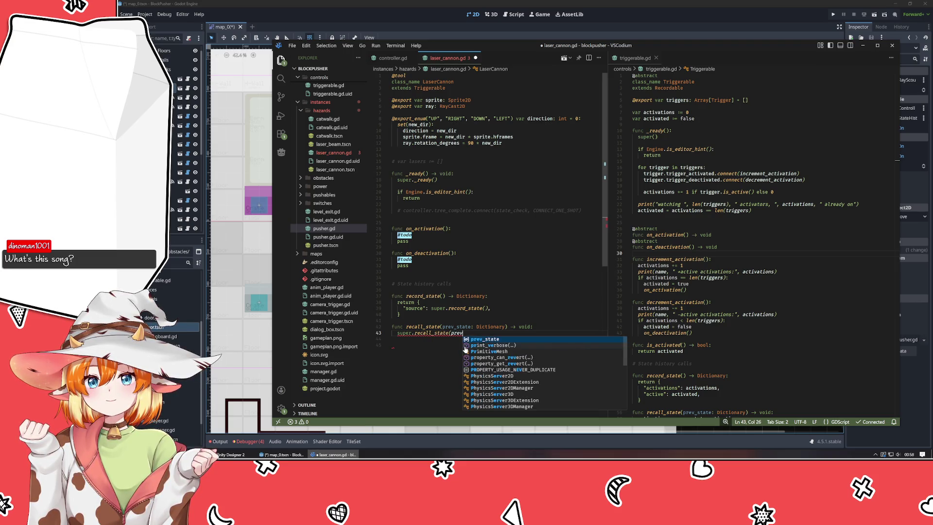
text(_state.source))
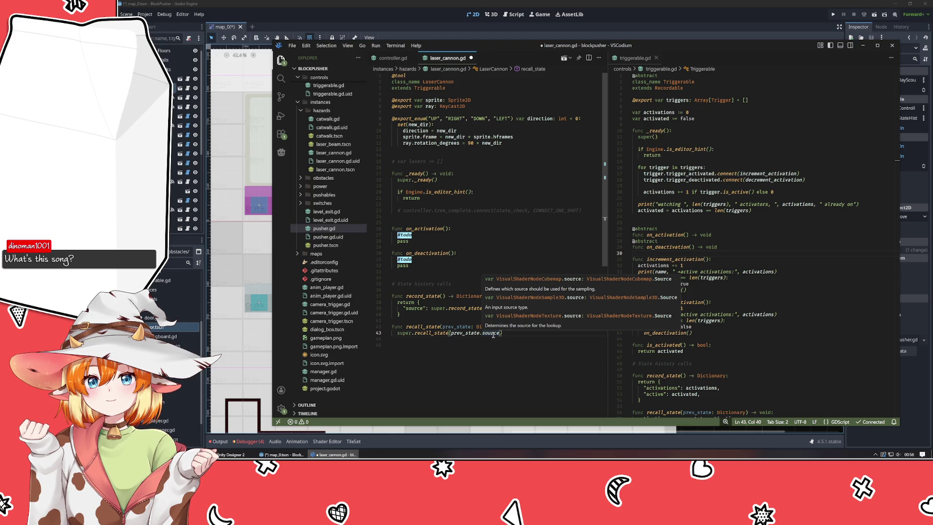
click(476, 350)
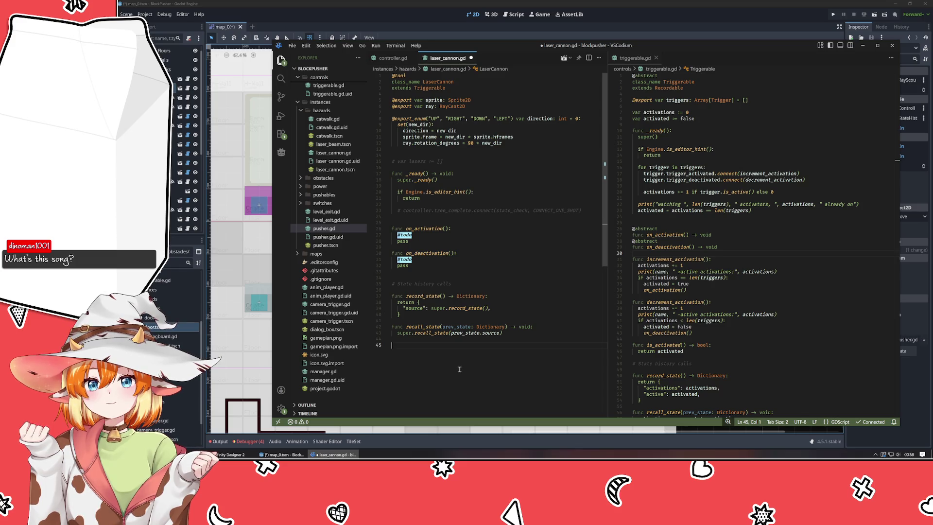
key(ctrl+s)
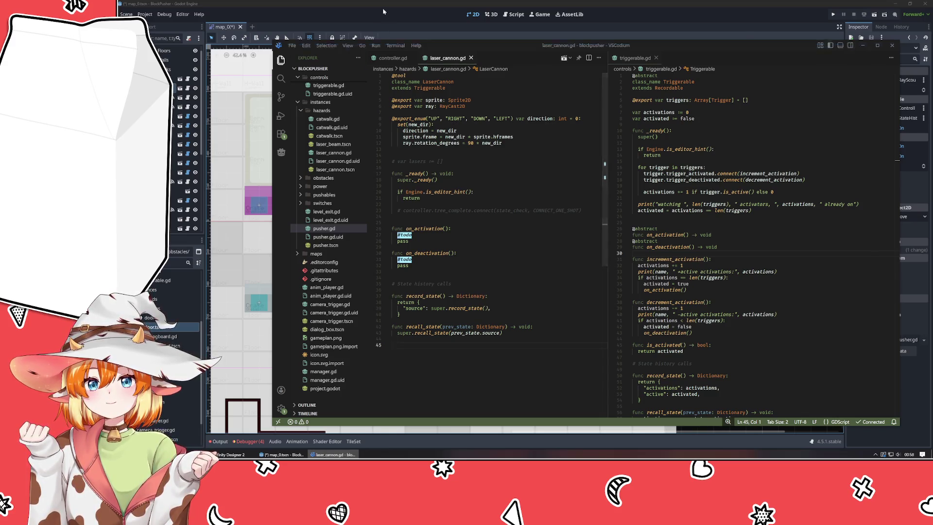
key(alt+Tab)
Pan and zoom the Godot level map around the laser cannon, then return to VSCodium
mouse_move(402, 266)
mouse_down()
mouse_move(549, 247)
mouse_move(448, 266)
mouse_up()
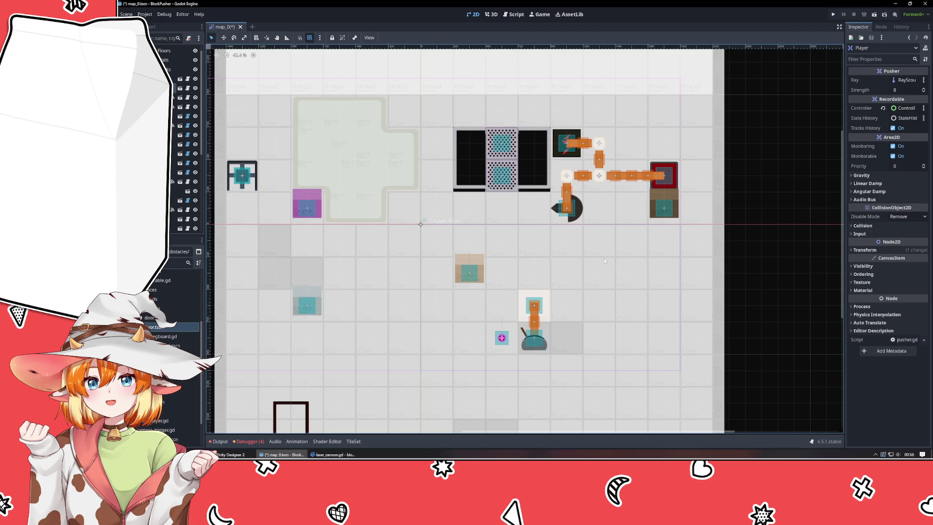
scroll(548, 209, up, 3)
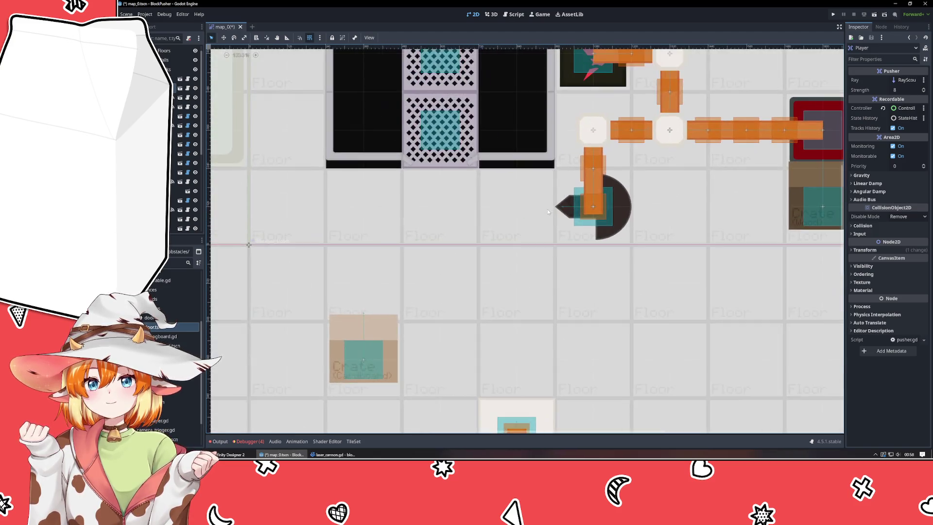
scroll(548, 209, up, 4)
scroll(581, 206, down, 15)
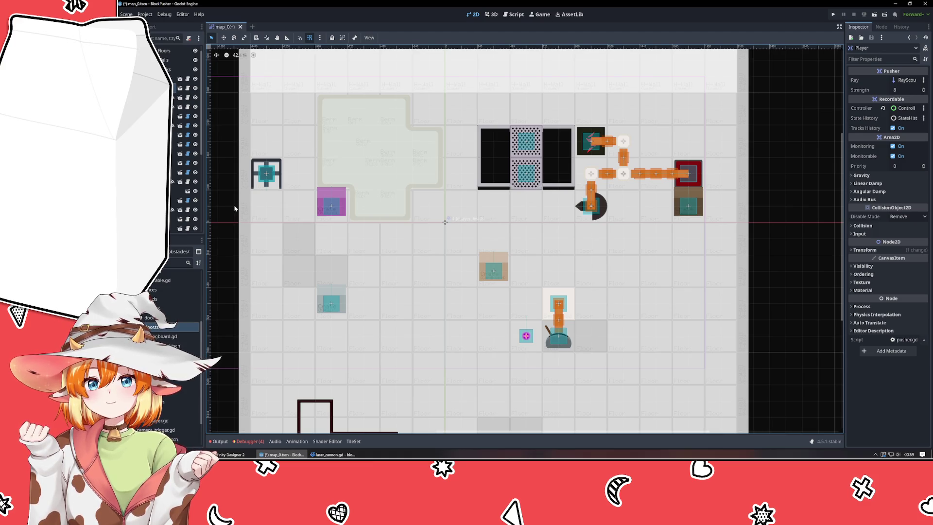
click(334, 454)
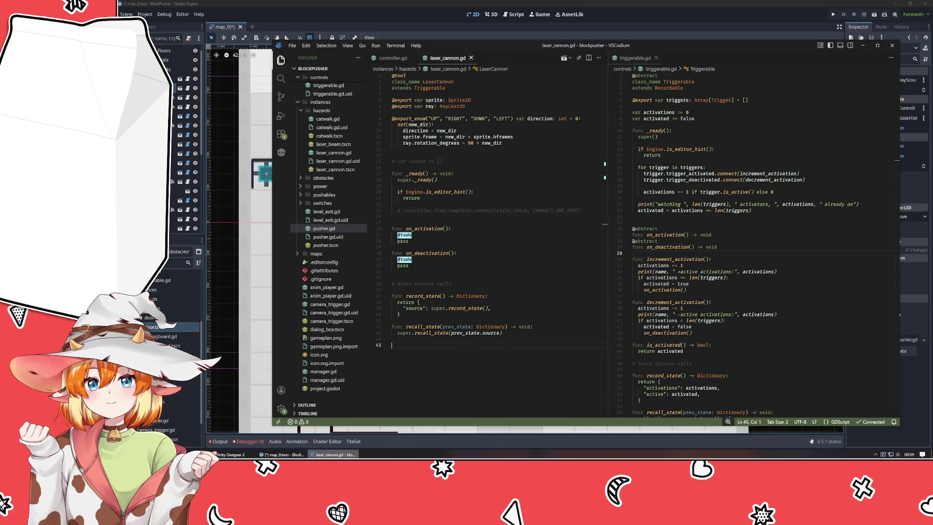
Review laser_cannon.gd and triggerable.gd, briefly selecting the on_activation and on_deactivation stubs
click(472, 217)
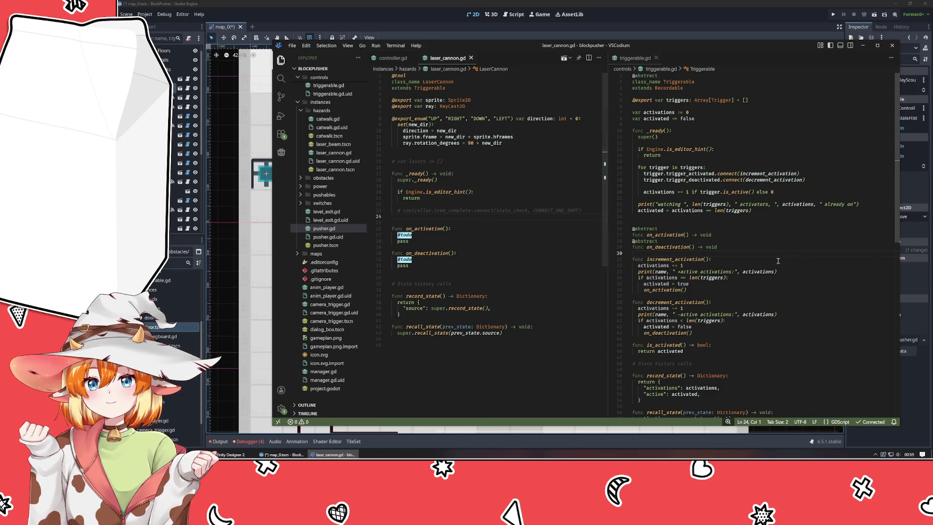
scroll(771, 256, down, 7)
scroll(770, 257, up, 7)
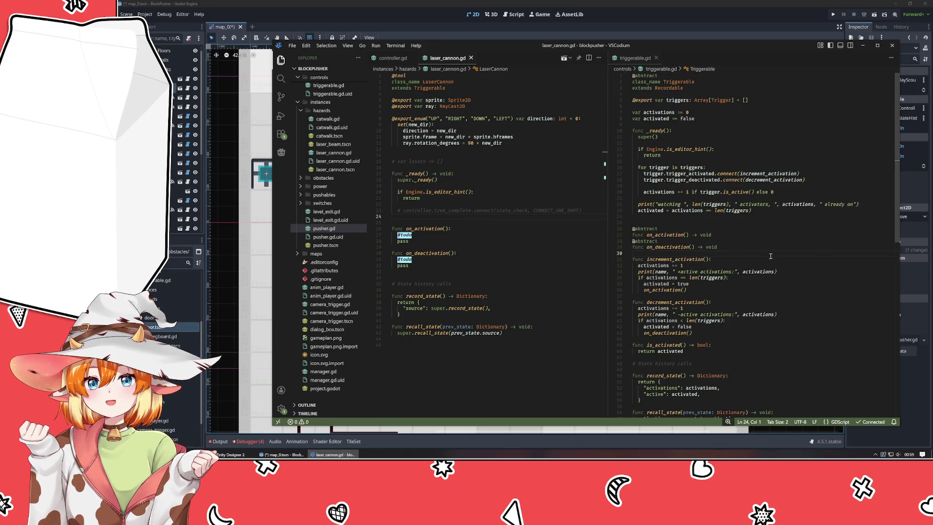
click(702, 222)
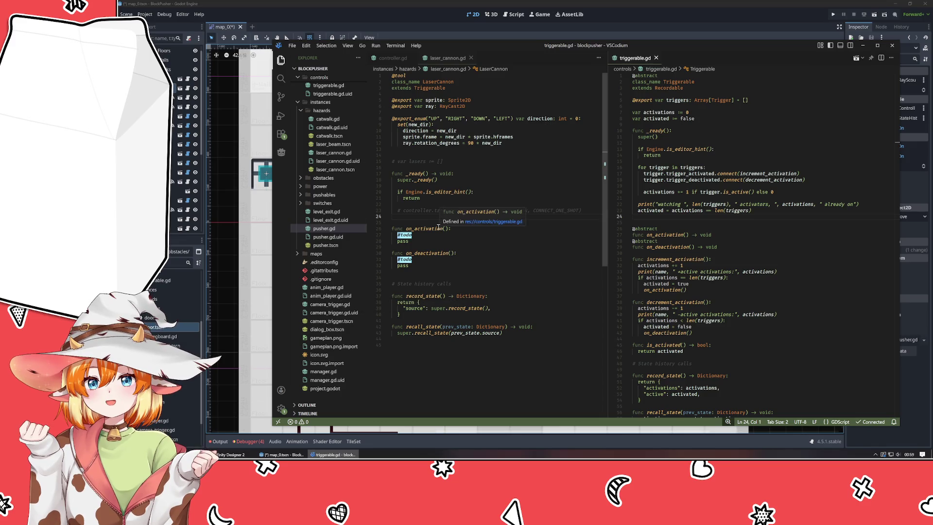
click(397, 219)
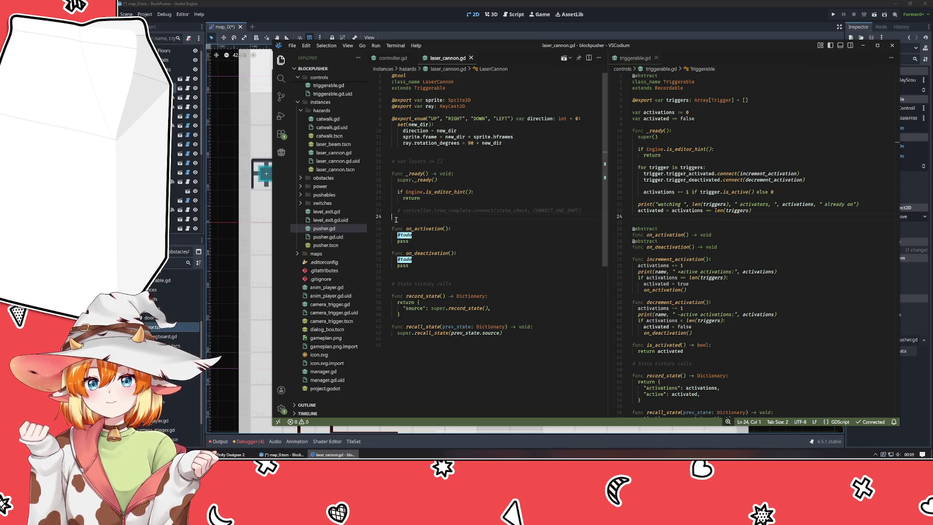
mouse_move(404, 223)
mouse_down()
mouse_move(454, 286)
mouse_move(451, 270)
mouse_up()
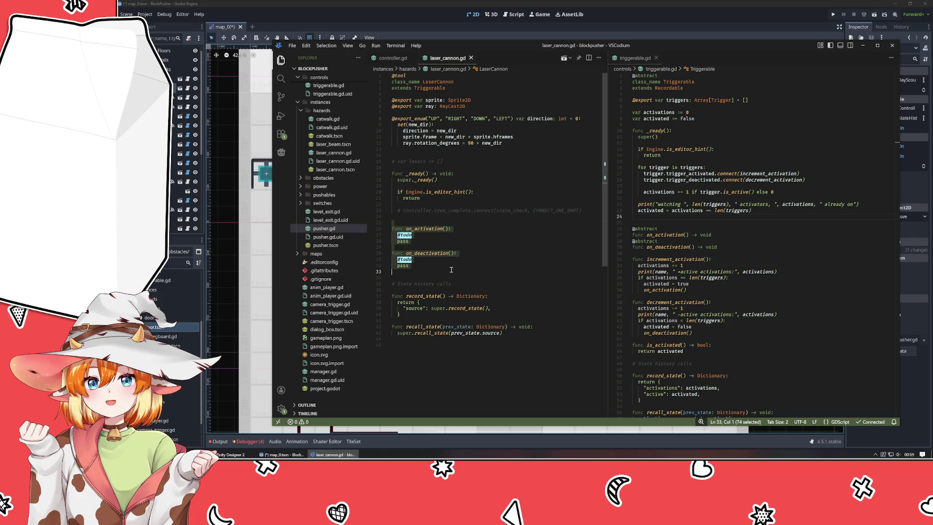
click(440, 275)
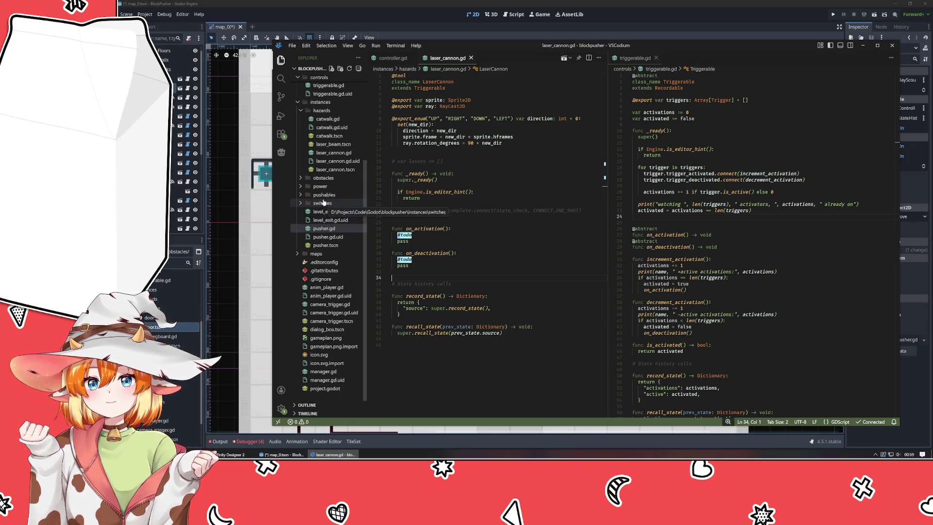
Expand the power folder in the Explorer and open power_bank.gd
click(322, 187)
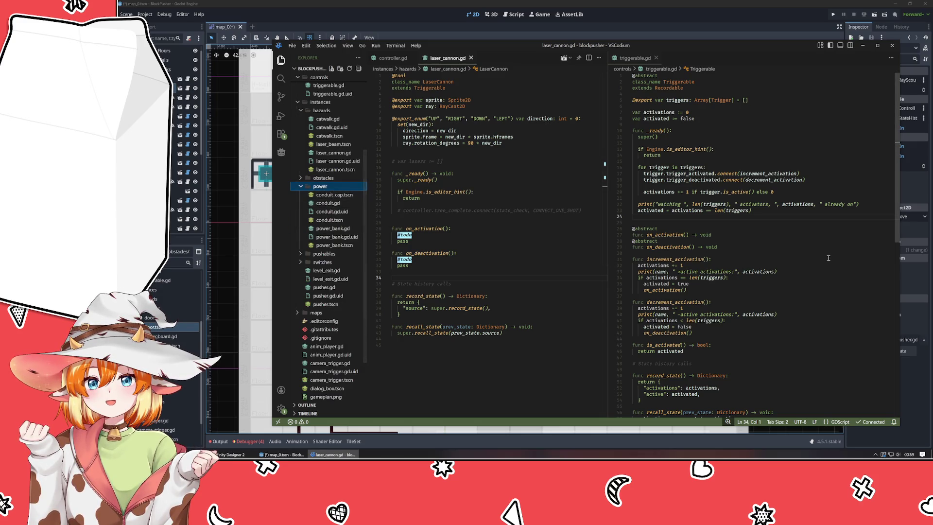
click(712, 259)
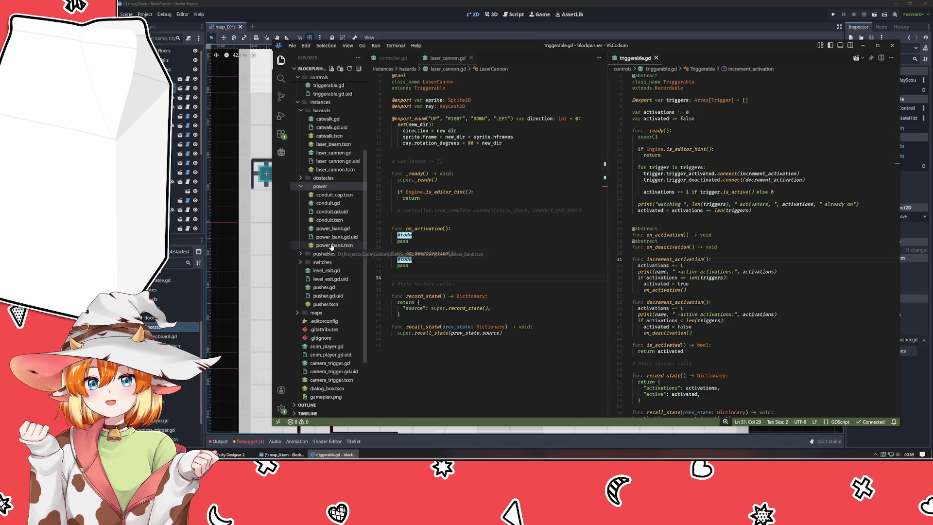
click(332, 228)
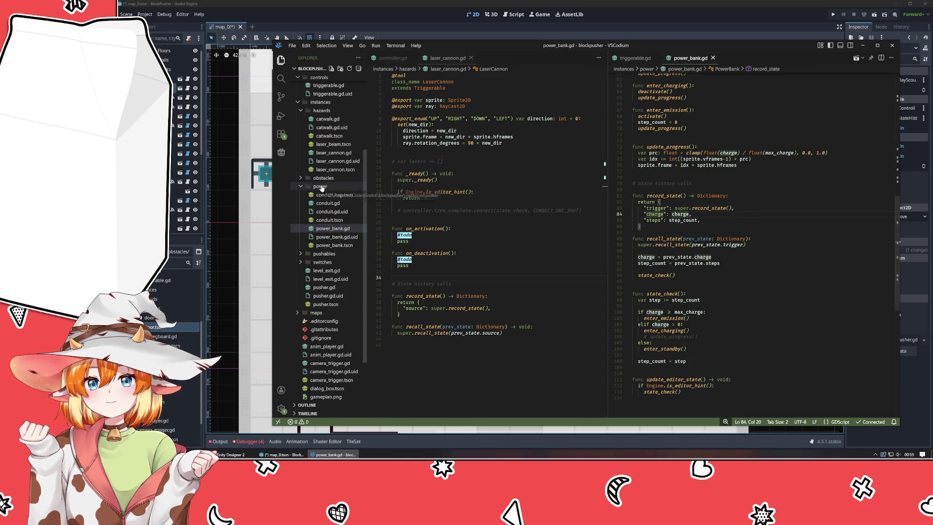
Collapse the power folder and browse power_bank.gd to the commented-out update_progress call
click(321, 187)
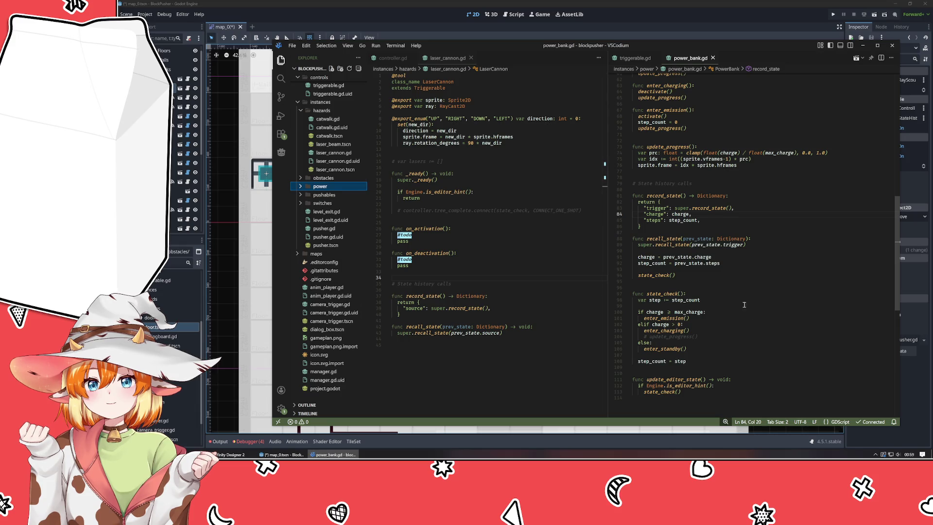
click(713, 285)
scroll(713, 285, up, 10)
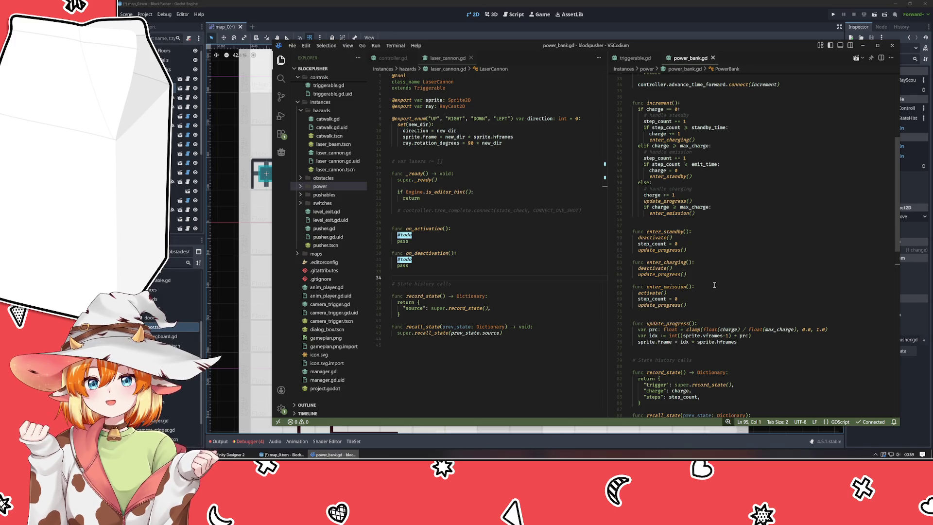
scroll(713, 284, down, 12)
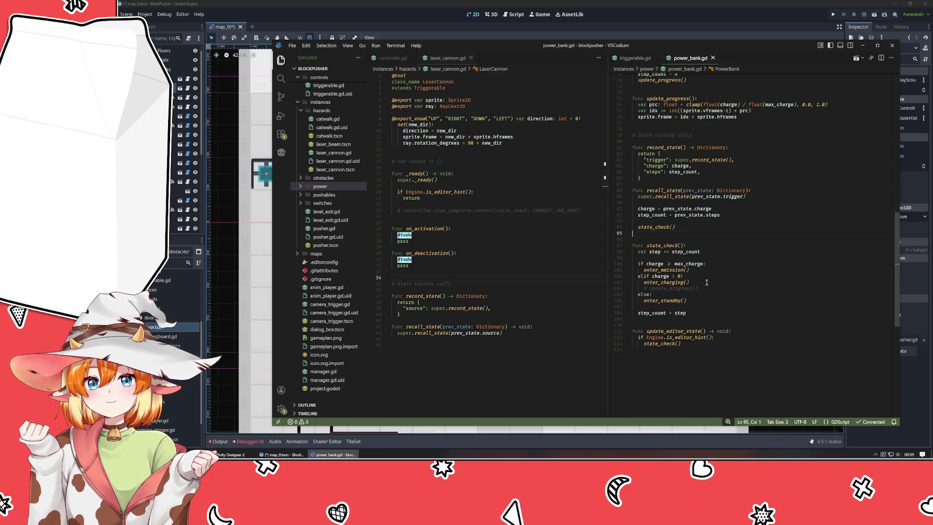
click(711, 290)
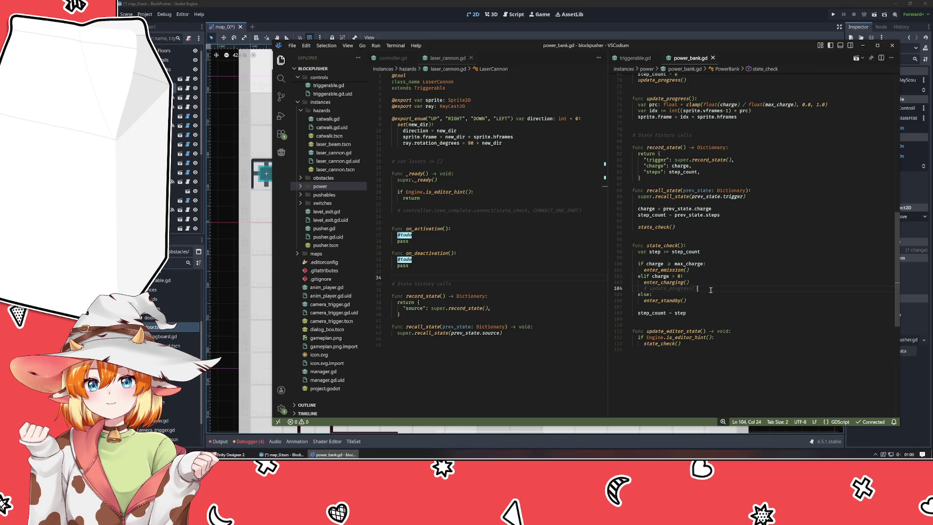
scroll(710, 290, up, 4)
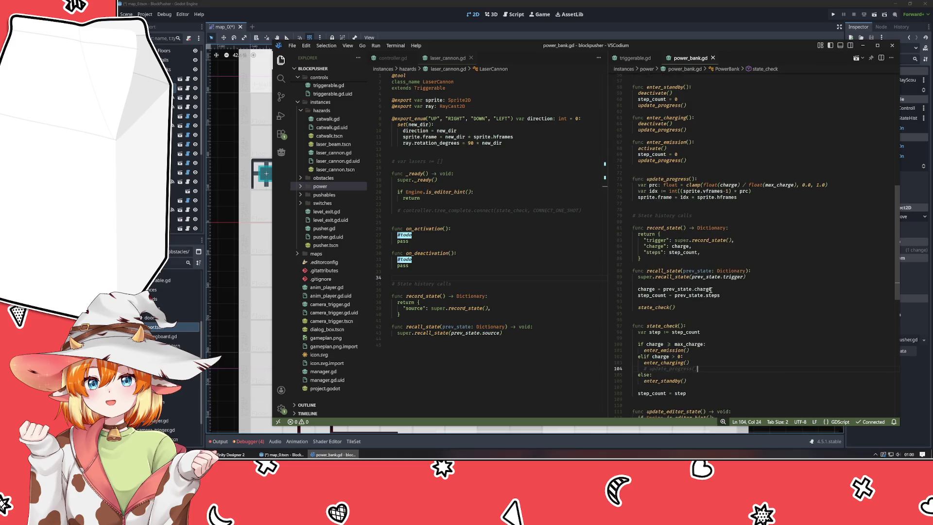
scroll(710, 290, up, 7)
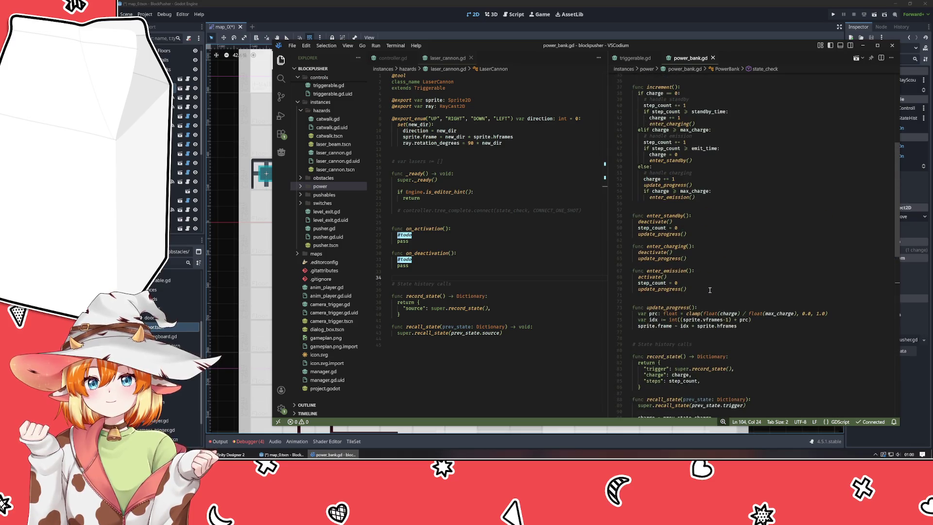
scroll(710, 290, up, 4)
Check update_progress's uses, delete the '# update_progress()' line in state_check, and save power_bank.gd
click(658, 371)
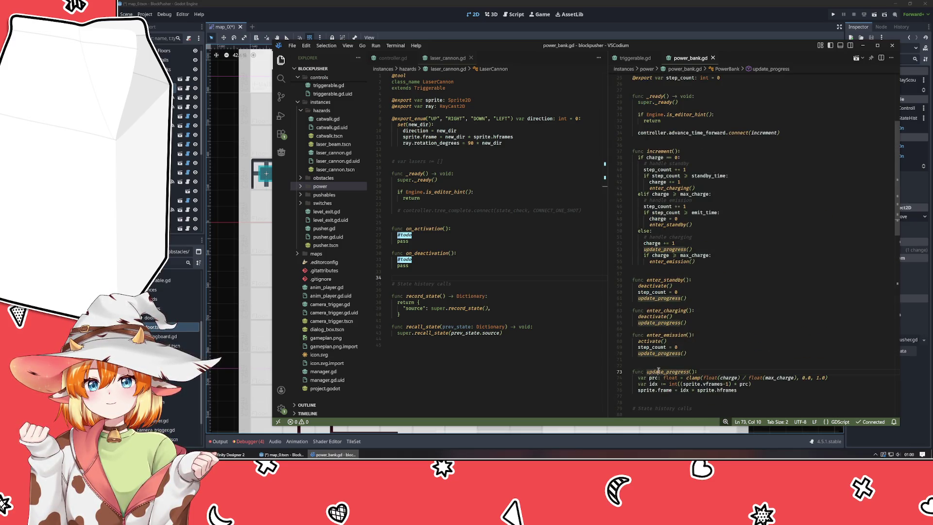
scroll(718, 334, up, 8)
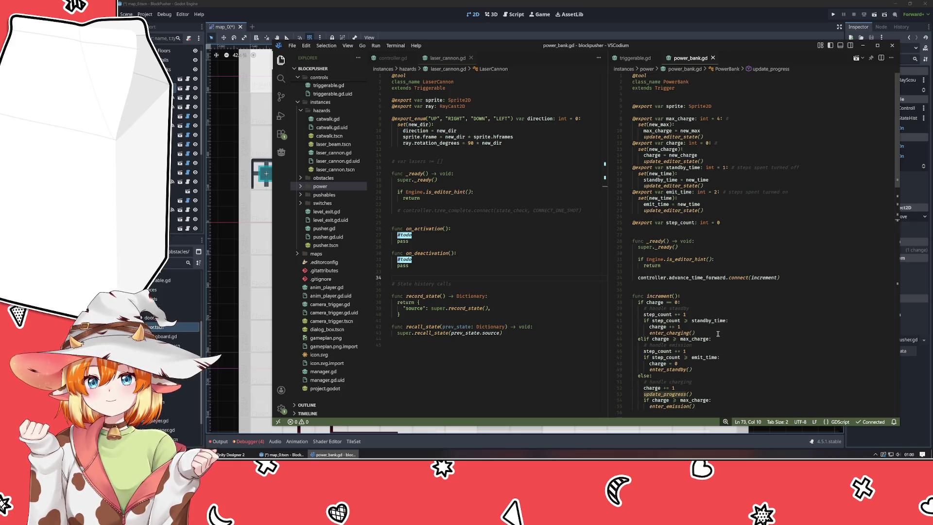
scroll(762, 319, down, 8)
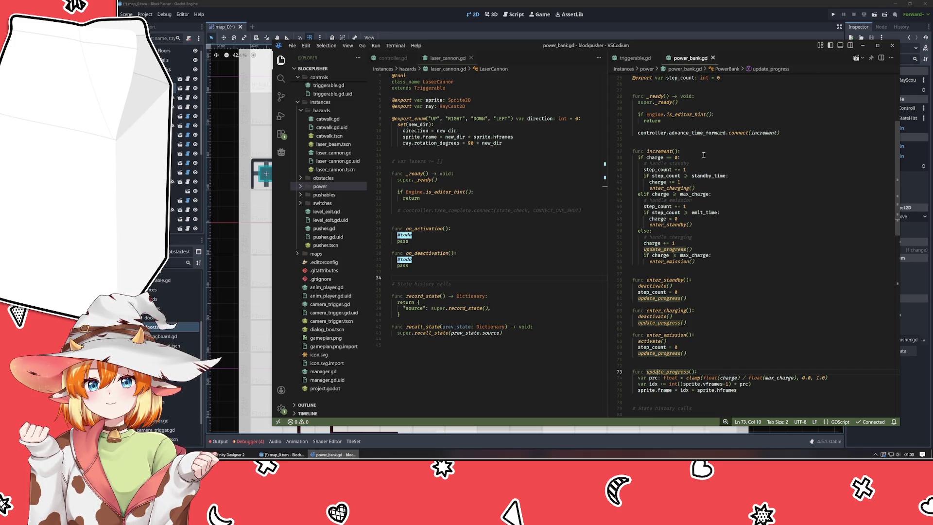
scroll(662, 339, down, 10)
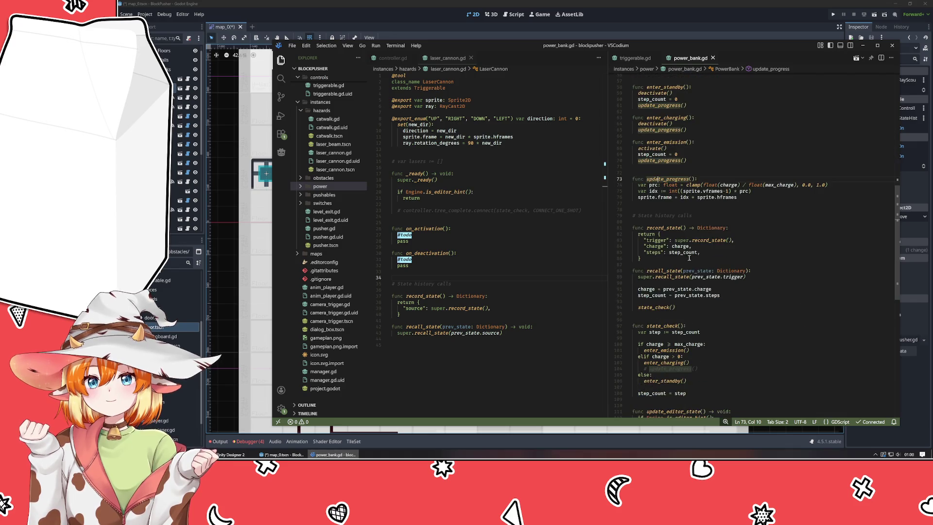
click(710, 369)
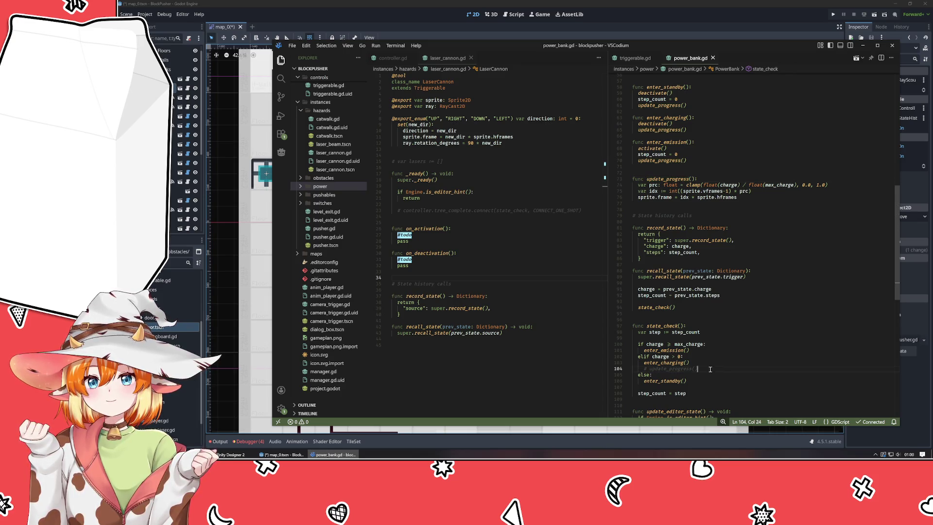
key(ctrl+shift+k)
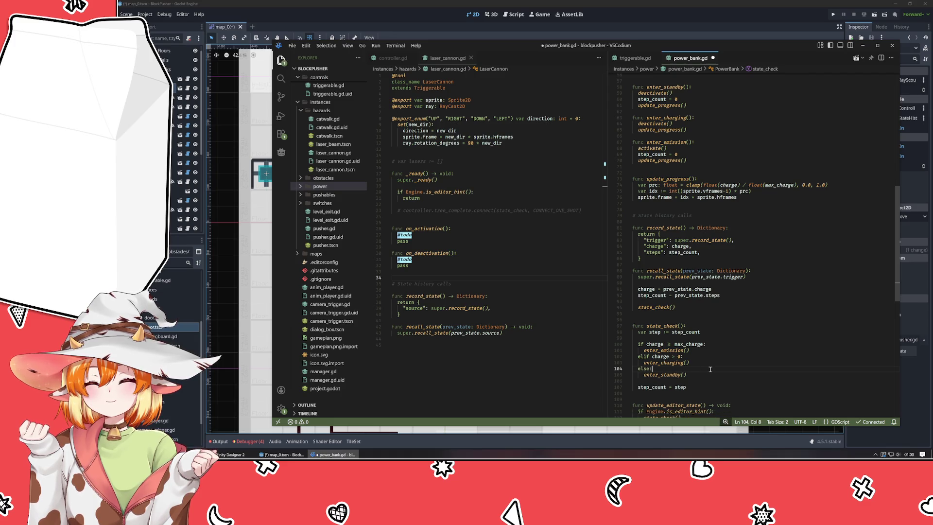
key(ctrl+s)
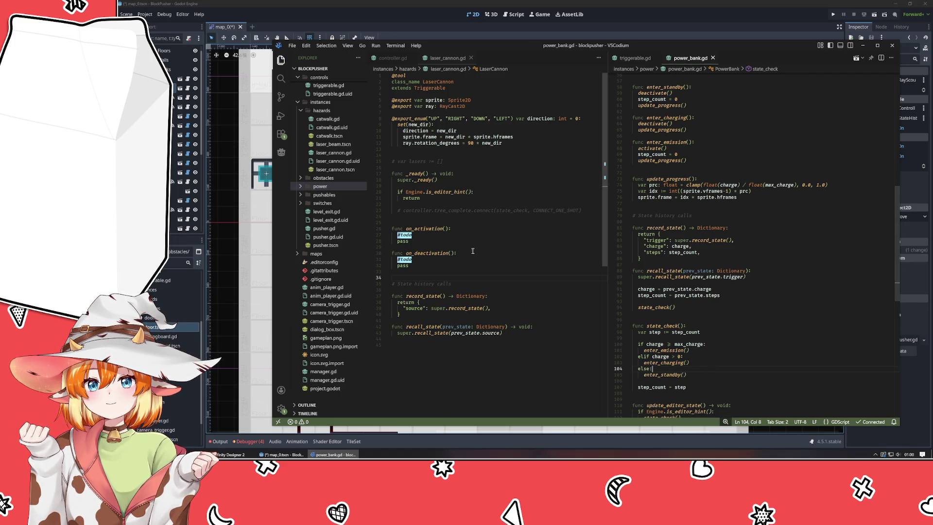
click(471, 252)
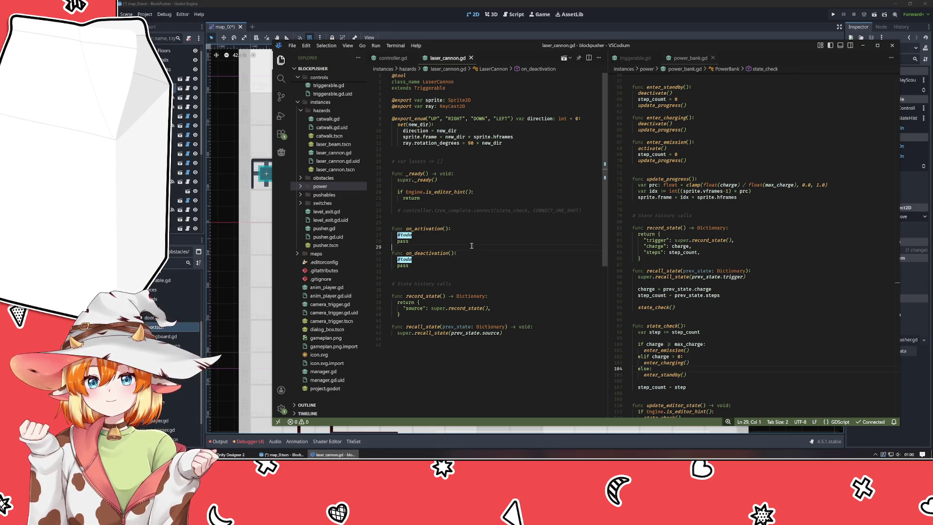
Review laser_cannon.gd's on_activation and on_deactivation stubs unchanged, then return to Godot's map scene
key(Up)
mouse_move(417, 221)
mouse_down()
mouse_move(454, 287)
mouse_move(471, 271)
mouse_up()
click(482, 272)
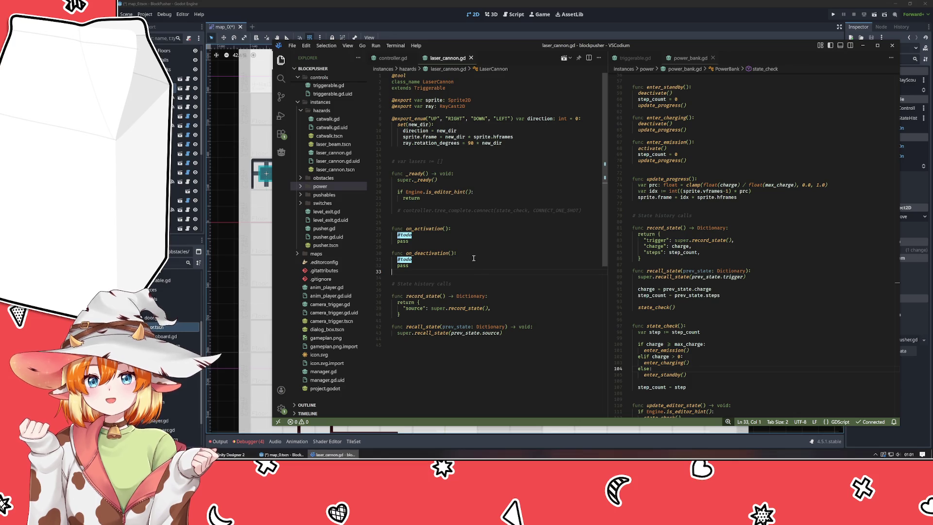
click(406, 17)
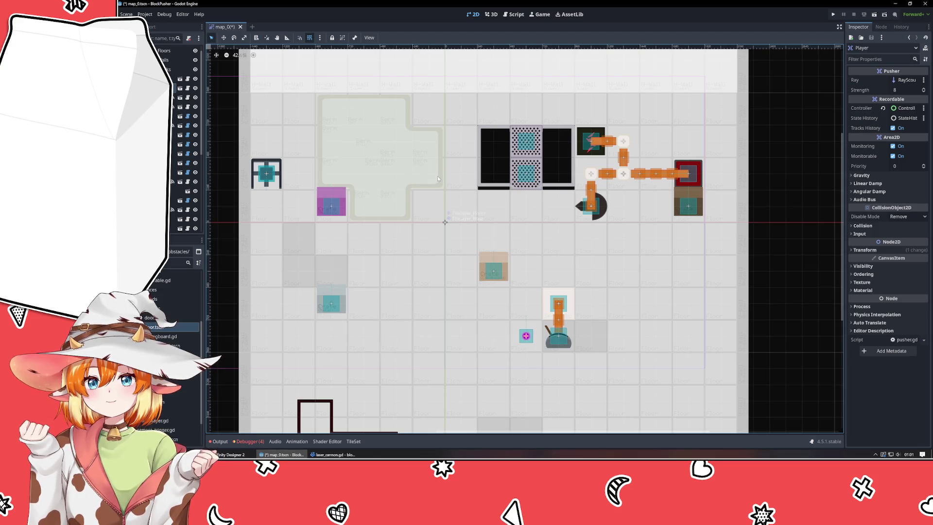
Inspect the TileLayer_Floors and PushBlock4 nodes in the Inspector, then return to VSCodium
click(387, 309)
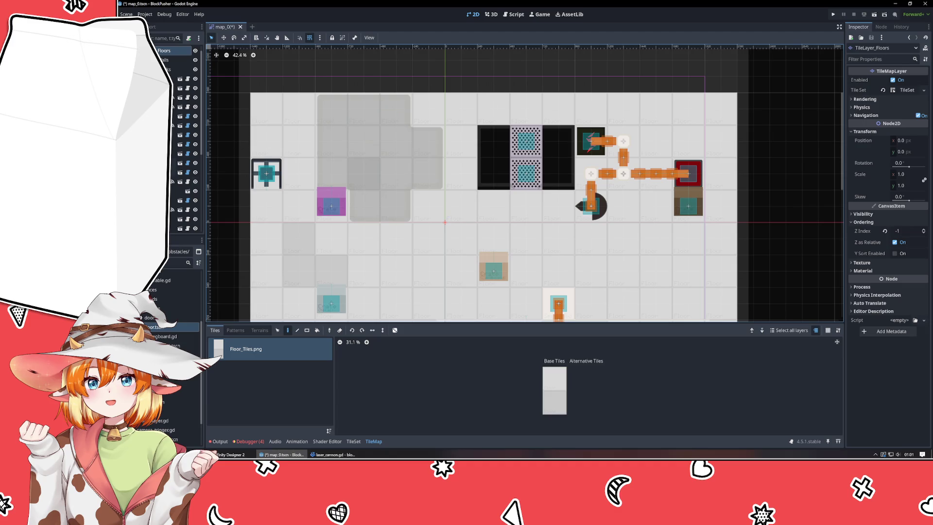
click(332, 303)
click(334, 454)
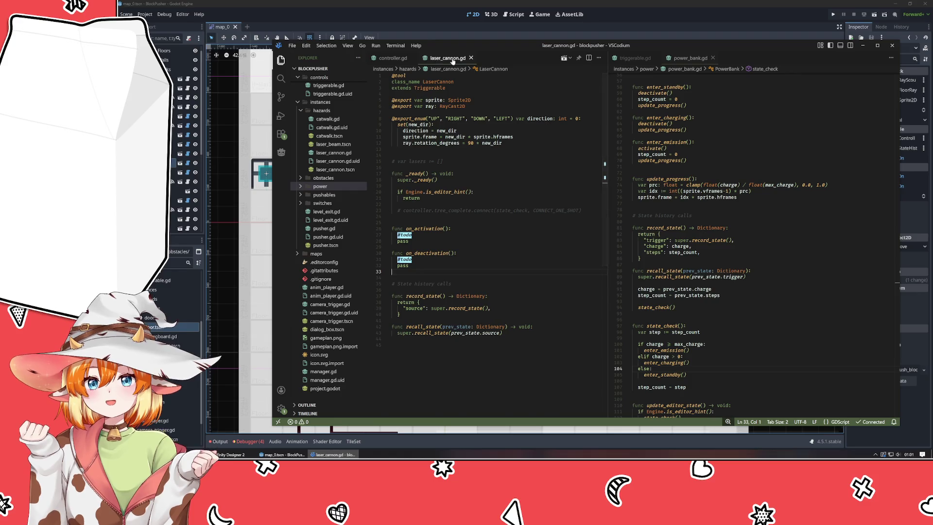
Close laser_cannon.gd and open springboard.gd from the obstacles folder
key(ctrl+w)
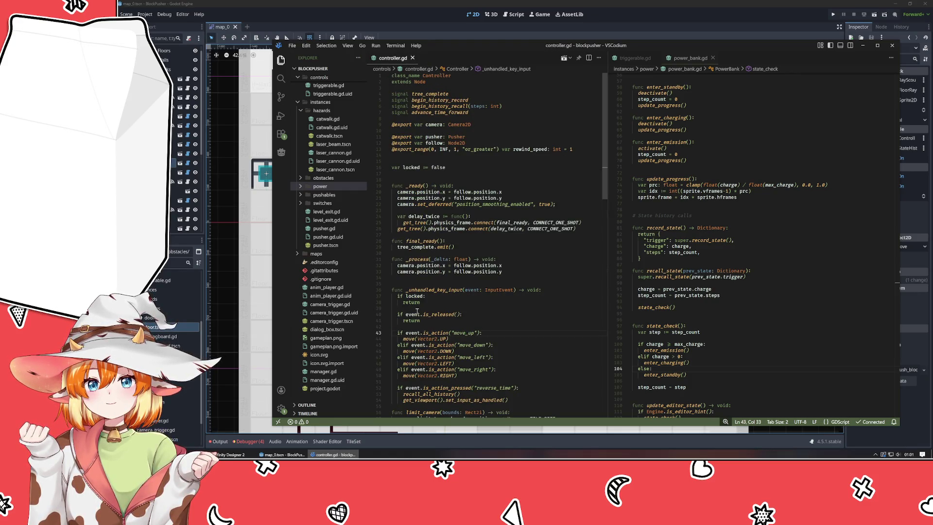
click(408, 278)
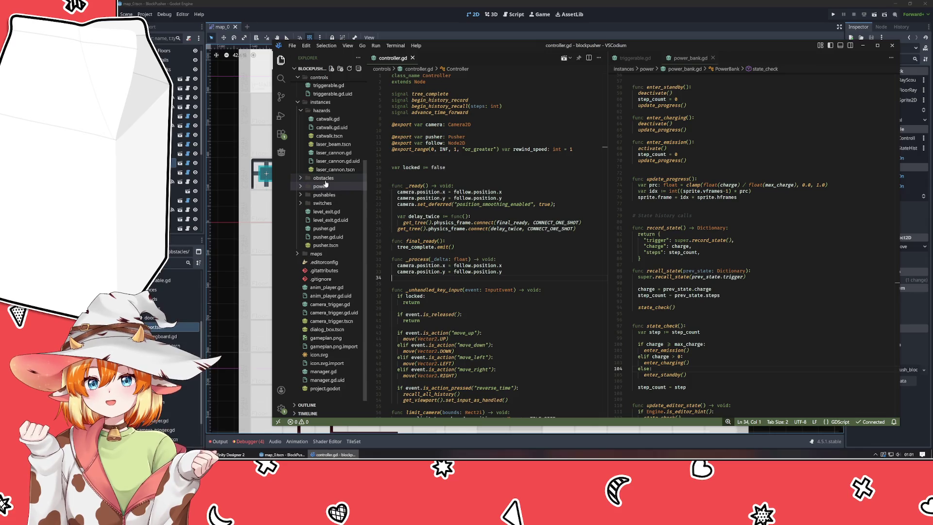
click(323, 178)
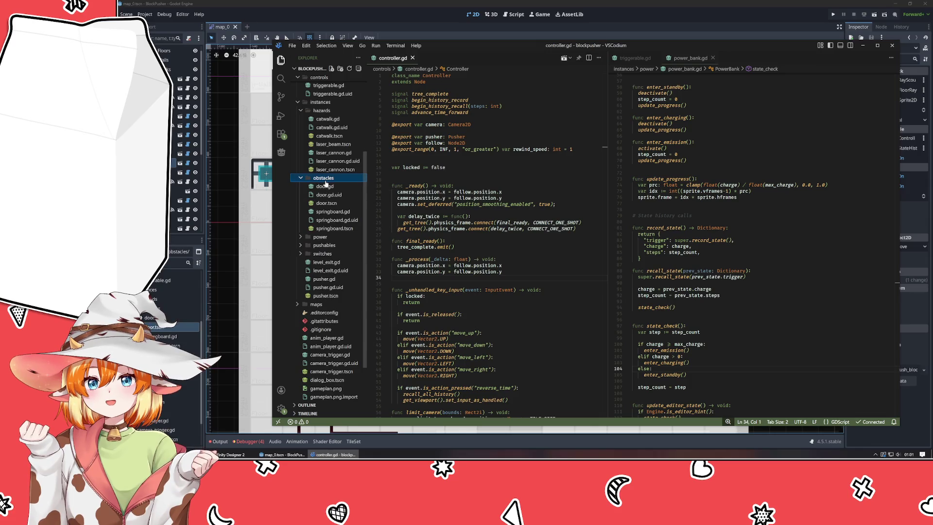
double_click(334, 212)
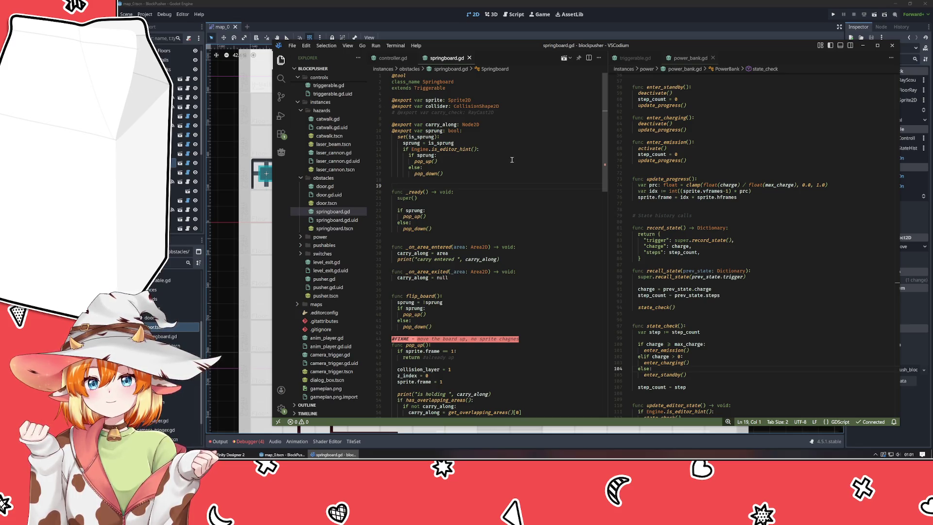
Remove the '-> void' return types from on_activation, on_deactivation and recall_state
scroll(510, 163, down, 10)
scroll(510, 163, down, 12)
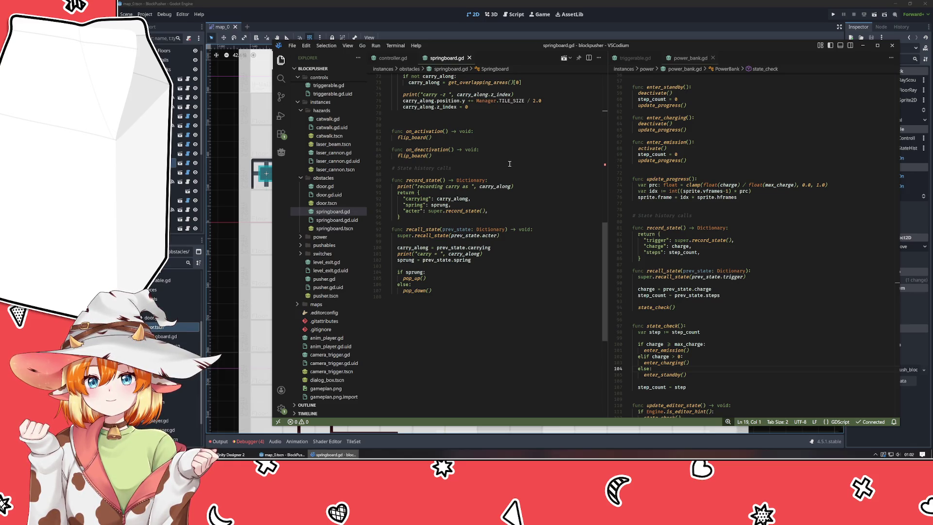
double_click(471, 150)
key(BackSpace)
key(BackSpace)
key(BackSpace)
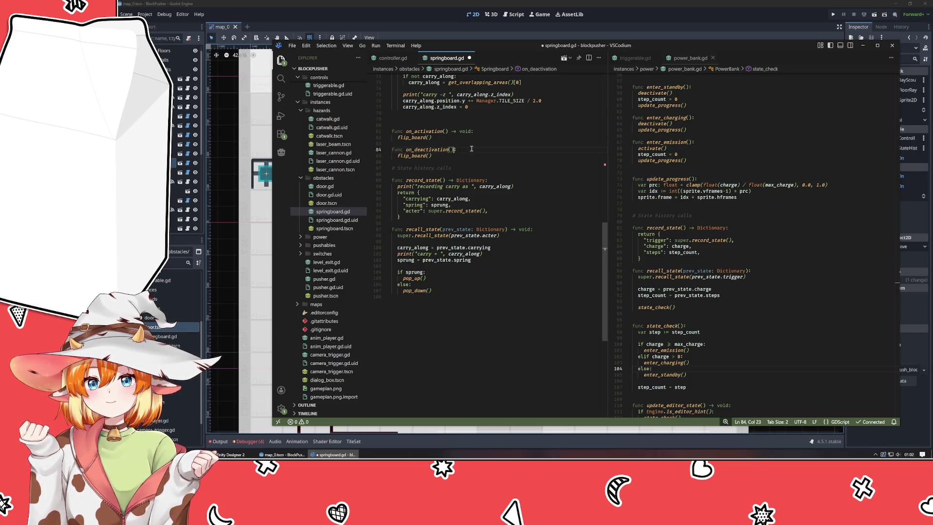
key(Up)
key(Up)
key(Up)
key(Delete)
key(Delete)
key(Delete)
key(BackSpace)
click(522, 229)
key(BackSpace)
key(BackSpace)
key(BackSpace)
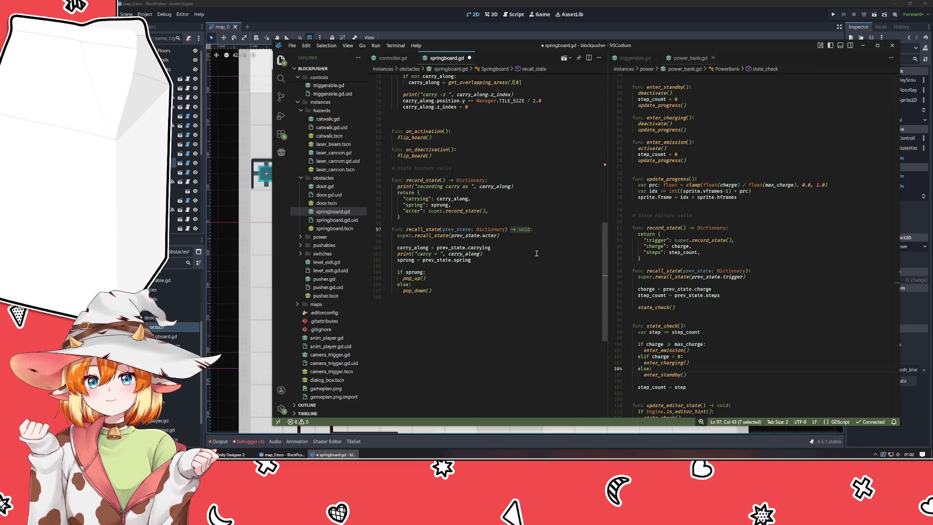
key(Delete)
key(Delete)
key(Delete)
key(BackSpace)
click(461, 316)
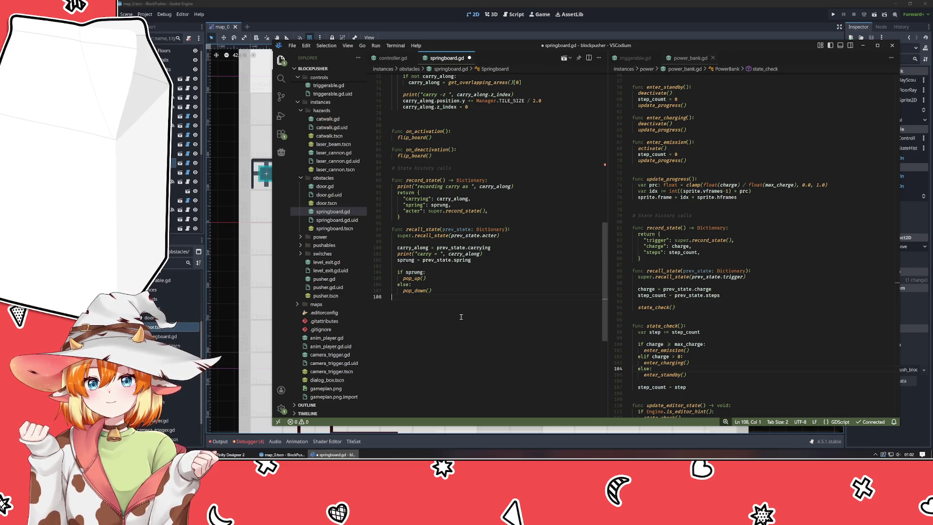
Review pop_up's sprite uses and the sprung variable, selecting the carried object's y-offset line
scroll(461, 317, up, 3)
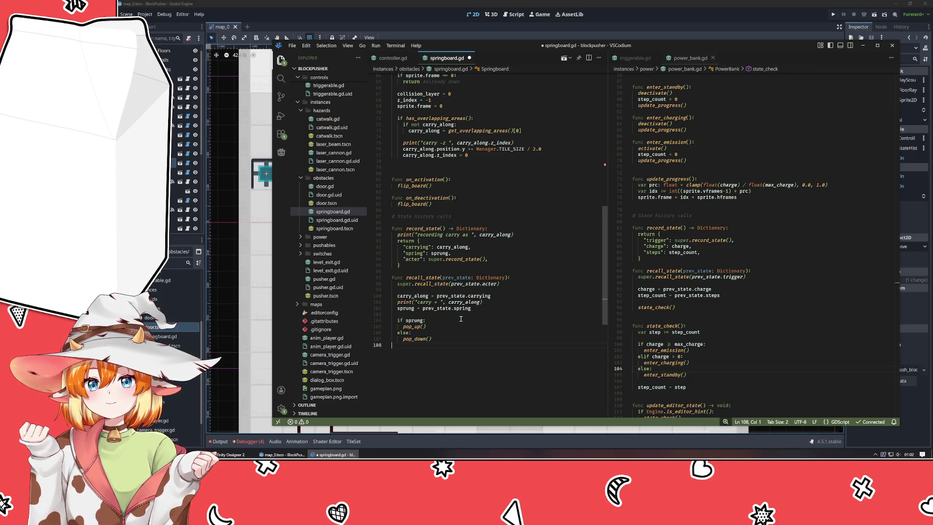
scroll(461, 319, up, 12)
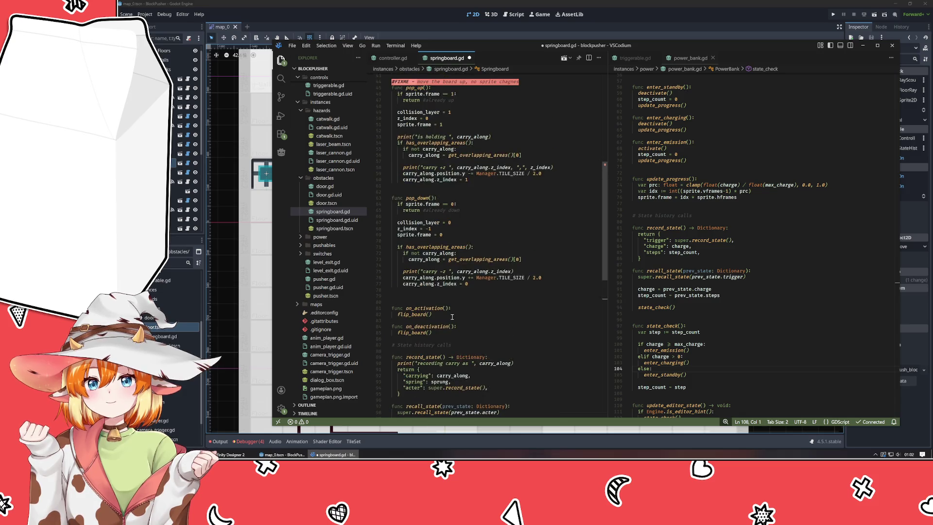
mouse_move(441, 319)
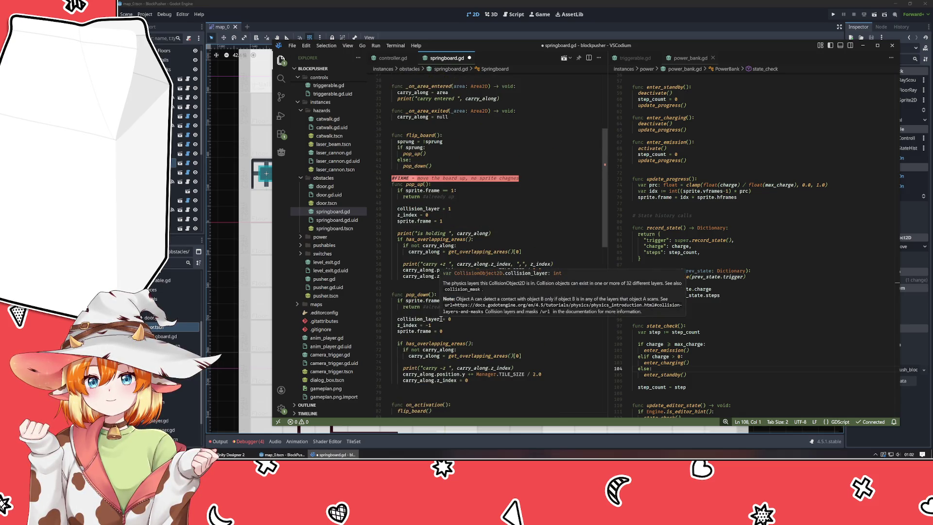
scroll(441, 319, up, 5)
click(411, 270)
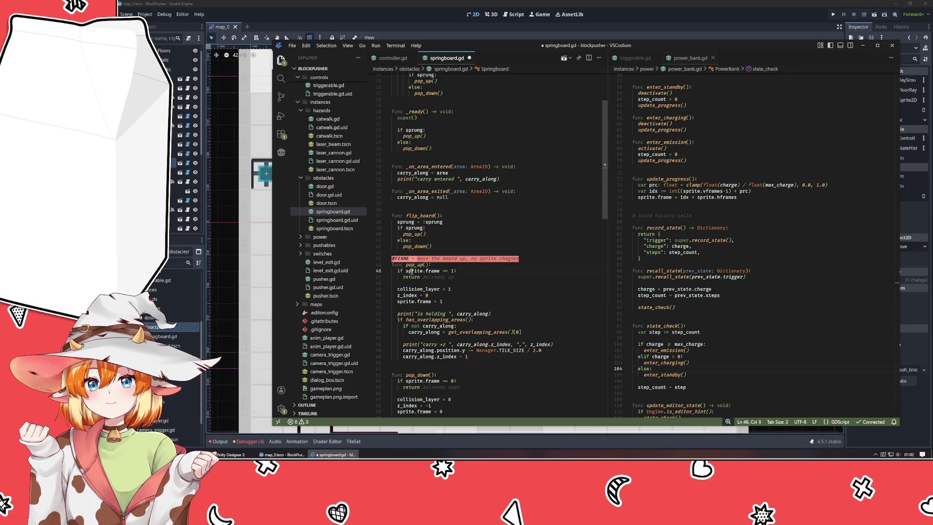
click(461, 283)
scroll(461, 283, up, 5)
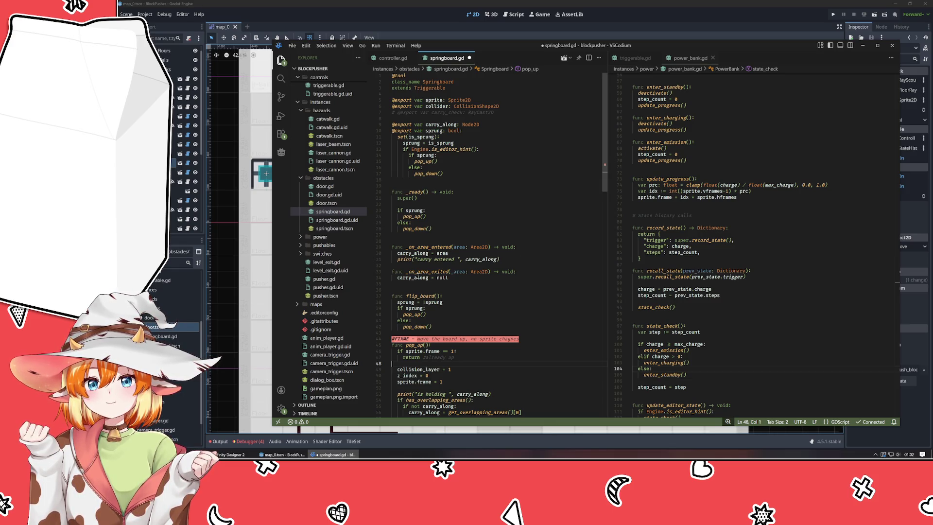
key(Down)
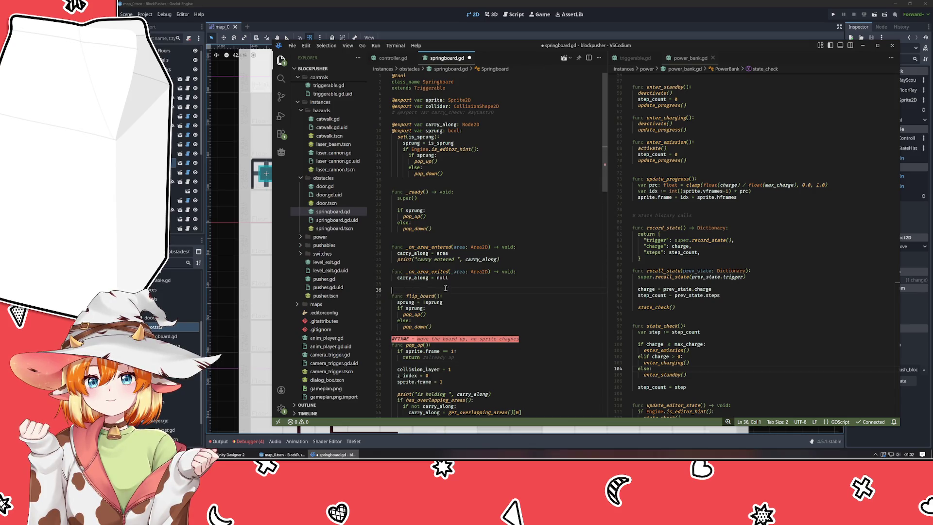
scroll(443, 285, down, 3)
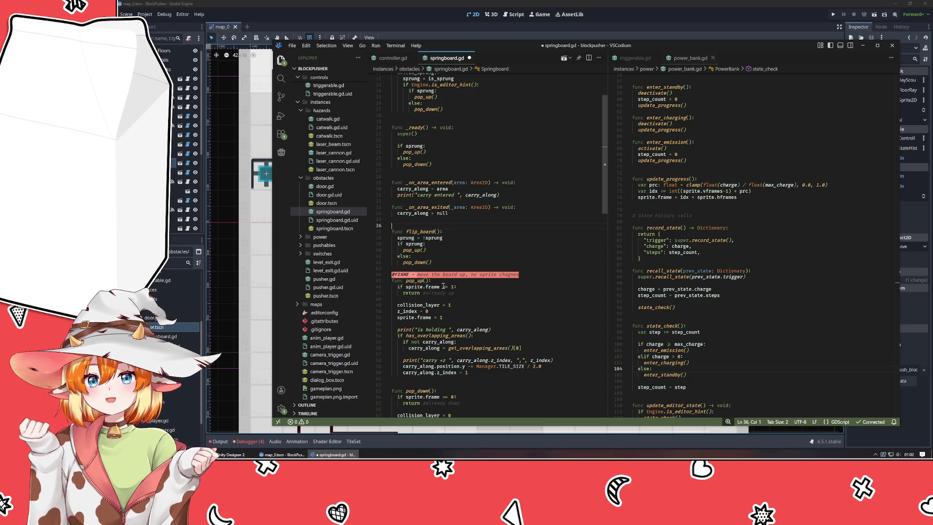
scroll(443, 286, down, 3)
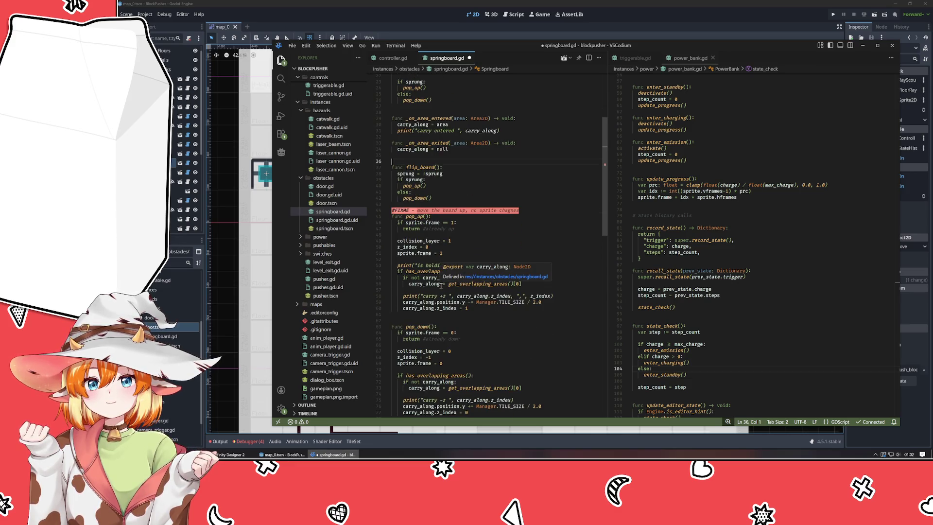
scroll(486, 340, down, 2)
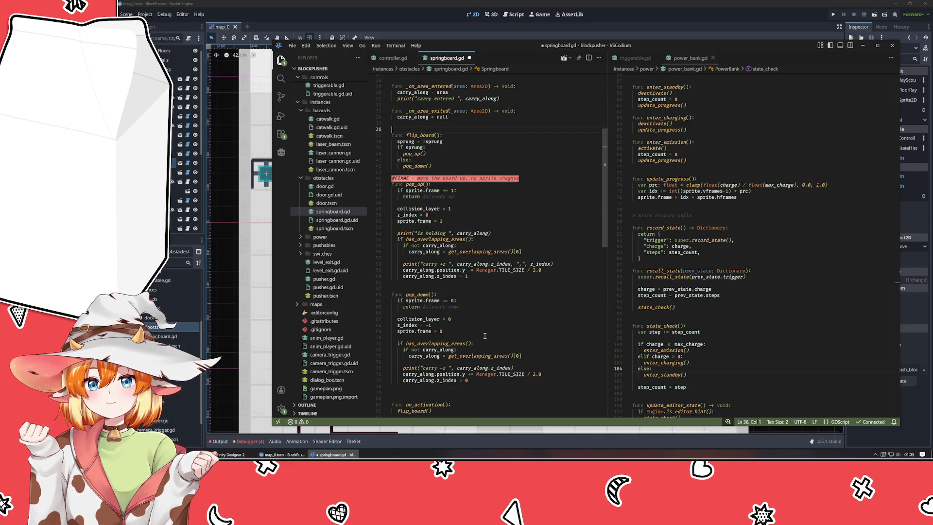
scroll(483, 338, up, 3)
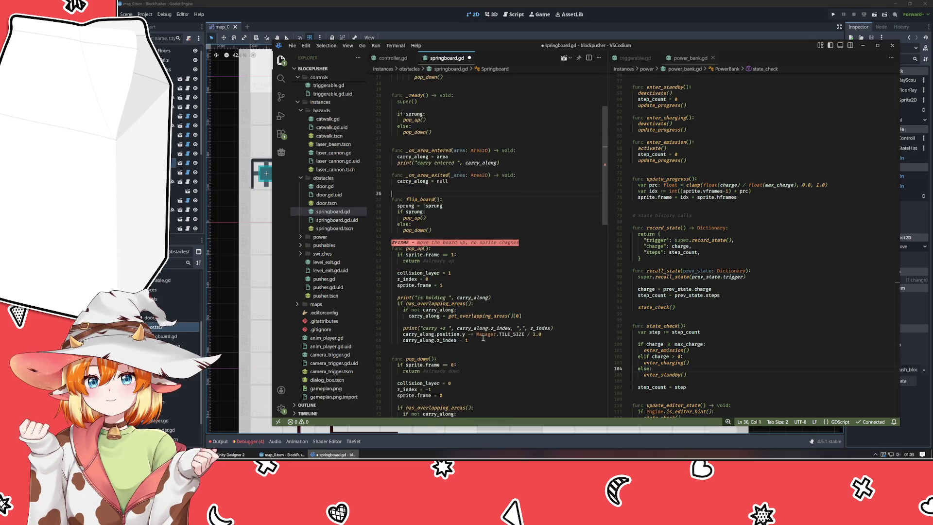
scroll(483, 338, up, 5)
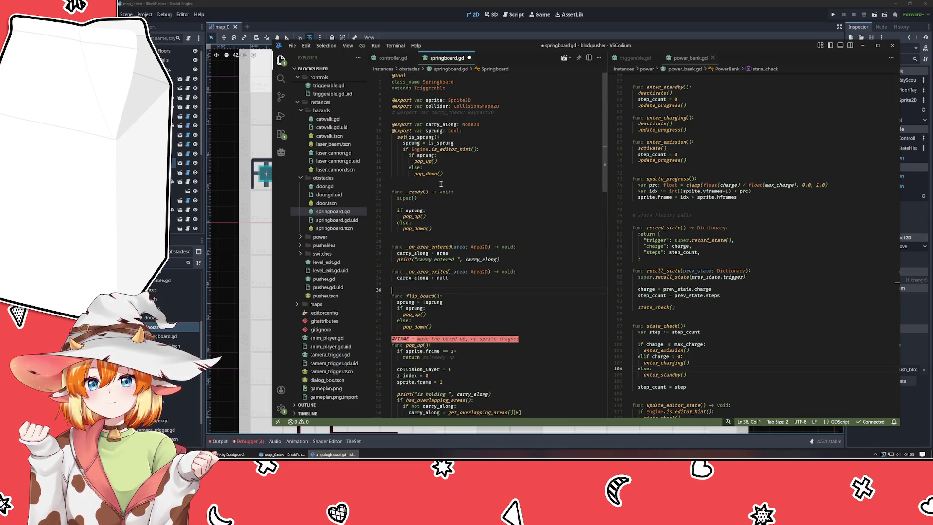
click(434, 130)
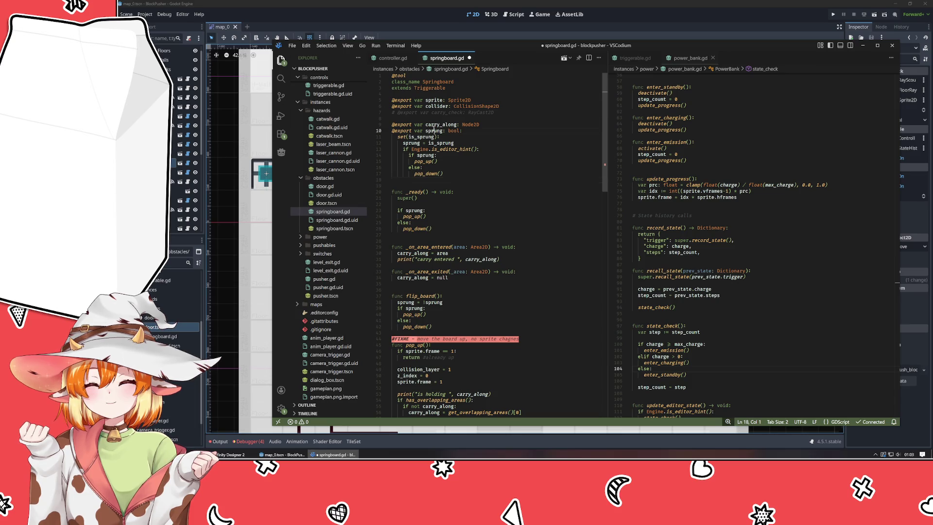
scroll(487, 190, down, 5)
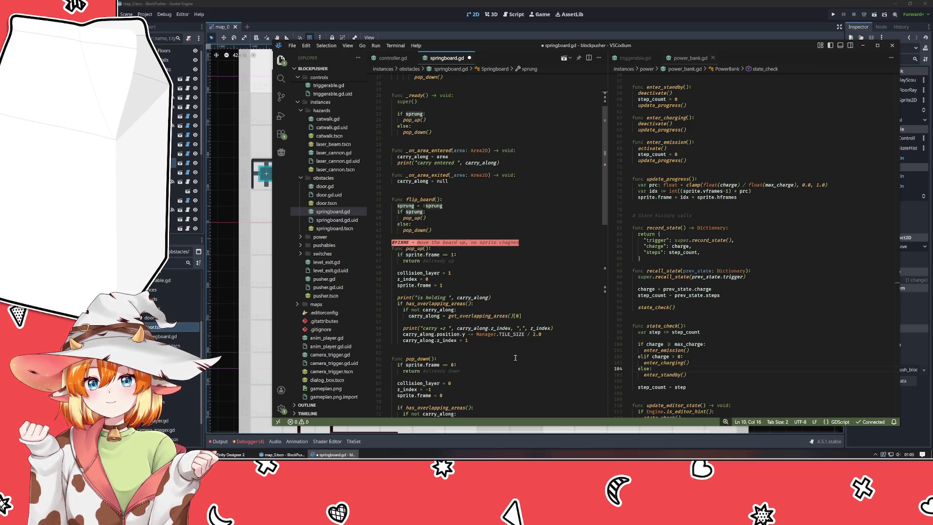
triple_click(495, 334)
click(491, 339)
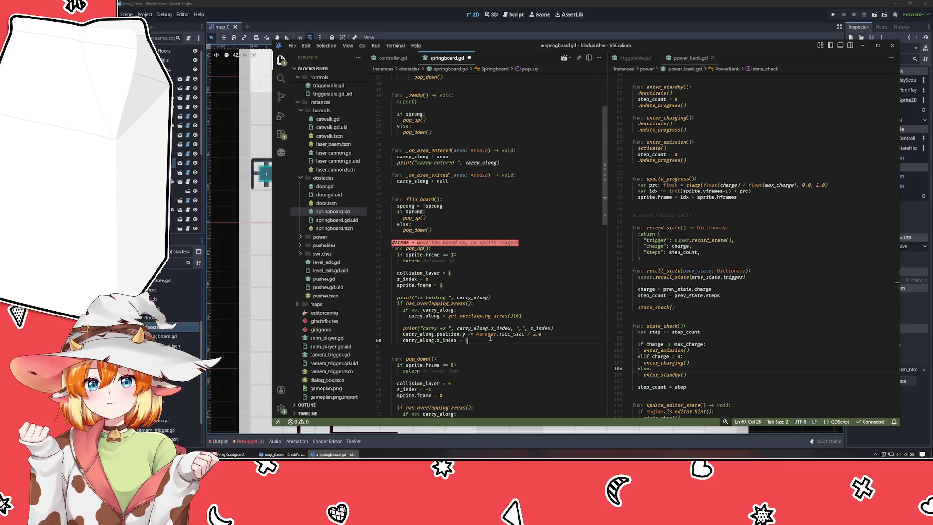
drag(477, 334, 542, 335)
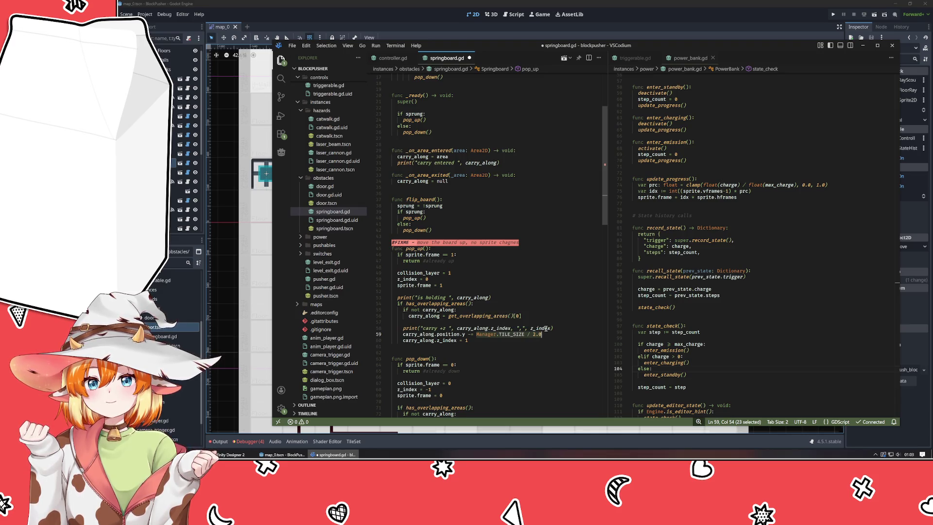
scroll(546, 329, down, 5)
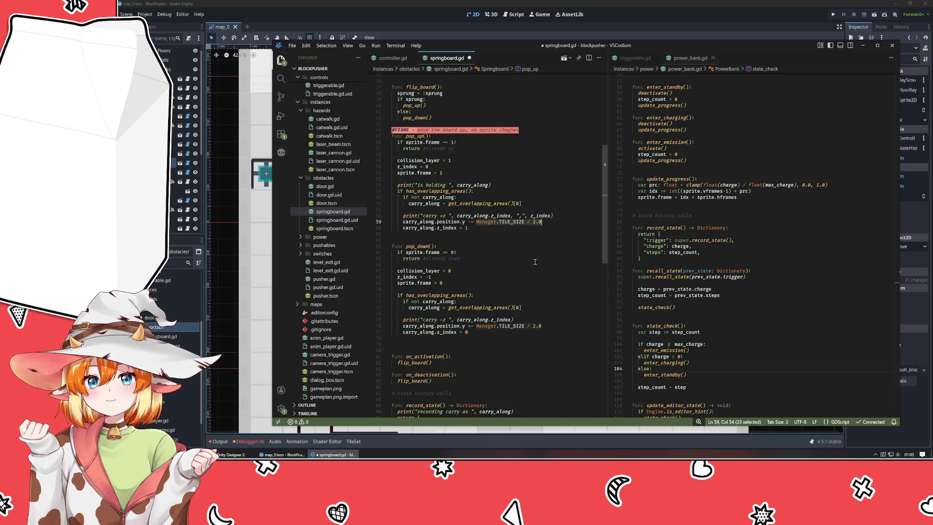
scroll(535, 262, up, 5)
click(481, 254)
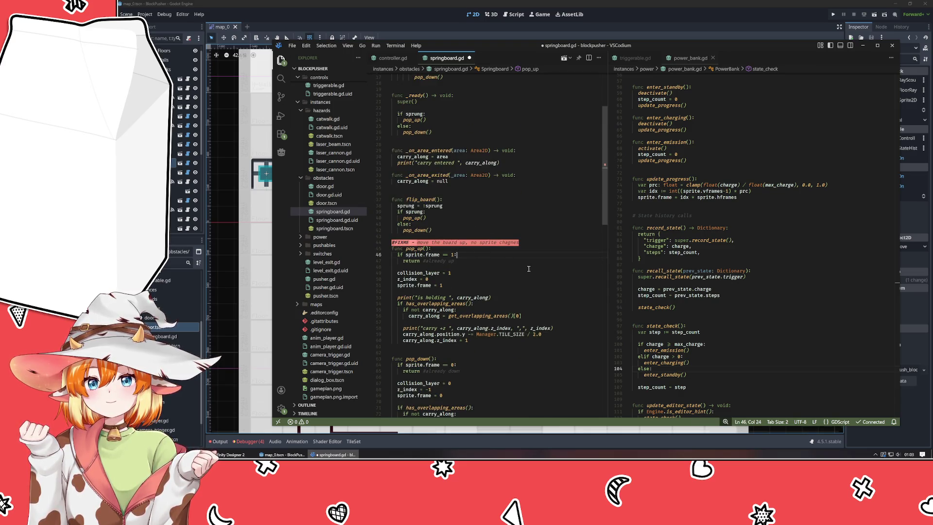
key(Return)
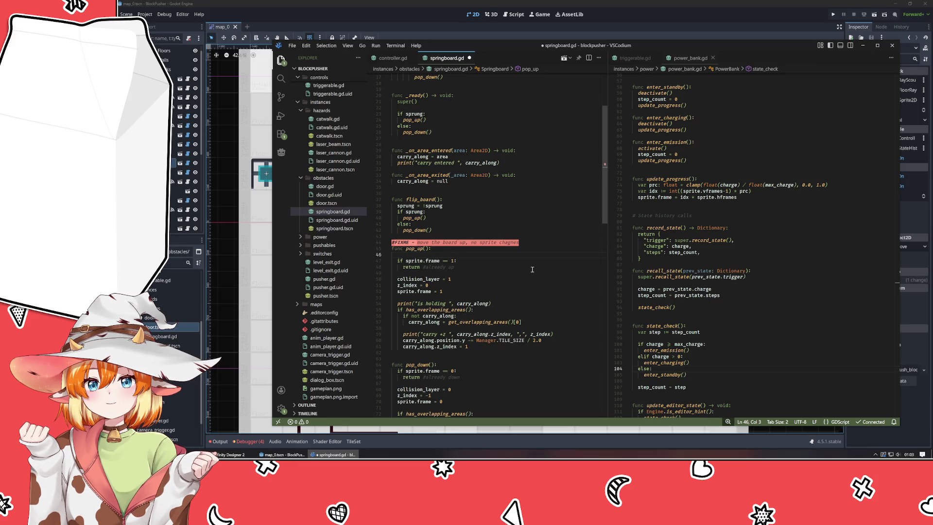
text(var)
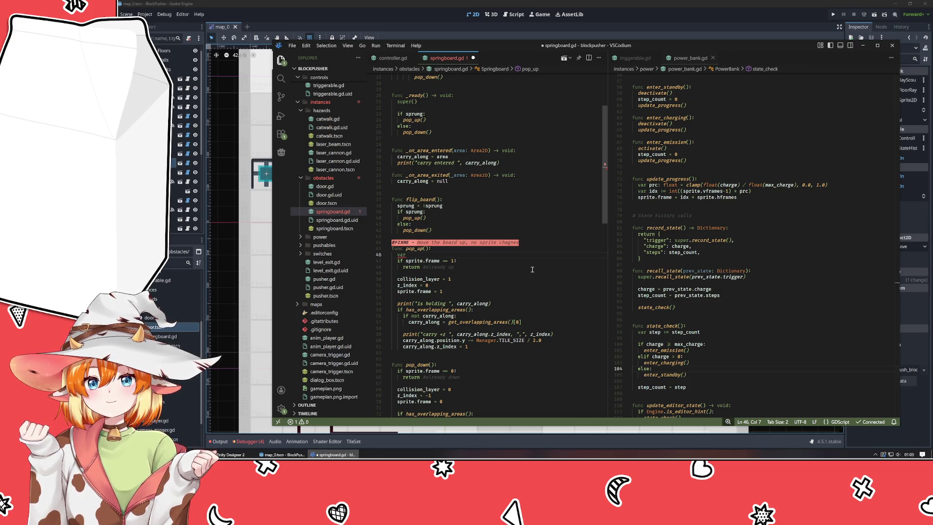
key(BackSpace)
key(BackSpace)
key(BackSpace)
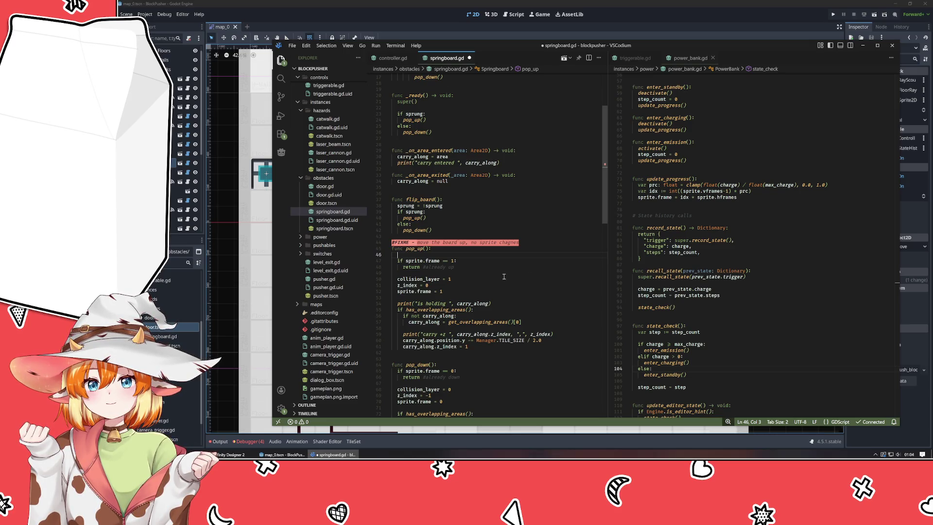
scroll(504, 277, up, 5)
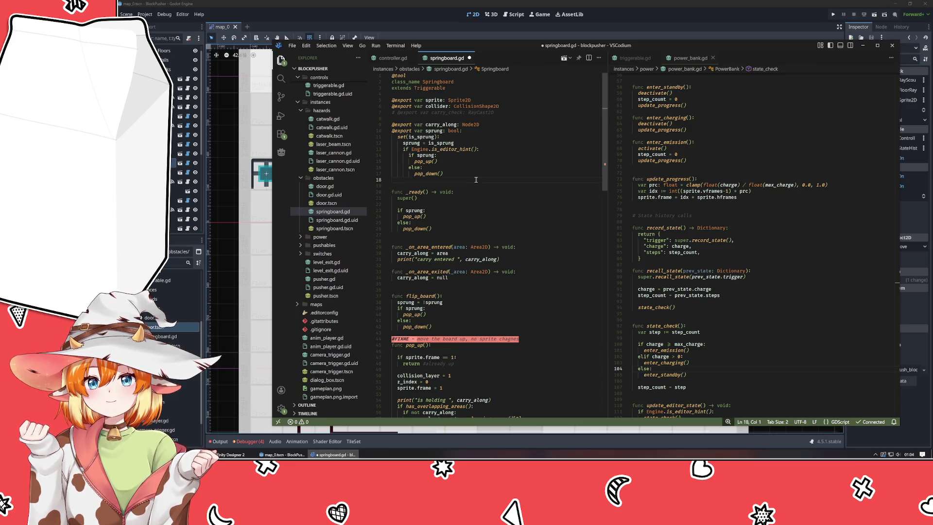
Declare a new 'popped := false' variable below sprung
key(Return)
key(Return)
key(Return)
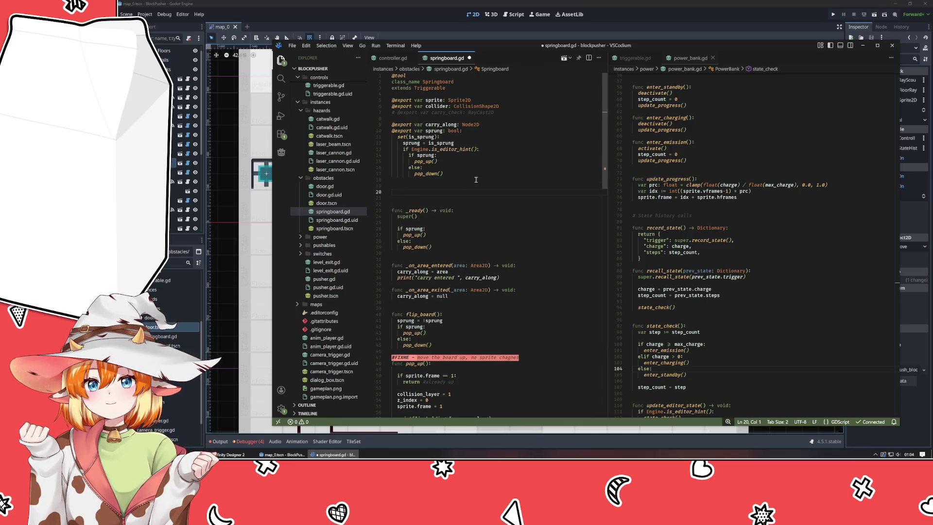
text(var )
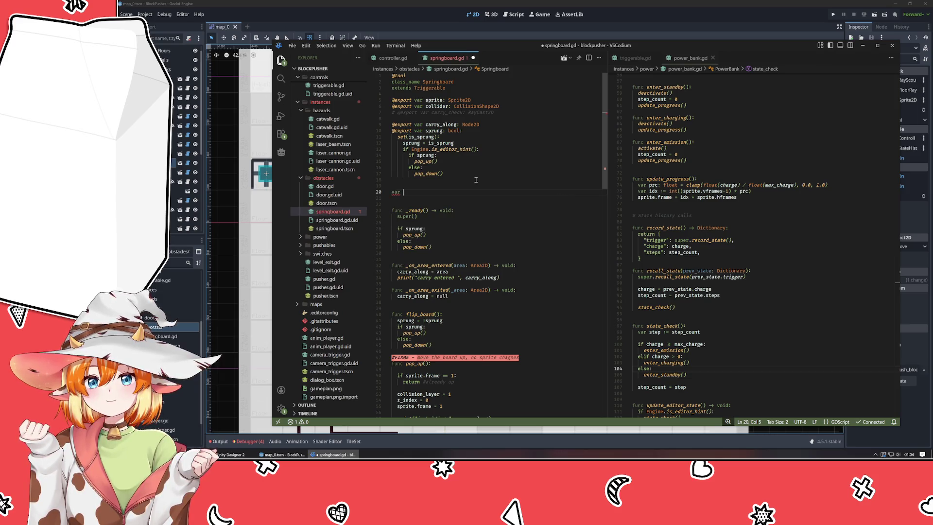
text(pos_up)
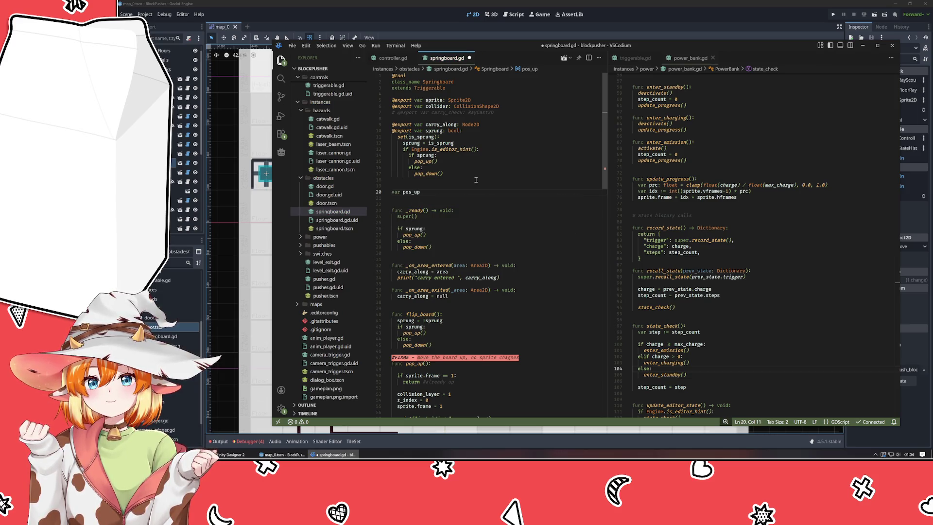
text( := false)
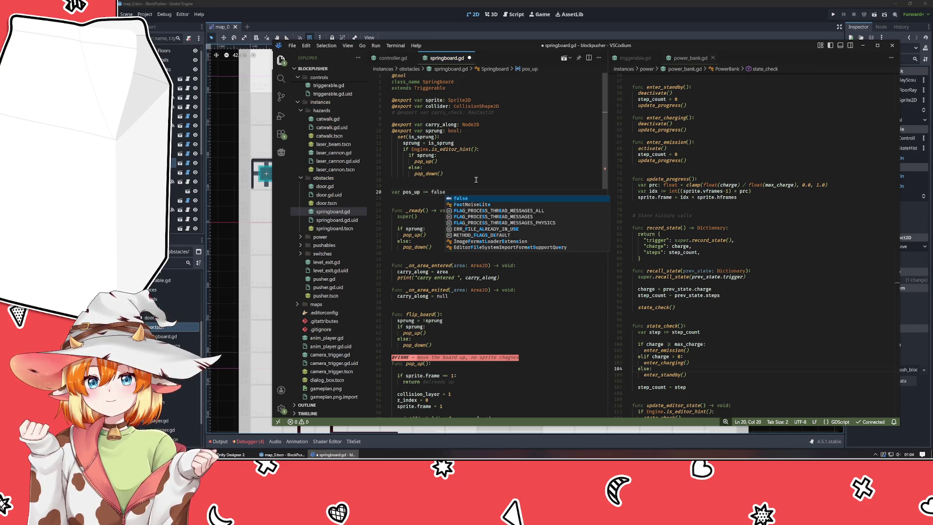
click(476, 180)
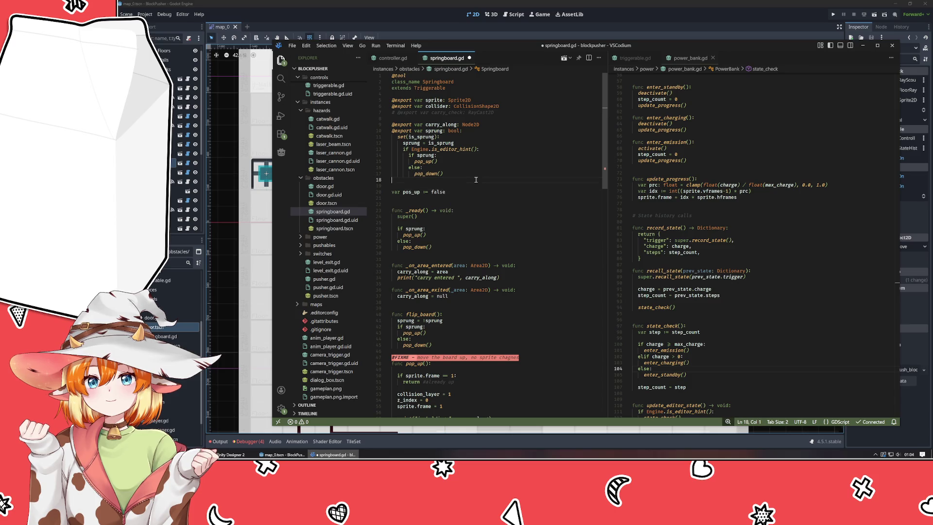
click(453, 192)
scroll(452, 192, down, 7)
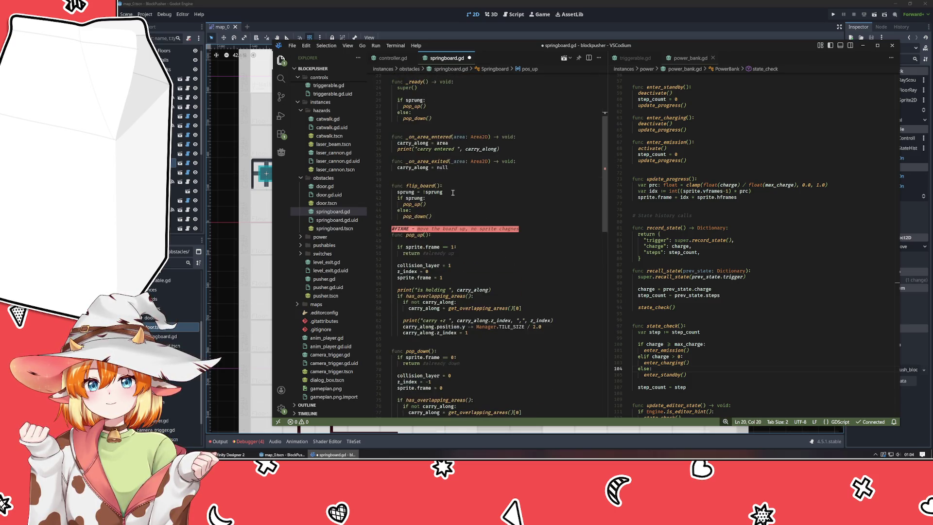
scroll(453, 193, up, 6)
double_click(413, 176)
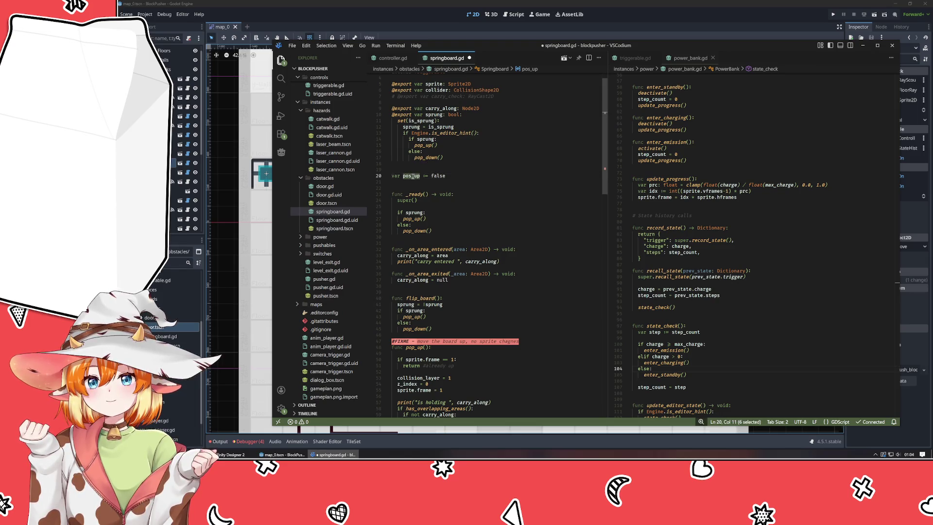
text(popped)
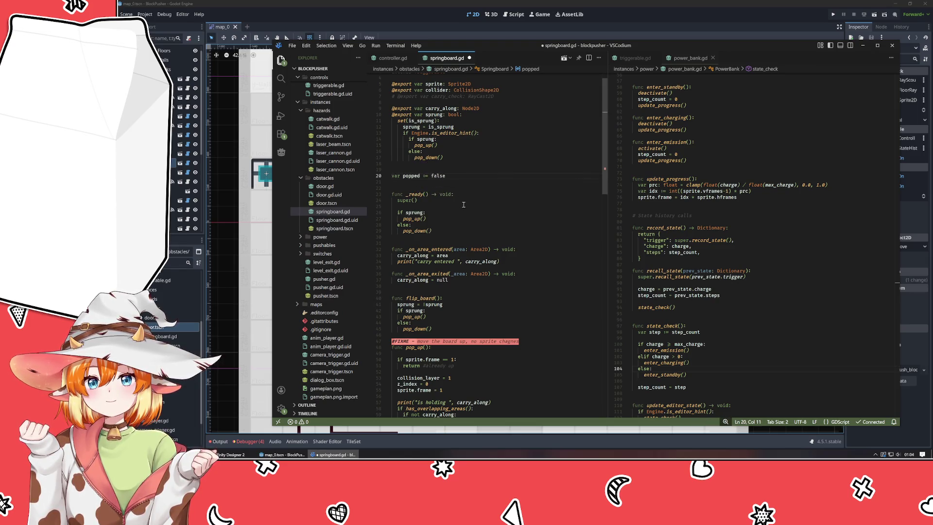
scroll(468, 200, down, 9)
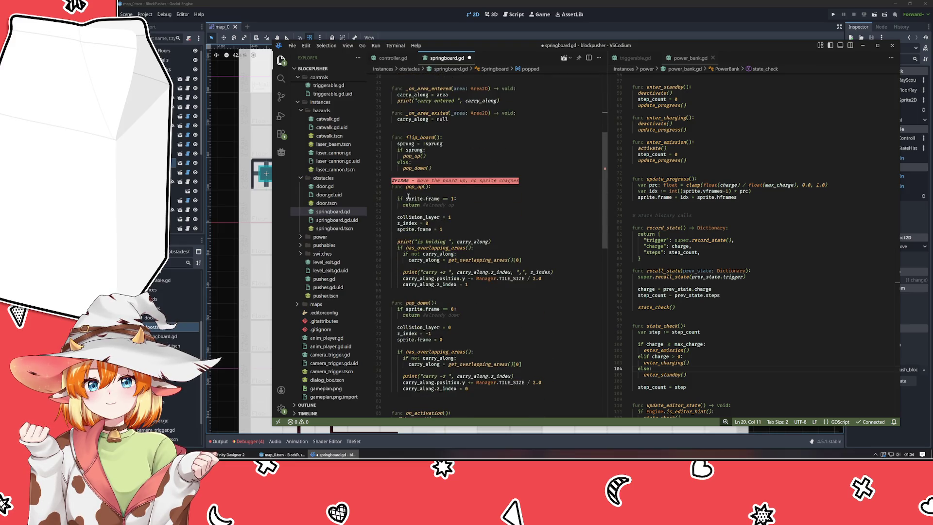
Replace the sprite.frame checks with 'popped' in pop_up and '!popped' in pop_down
drag(406, 199, 458, 201)
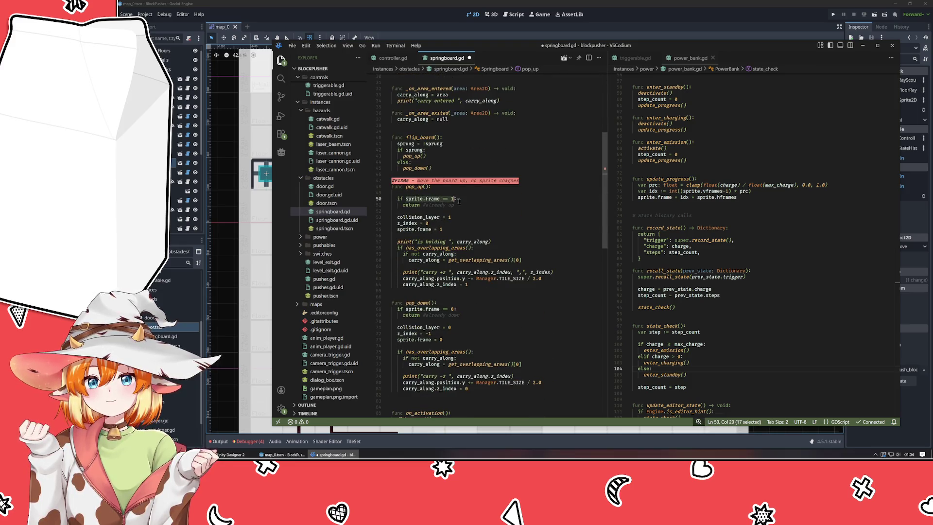
text(popped:)
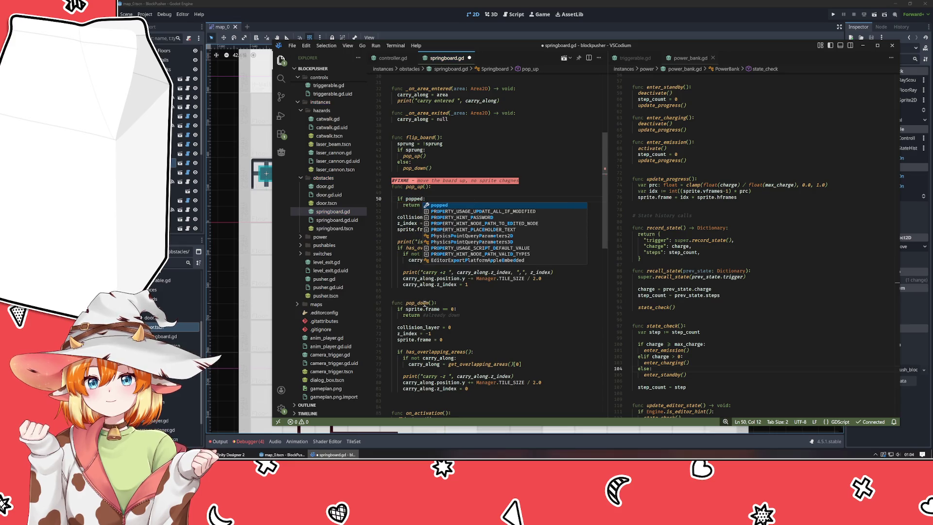
drag(406, 310, 452, 310)
text(!)
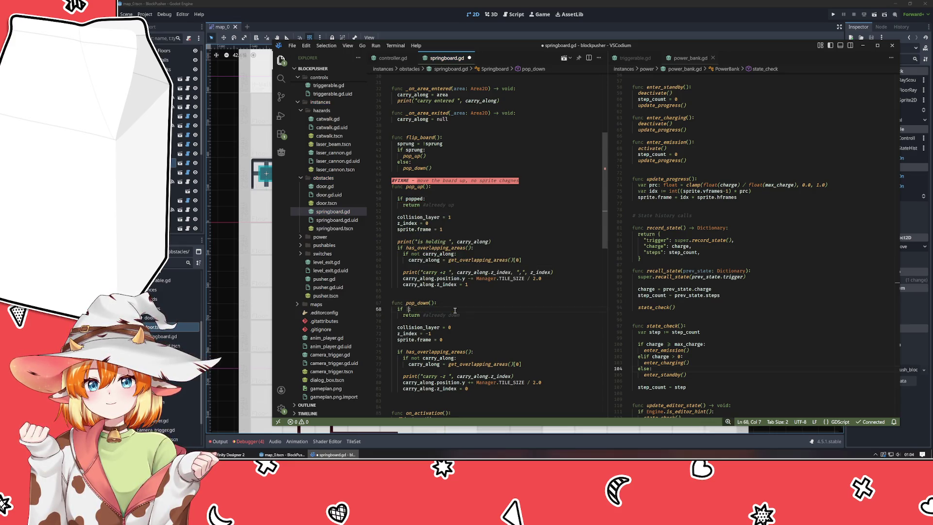
text(popped:)
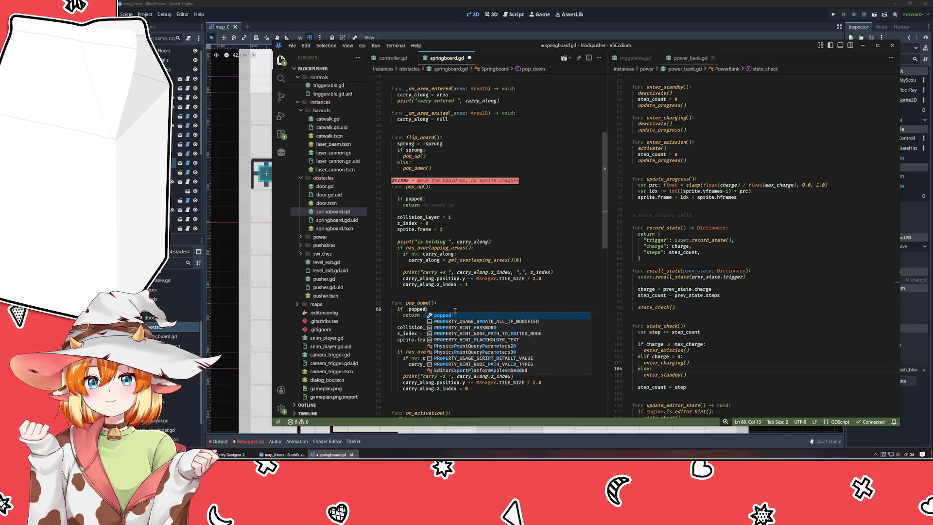
Set popped = true in pop_up and popped = false in pop_down, deleting both sprite.frame lines
click(446, 192)
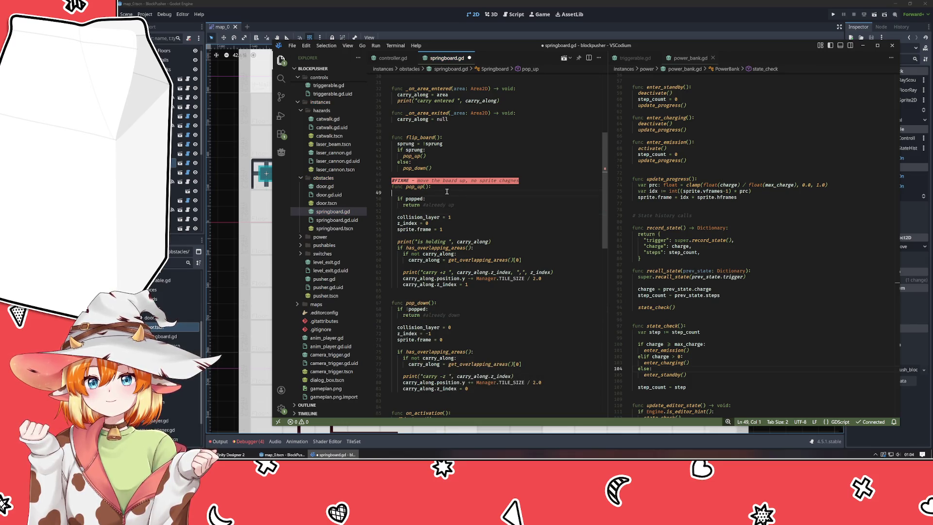
key(alt+Down)
key(alt+Down)
key(alt+Down)
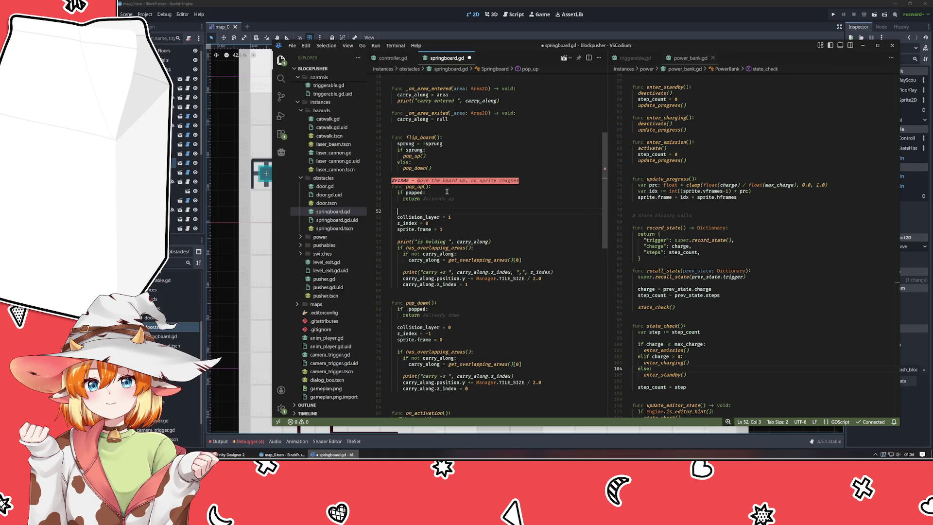
text(po)
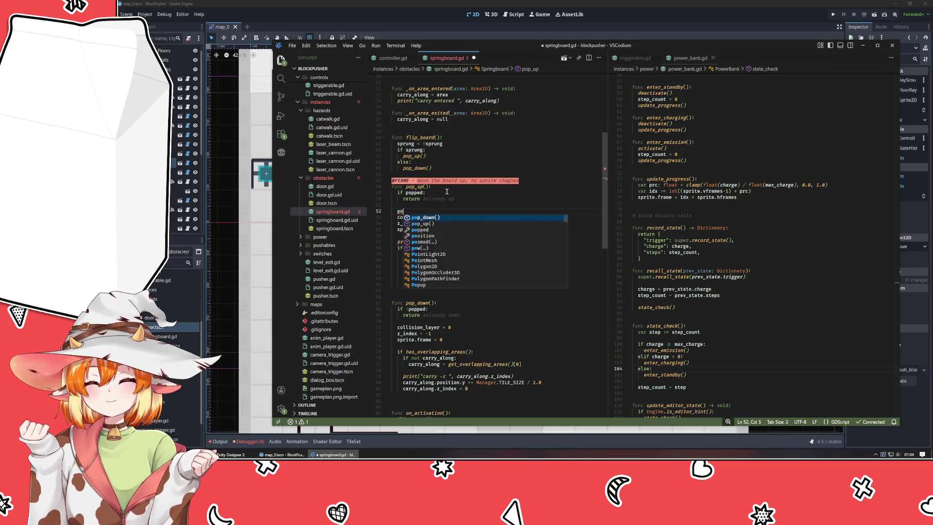
text(pped = true)
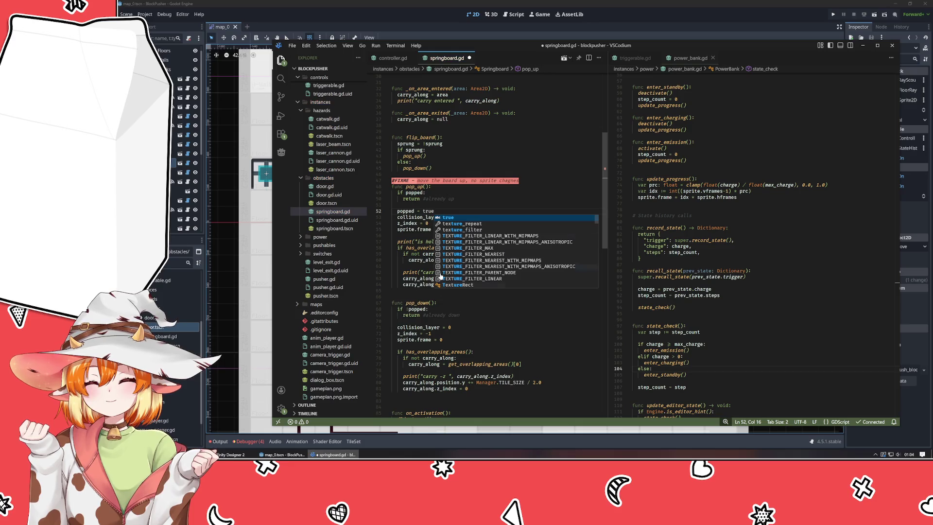
click(455, 321)
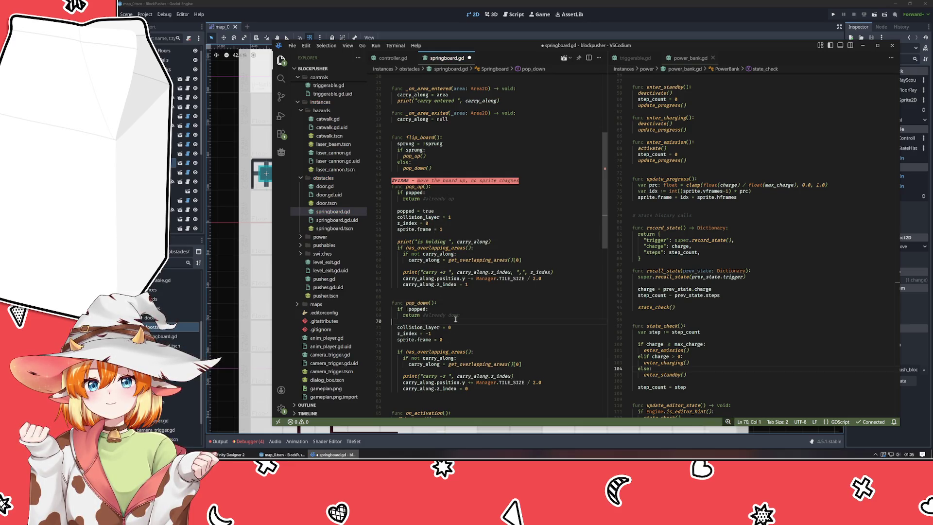
key(Return)
text(popped = false)
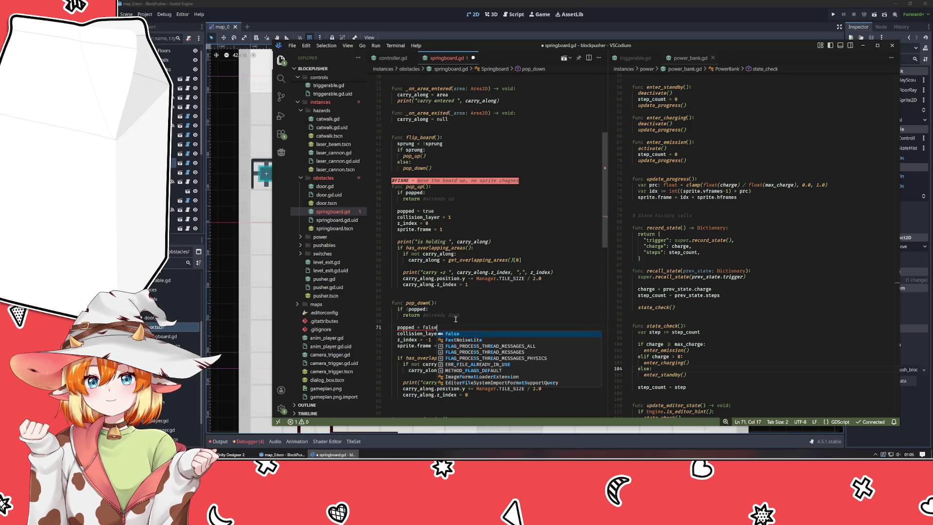
key(Return)
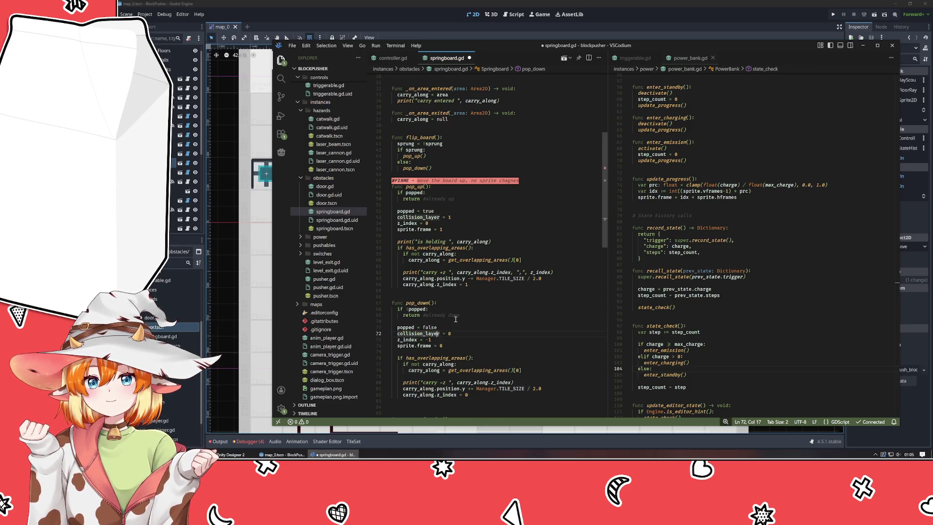
key(Down)
key(Down)
key(Down)
key(ctrl+shift+k)
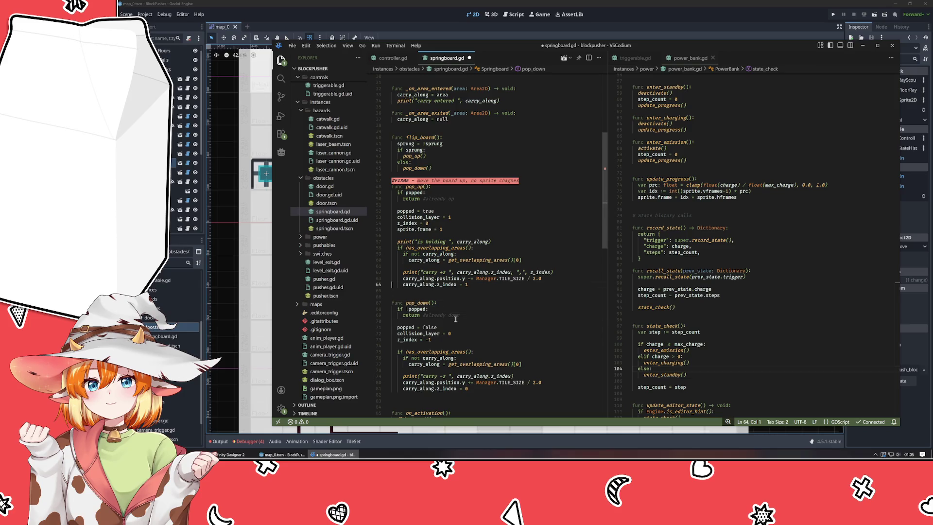
key(Up)
key(Up)
key(Up)
key(ctrl+shift+k)
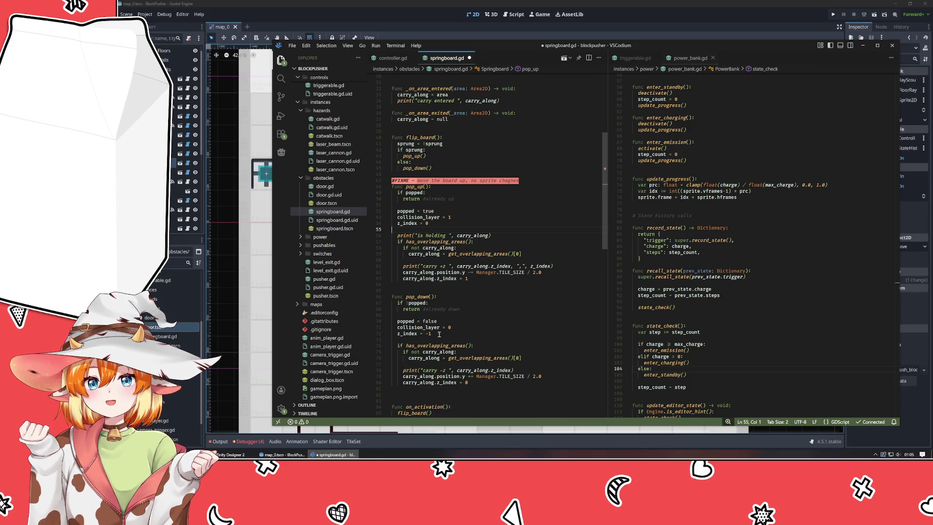
Make z_index '+= 1' in pop_up and '-= 1' in pop_down
drag(432, 334, 392, 334)
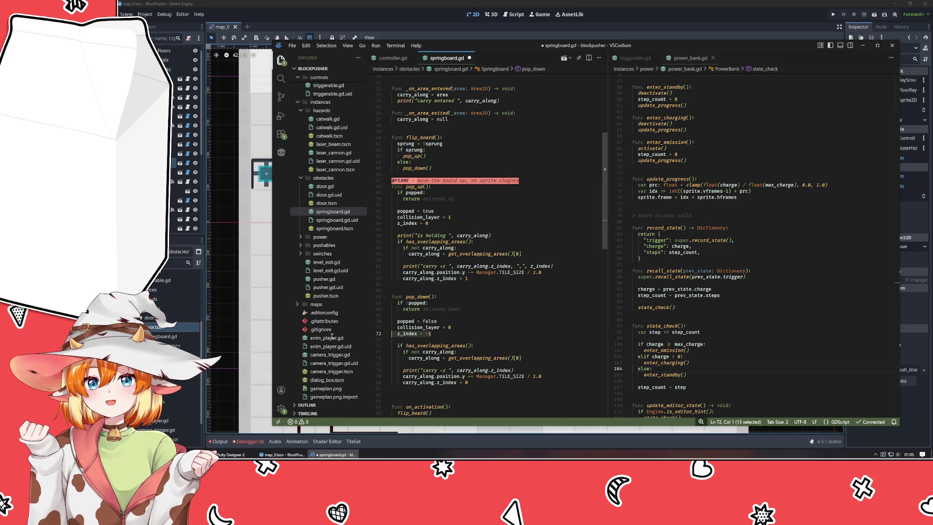
click(519, 323)
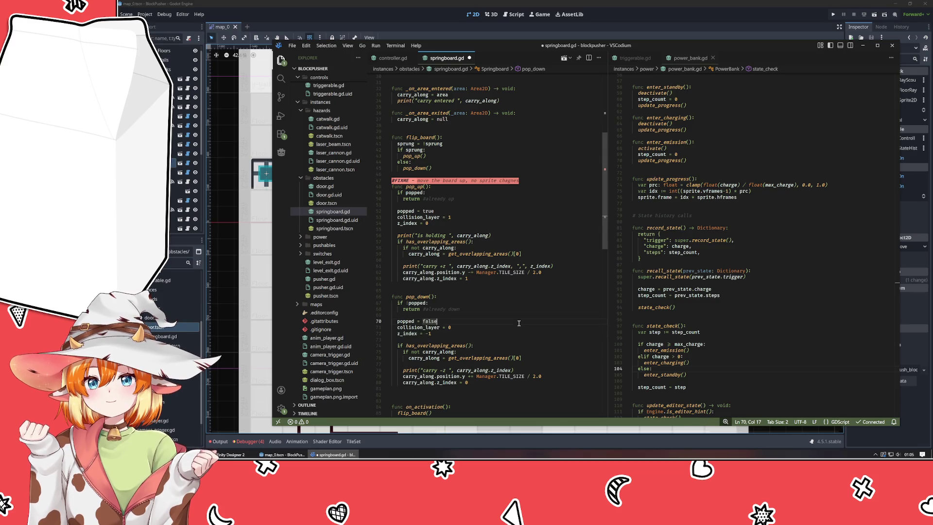
click(424, 223)
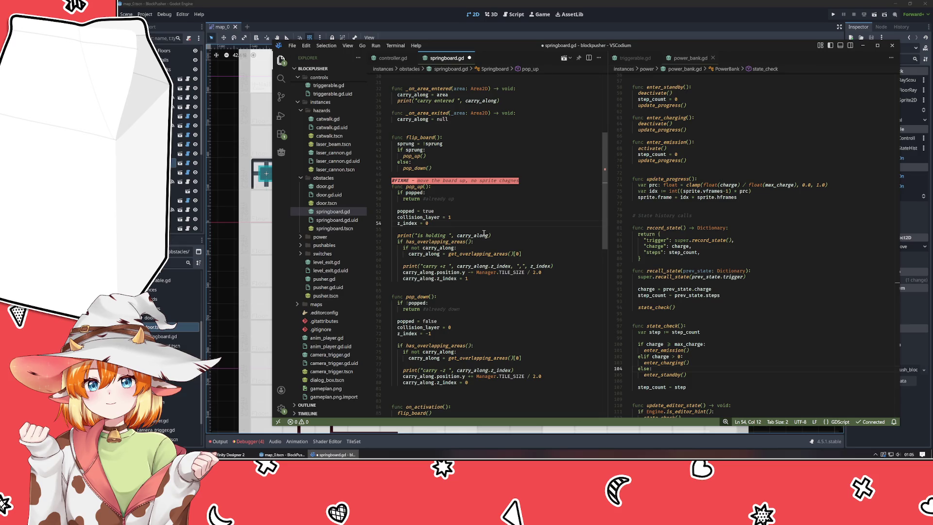
click(419, 334)
scroll(478, 326, down, 1)
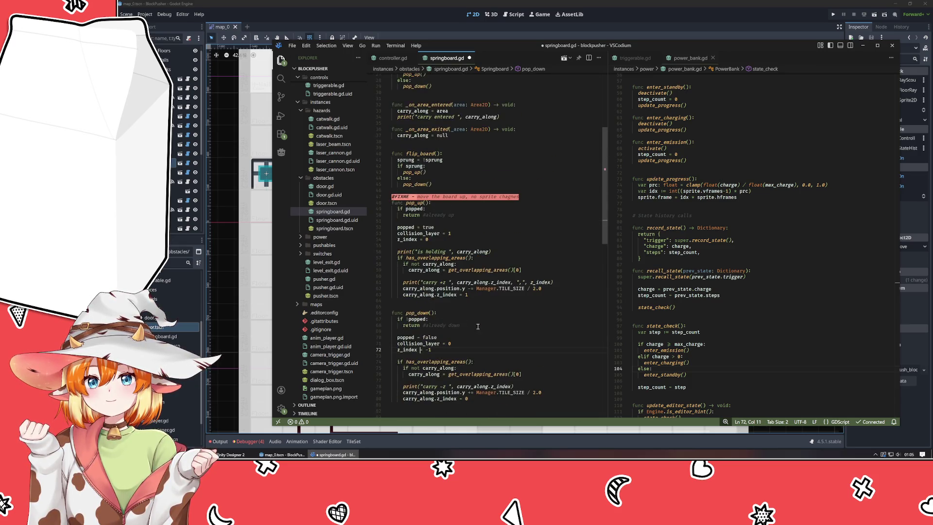
text(-)
key(End)
key(BackSpace)
key(BackSpace)
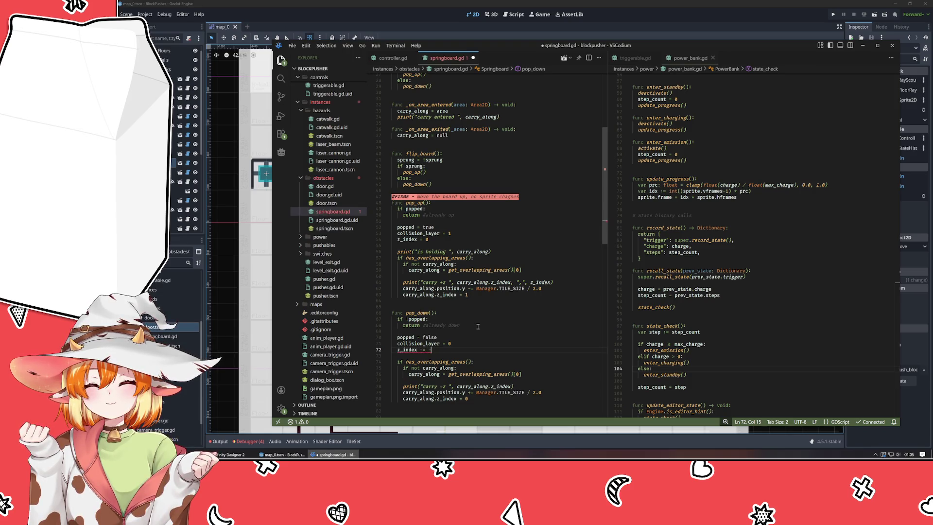
text(1)
key(alt+Left)
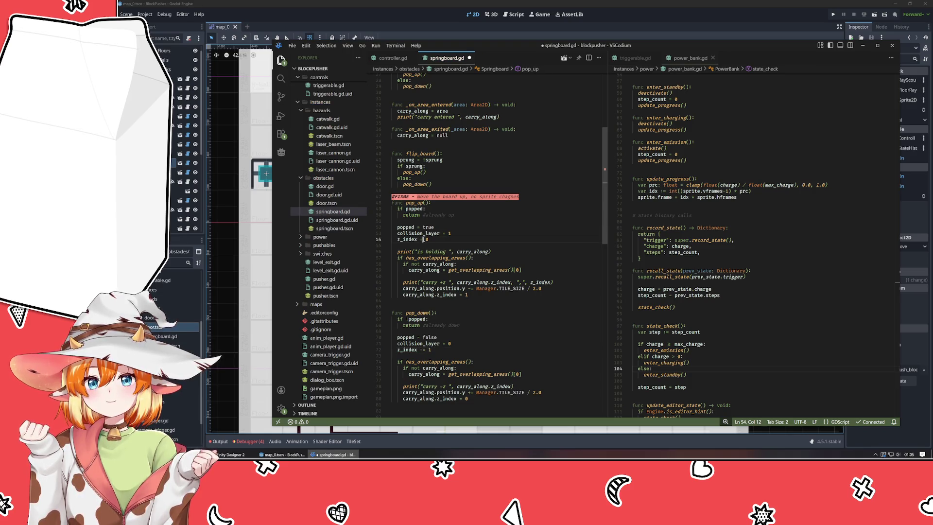
text(+= 1)
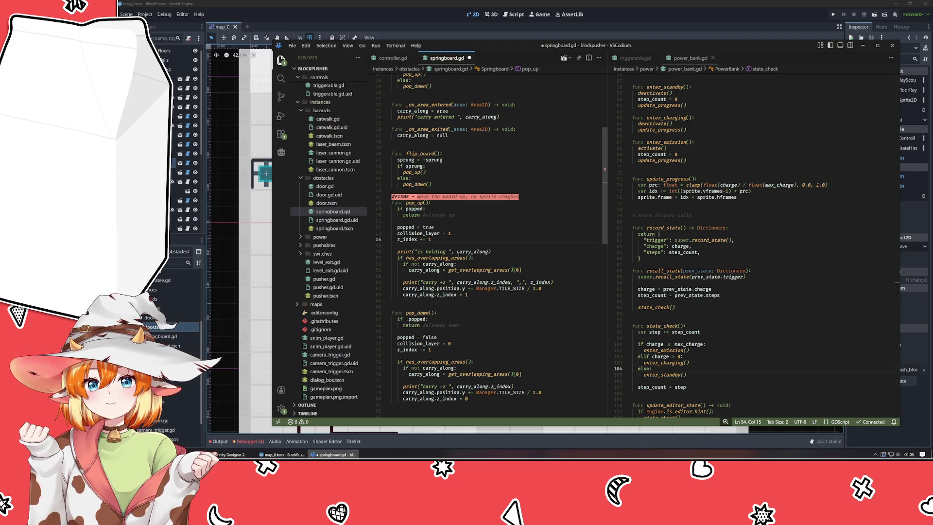
Change carry_along.z_index to '+= 1' in pop_up and '-= 1' in pop_down
click(459, 295)
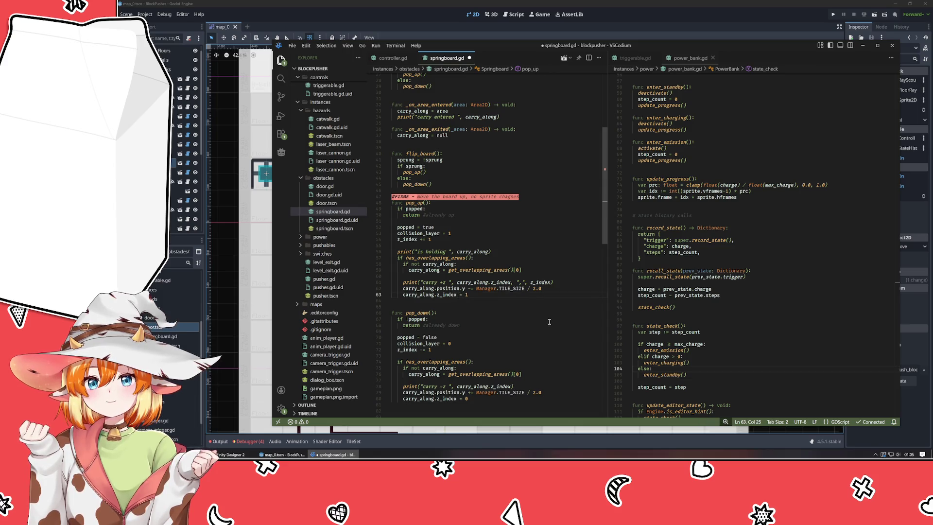
text(+)
click(459, 398)
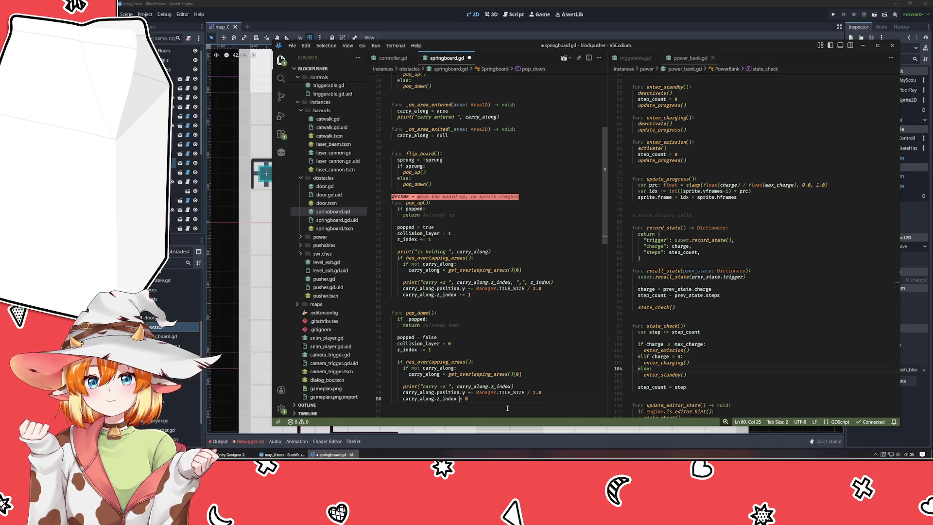
text(-)
scroll(507, 409, down, 1)
key(BackSpace)
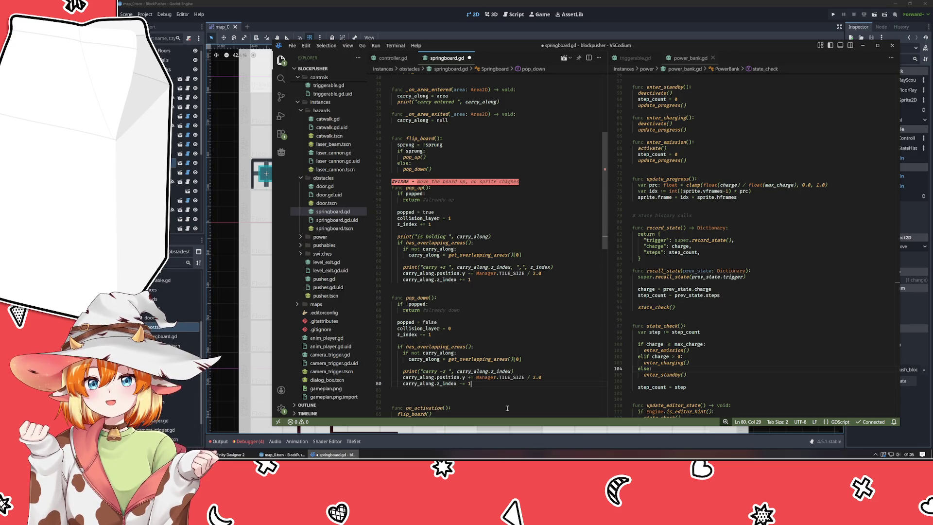
scroll(507, 408, down, 8)
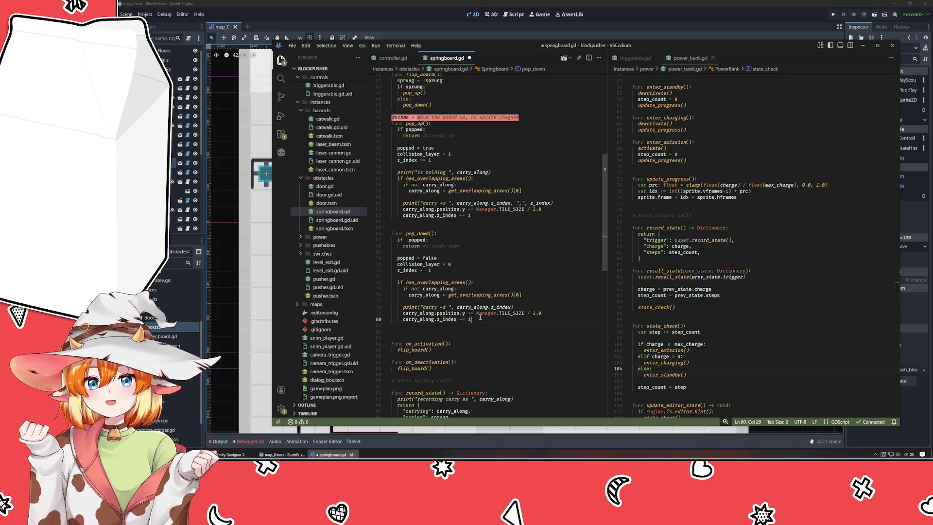
scroll(538, 375, up, 12)
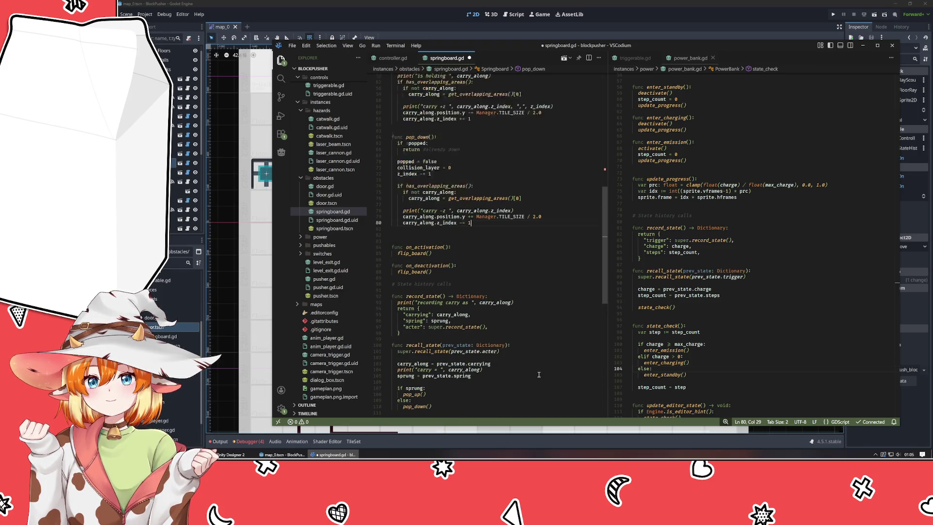
scroll(515, 336, down, 3)
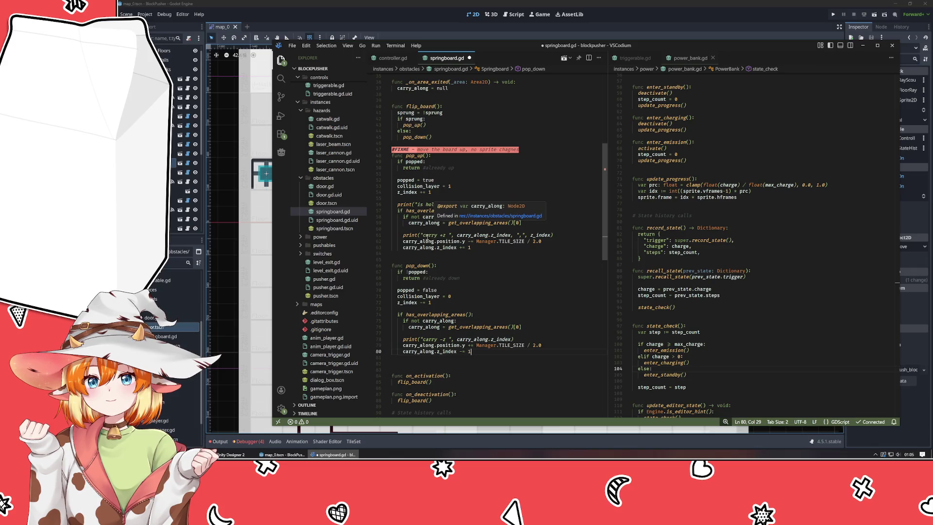
click(482, 266)
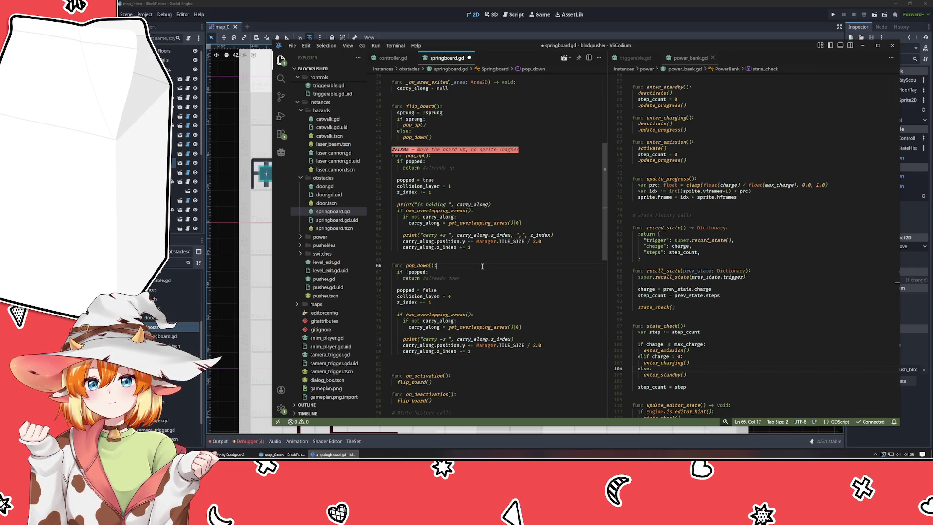
click(454, 193)
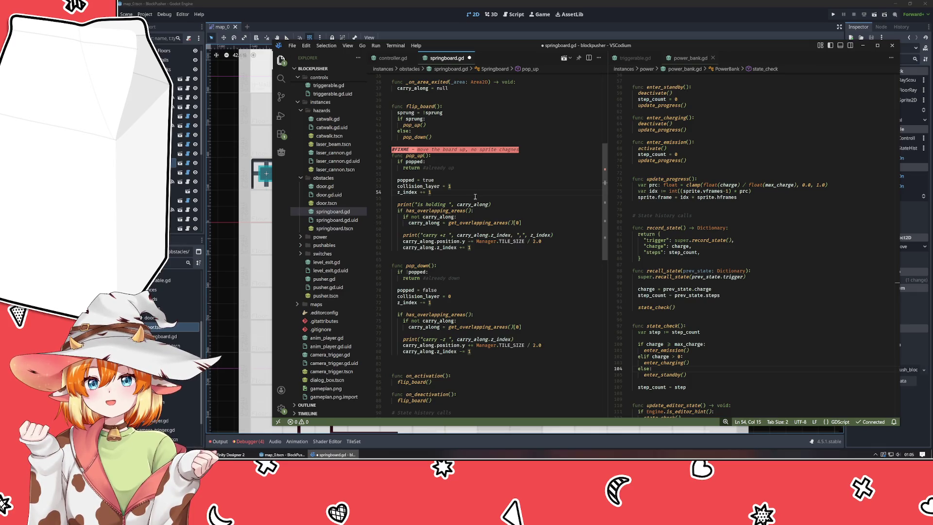
click(475, 196)
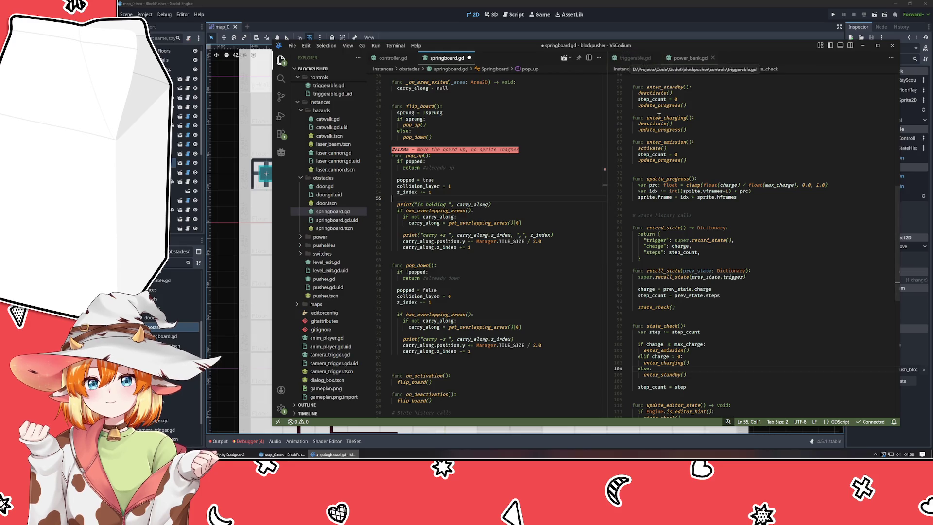
Replace power_bank.gd with pusher.gd in the right editor group and scroll through it
click(688, 172)
scroll(311, 238, down, 2)
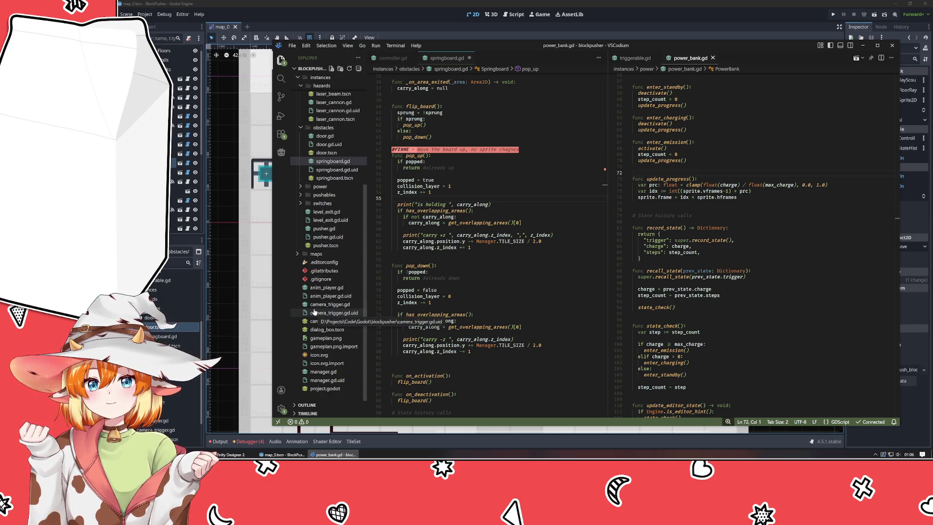
scroll(314, 311, up, 5)
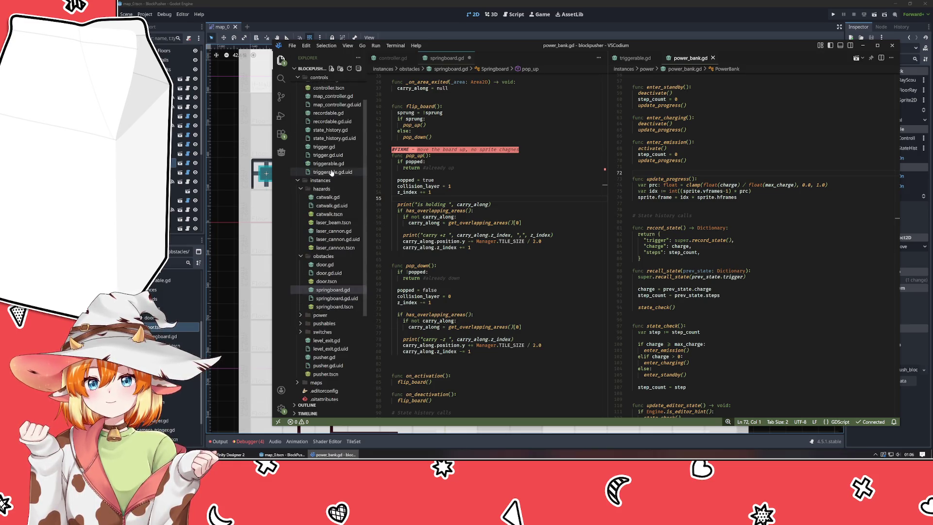
scroll(330, 171, up, 2)
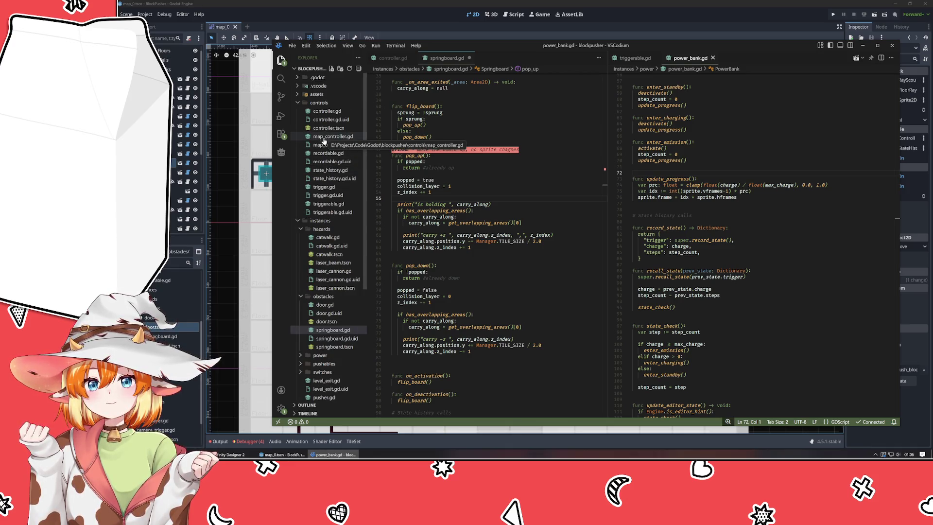
scroll(324, 146, down, 4)
click(331, 302)
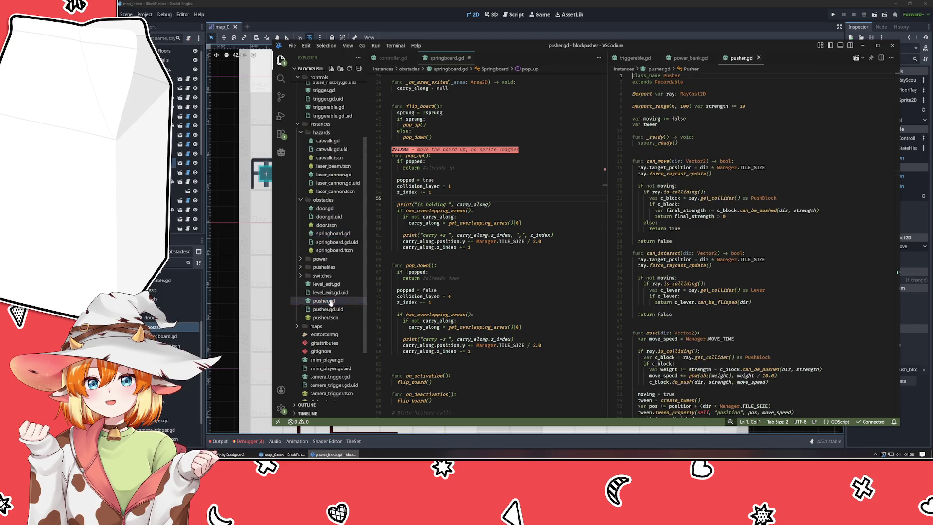
scroll(773, 289, down, 5)
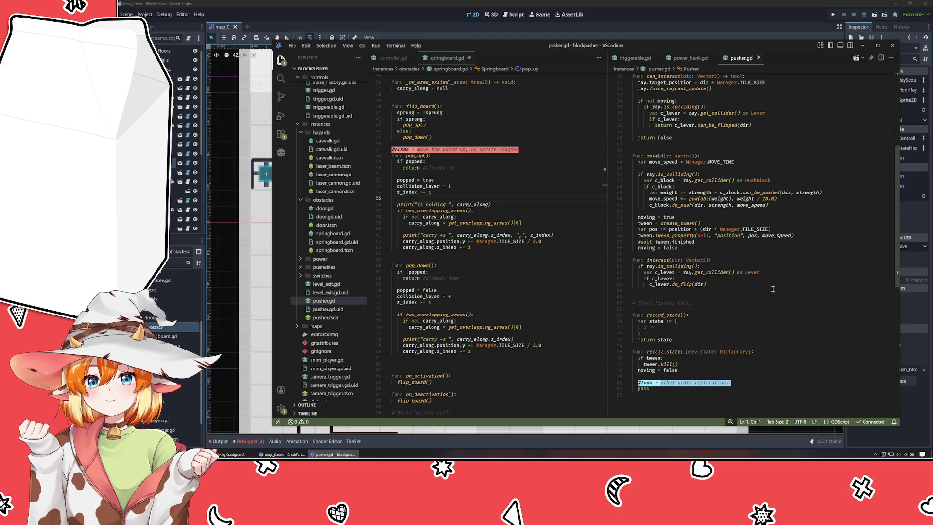
scroll(773, 288, up, 5)
scroll(446, 187, up, 6)
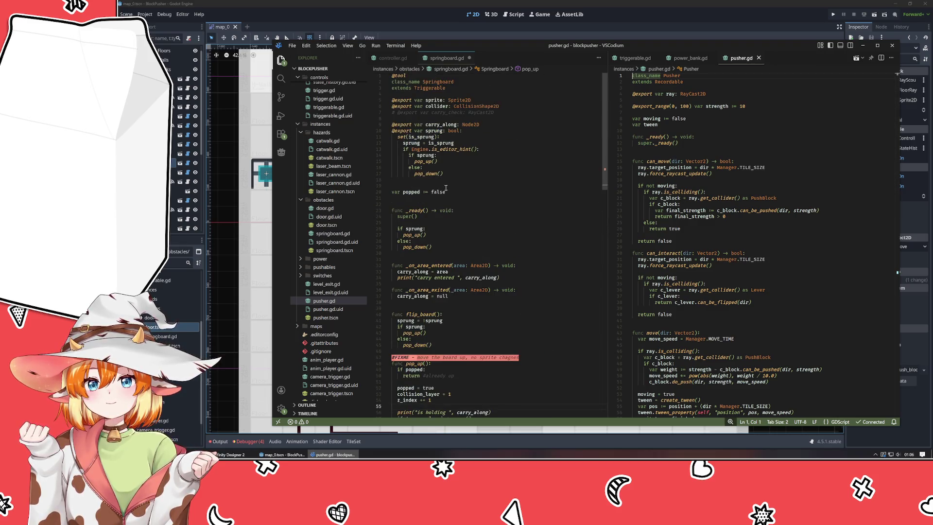
Declare a 'var tween' below the popped variable in springboard.gd
click(459, 193)
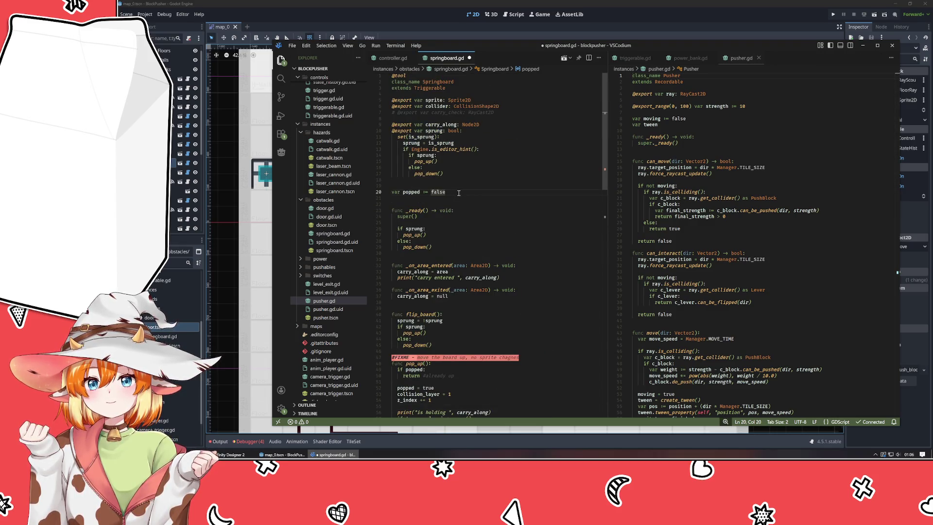
key(Return)
text(var tween)
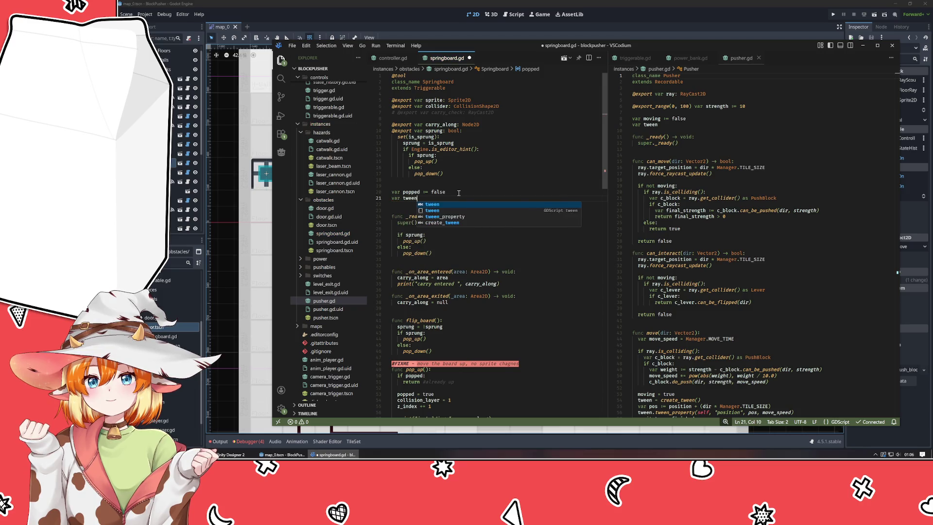
key(Escape)
scroll(459, 193, down, 8)
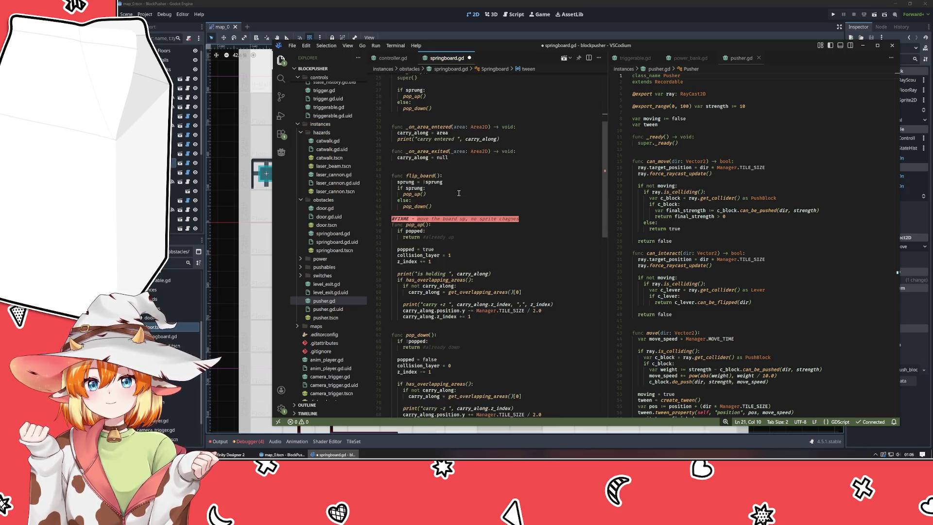
scroll(750, 214, down, 5)
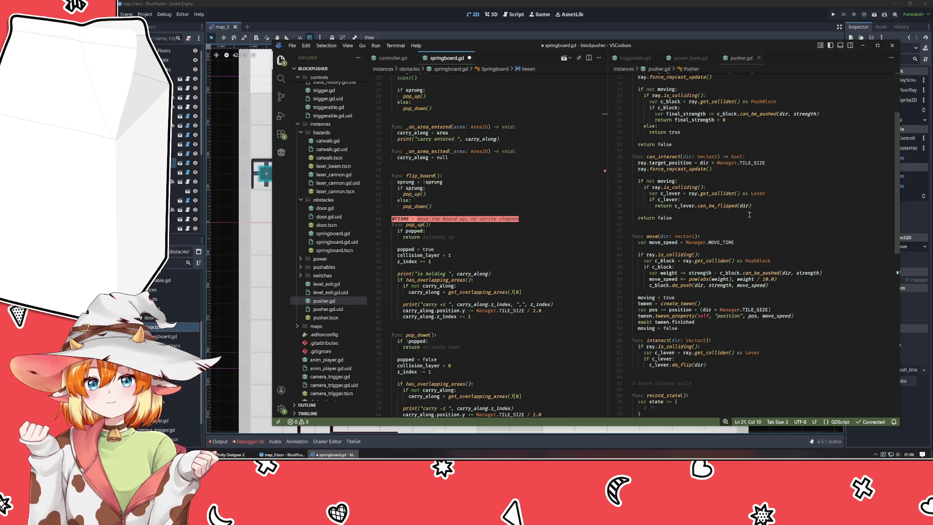
scroll(749, 215, down, 3)
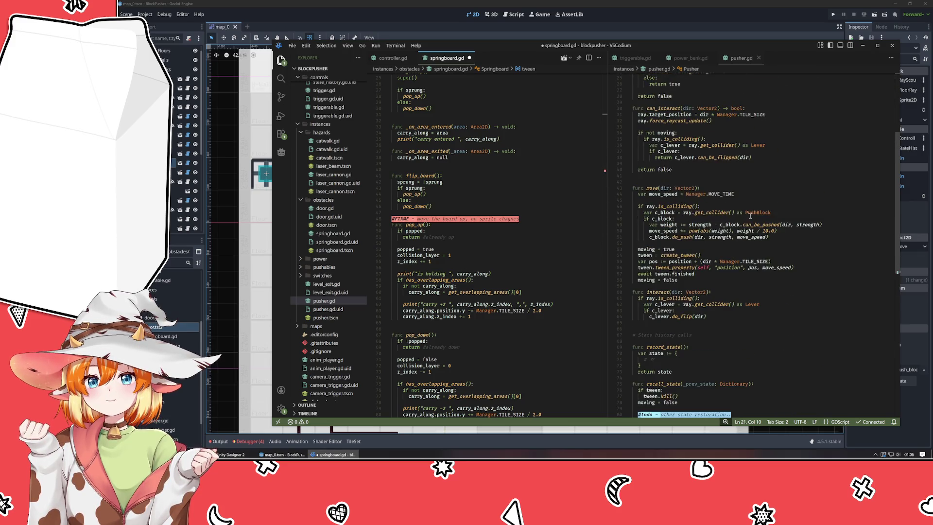
scroll(502, 237, down, 7)
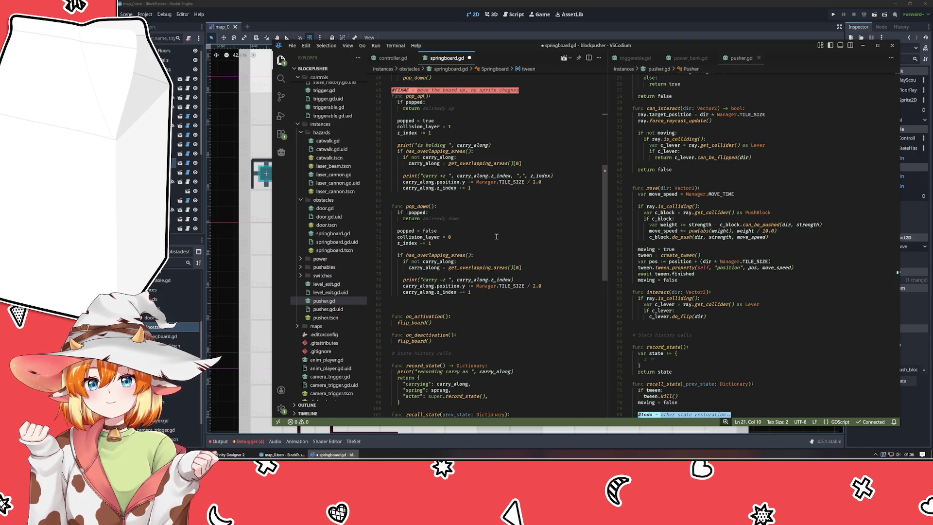
scroll(508, 236, up, 4)
In pop_up, add 'tween = create_tween()' and 'var pos := position + (Manager.TILE_SIZE / 2.0)'
click(472, 212)
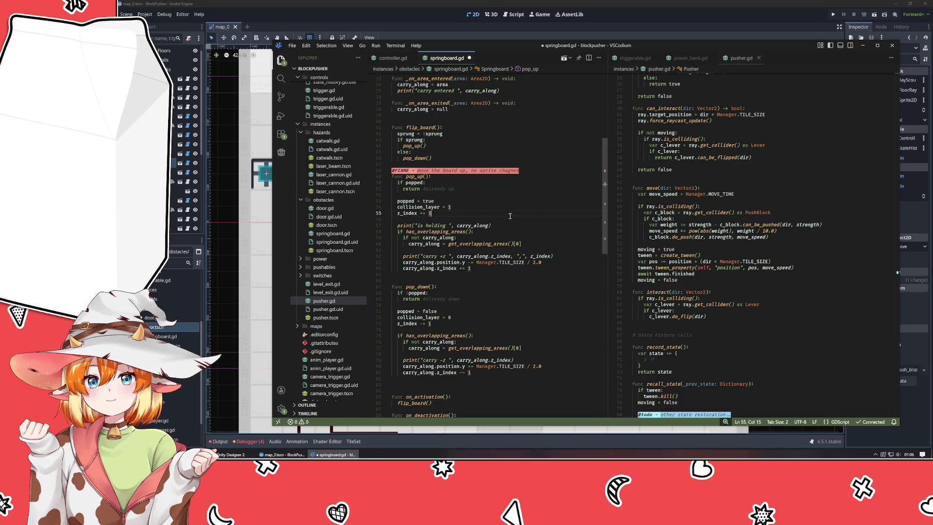
key(Down)
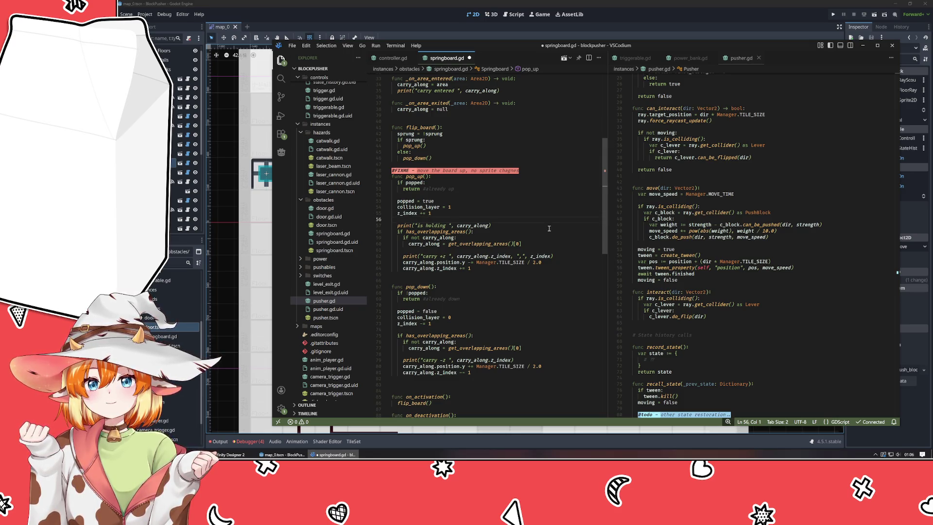
key(Return)
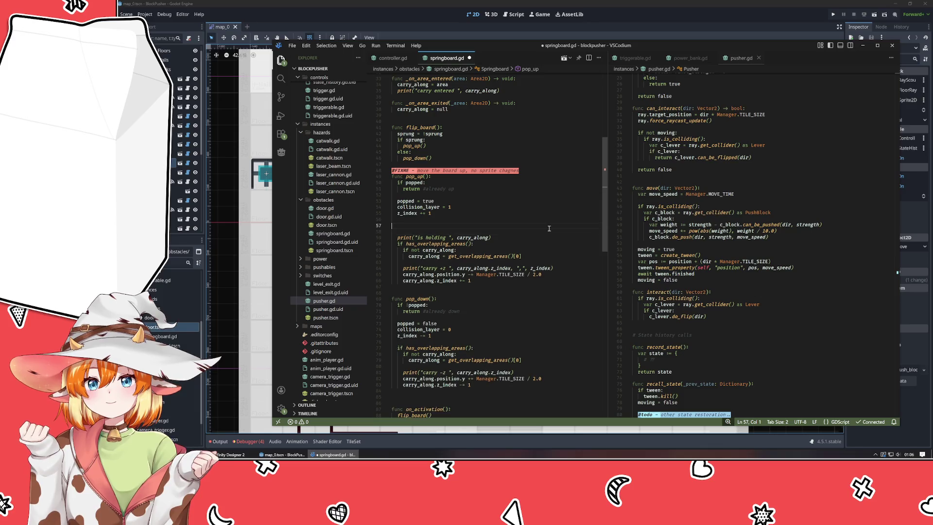
text(tween )
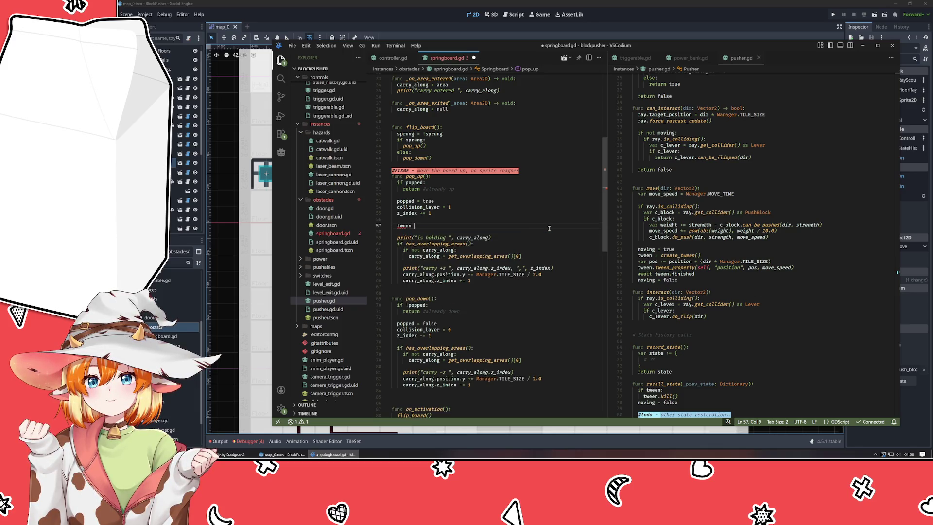
text(= create_)
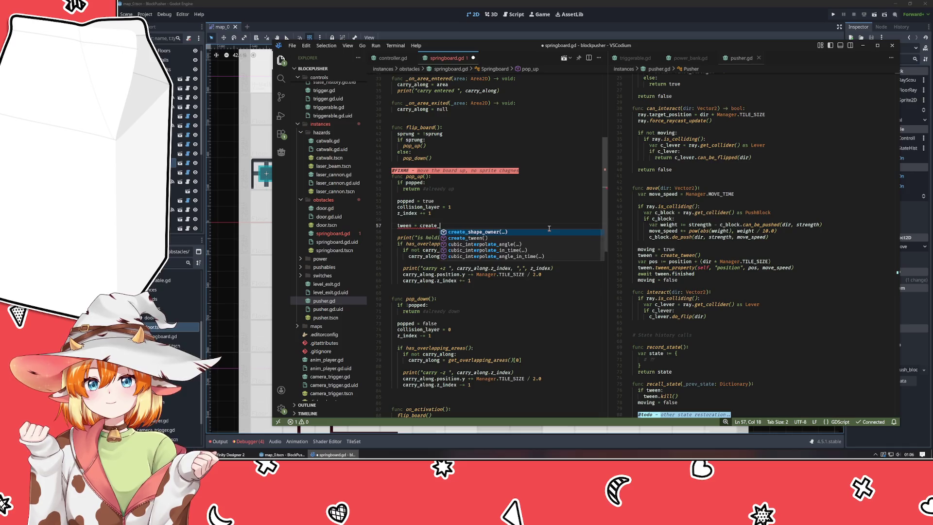
text(tween())
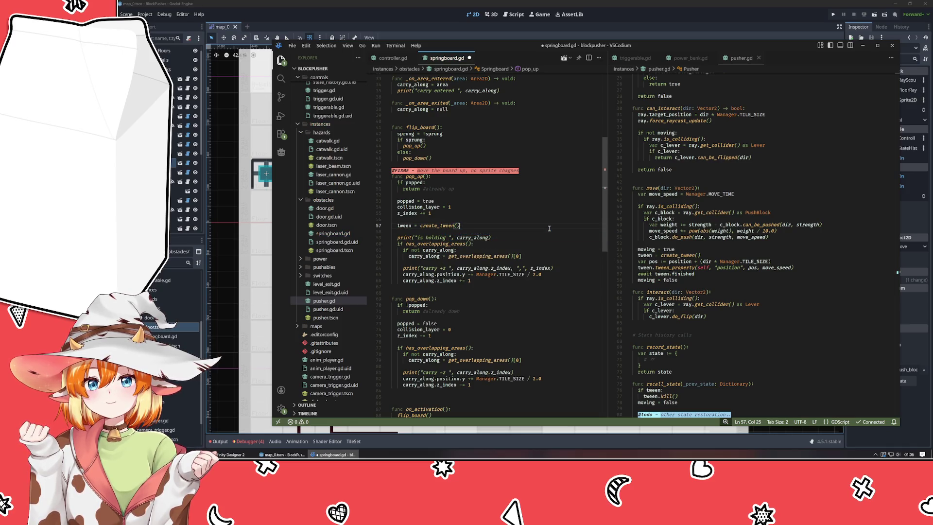
key(Return)
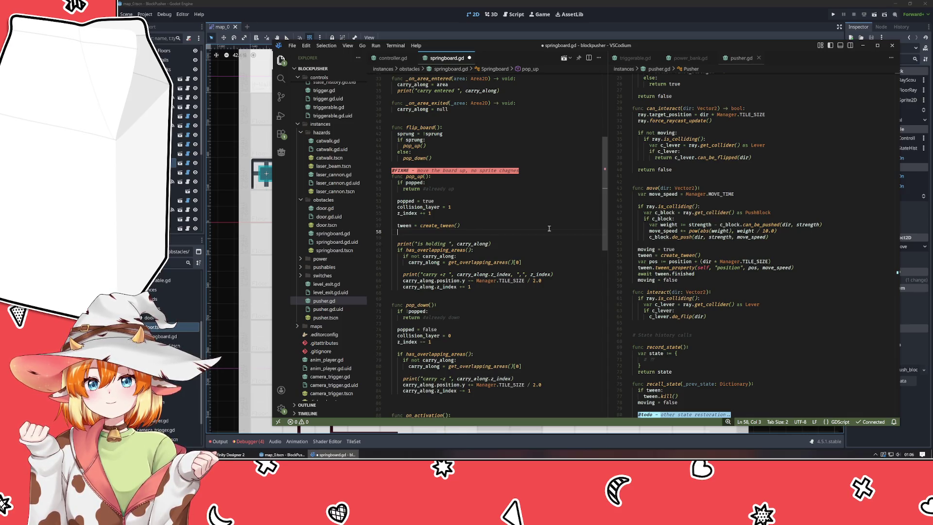
text(var )
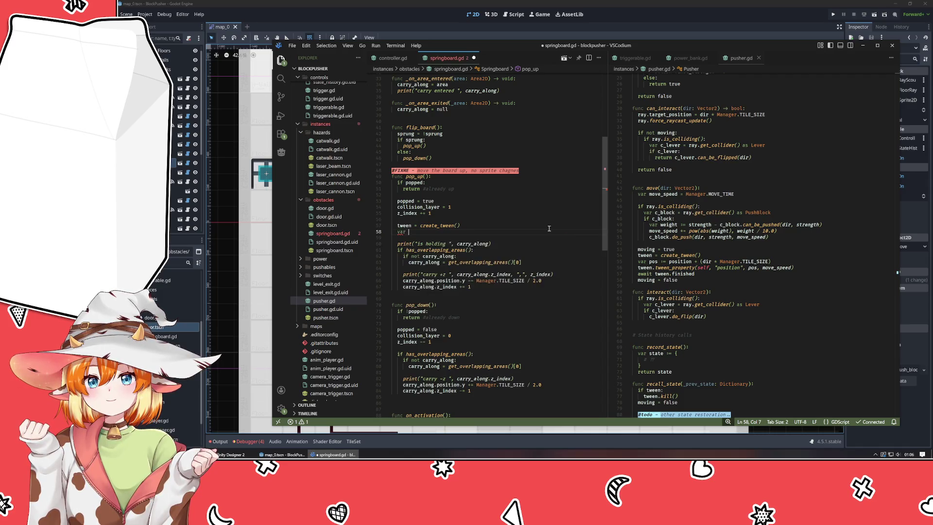
text(pos := position +)
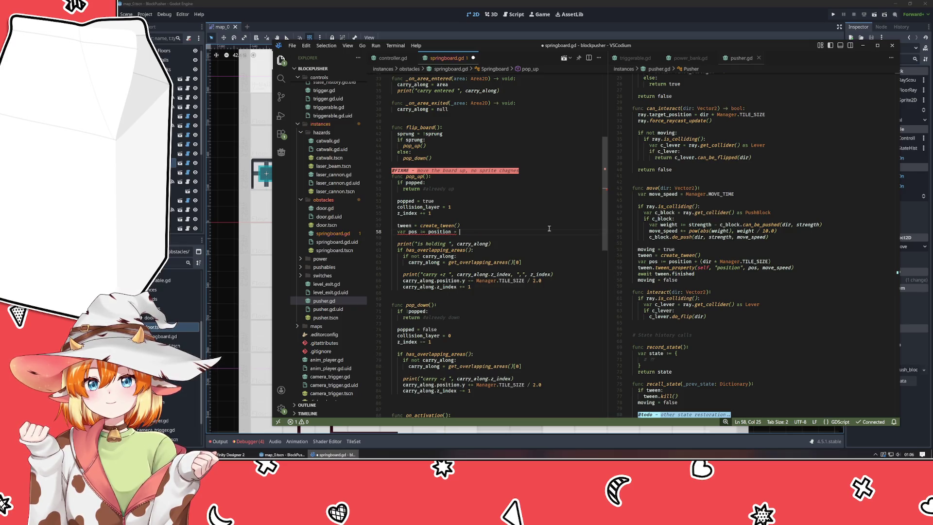
text( ()
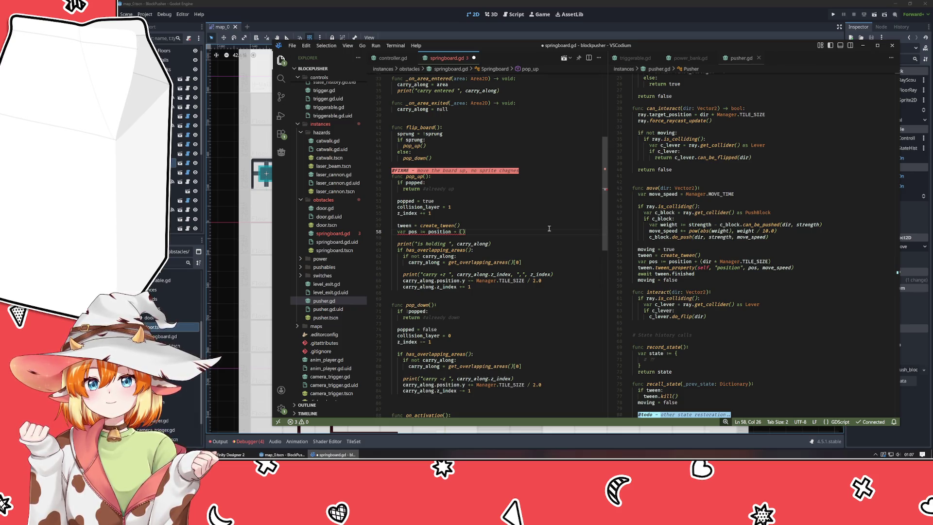
text(Manager.TI)
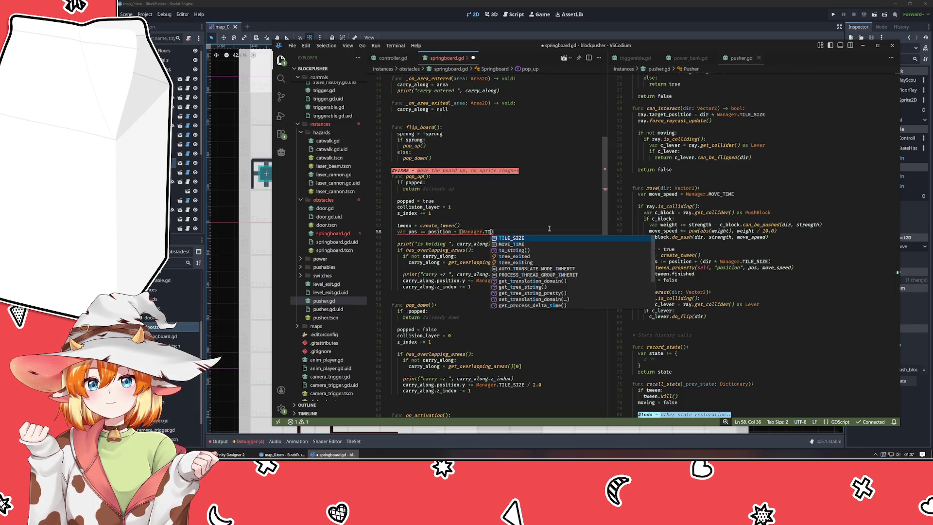
text(LE)
key(Tab)
text(/ )
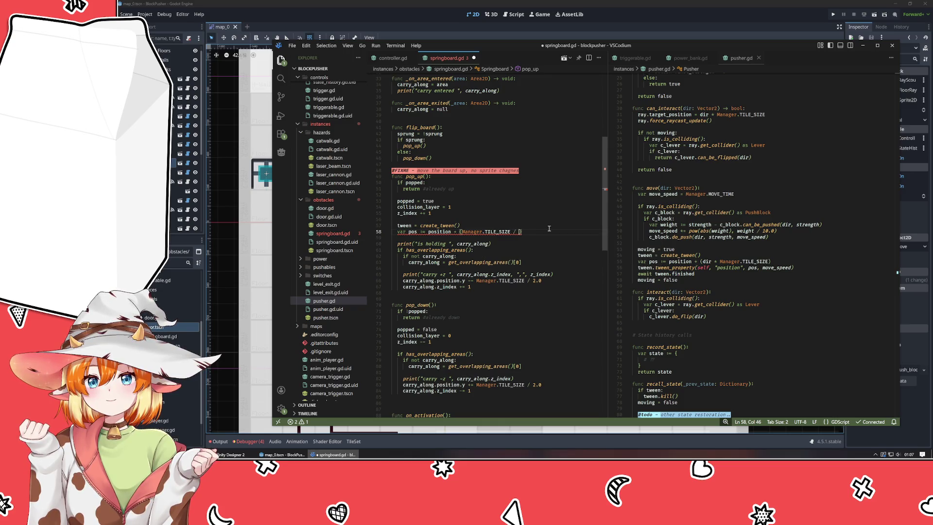
text(2.0)
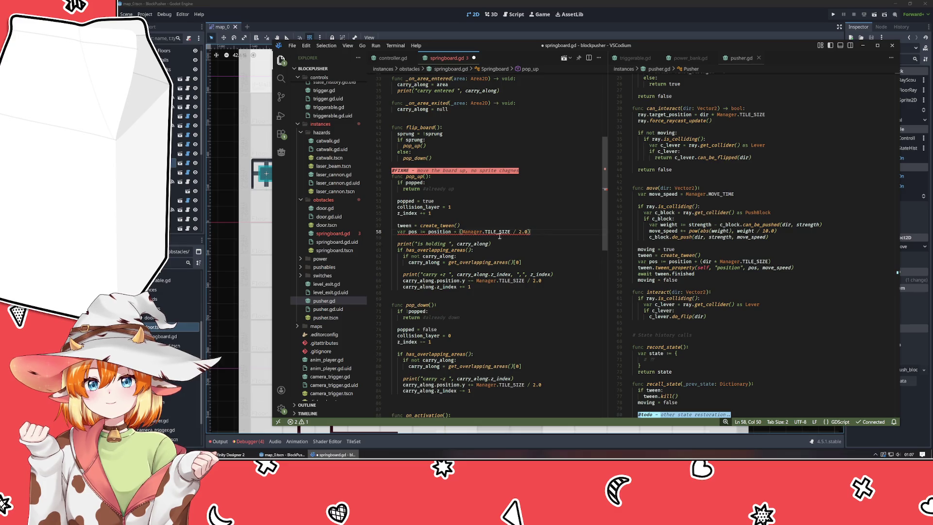
mouse_move(442, 232)
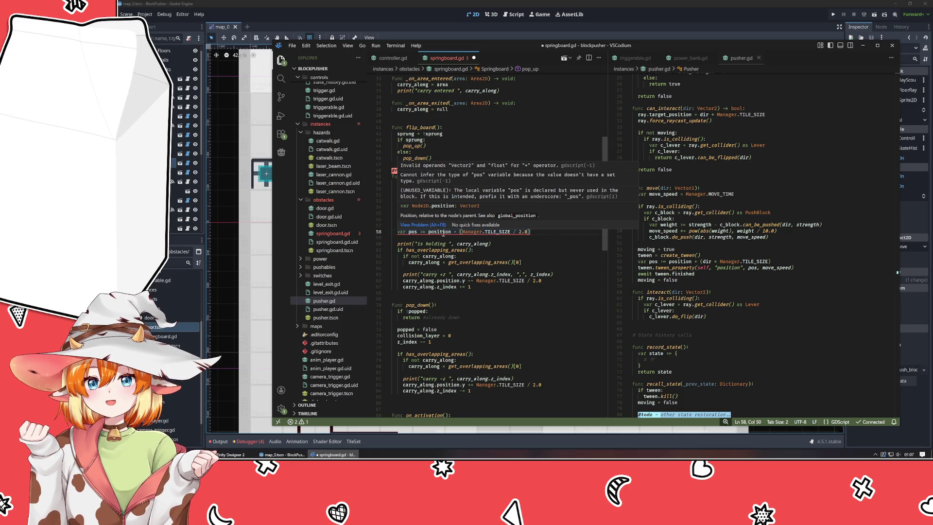
Make the pos line add half of Manager.TILE_SIZE to position.y only
click(442, 233)
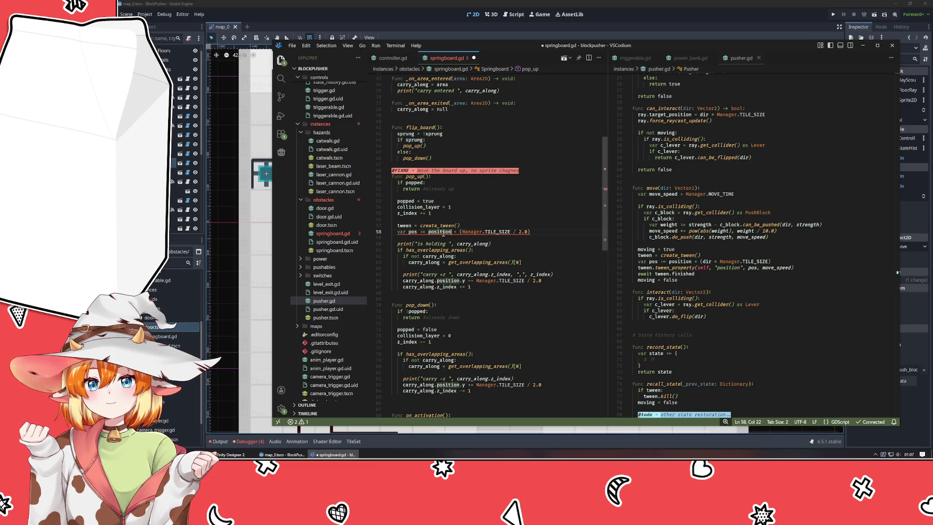
text(.y)
key(End)
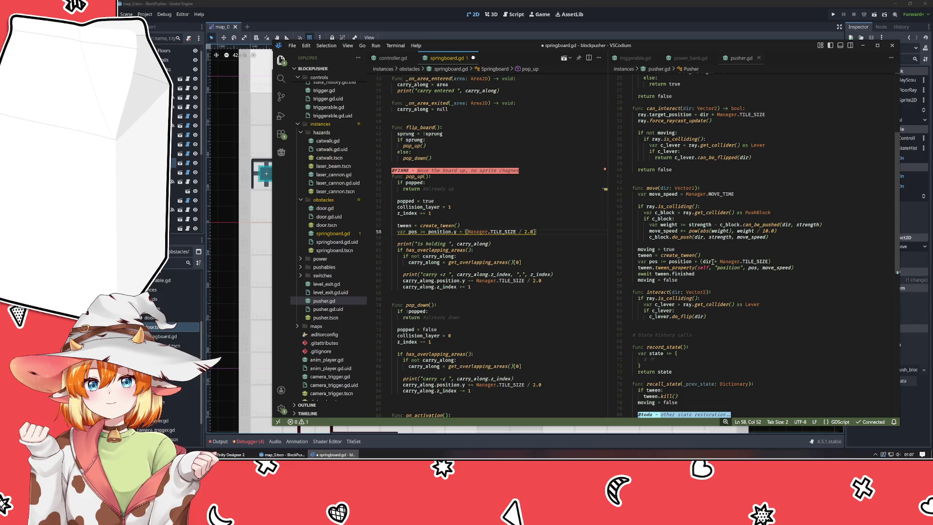
mouse_move(721, 261)
mouse_move(685, 260)
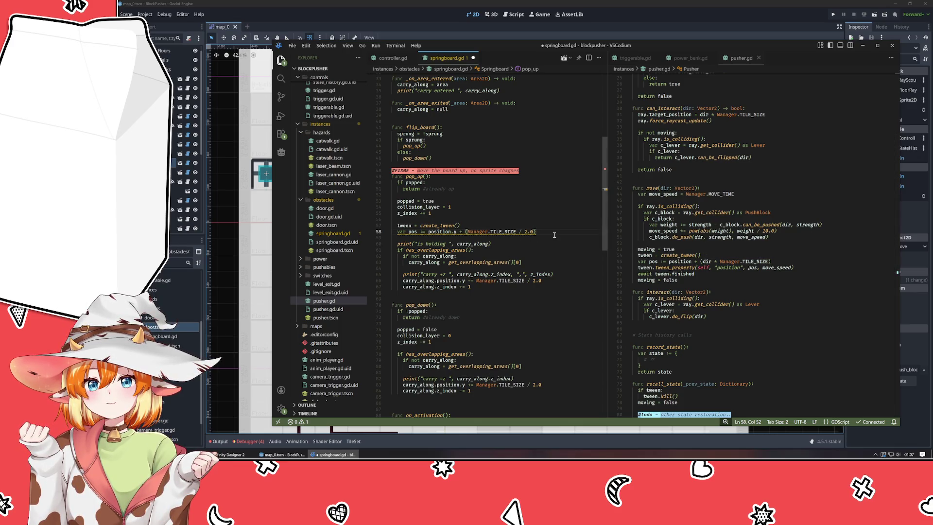
mouse_move(499, 232)
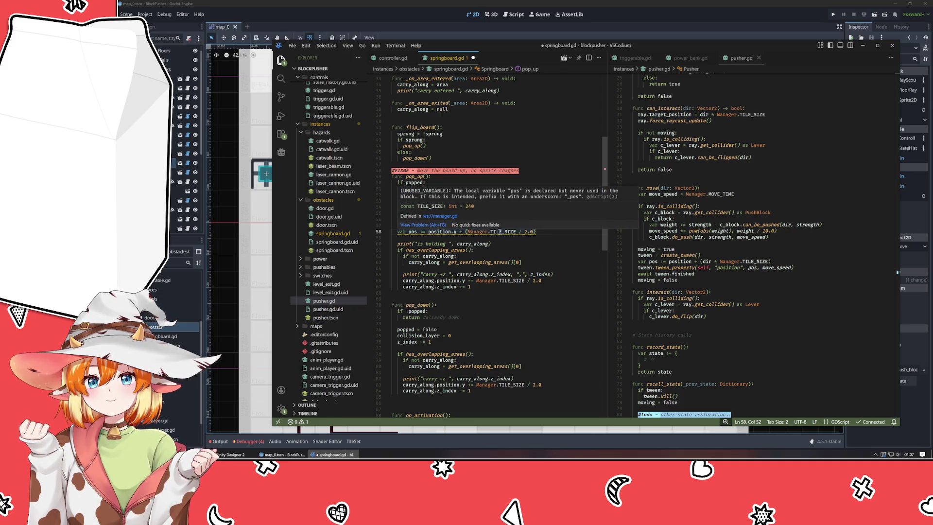
Add a 'tween.tween_property(self, "position", ...)' call below the pos line
key(Return)
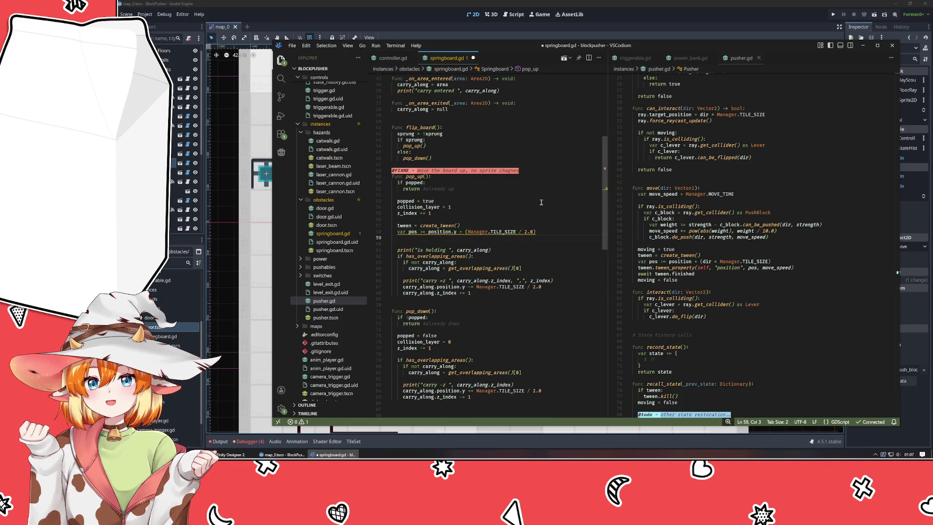
text(tween.tween_property()
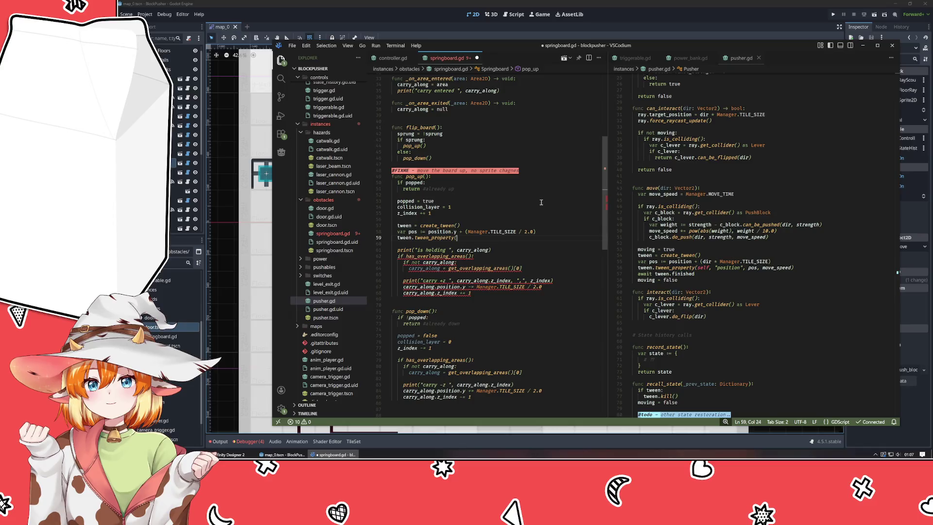
text(()
key(BackSpace)
text(self, "posit)
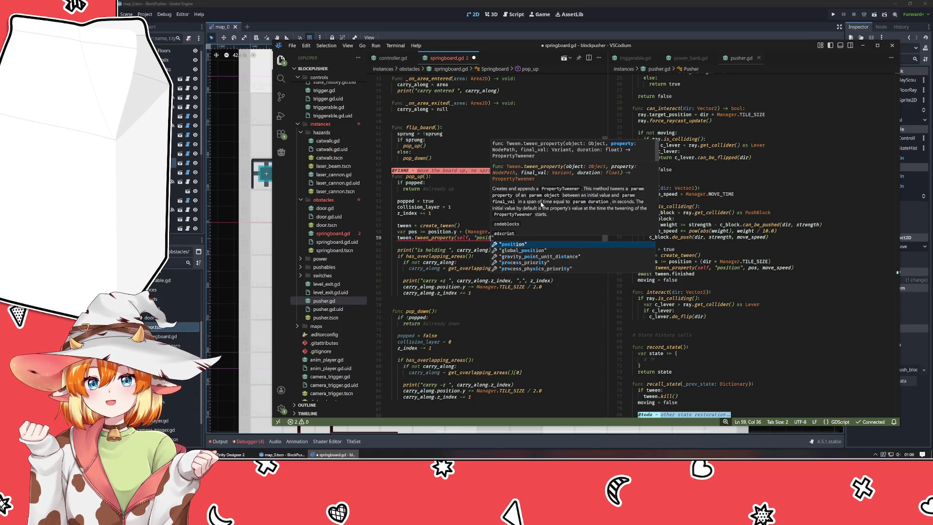
key(Return)
text(, "position",)
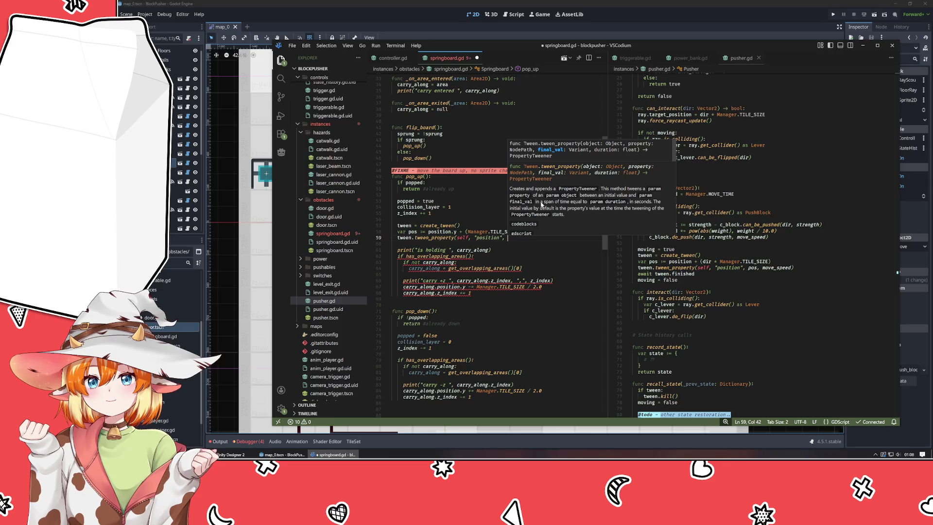
text((pos.x, )
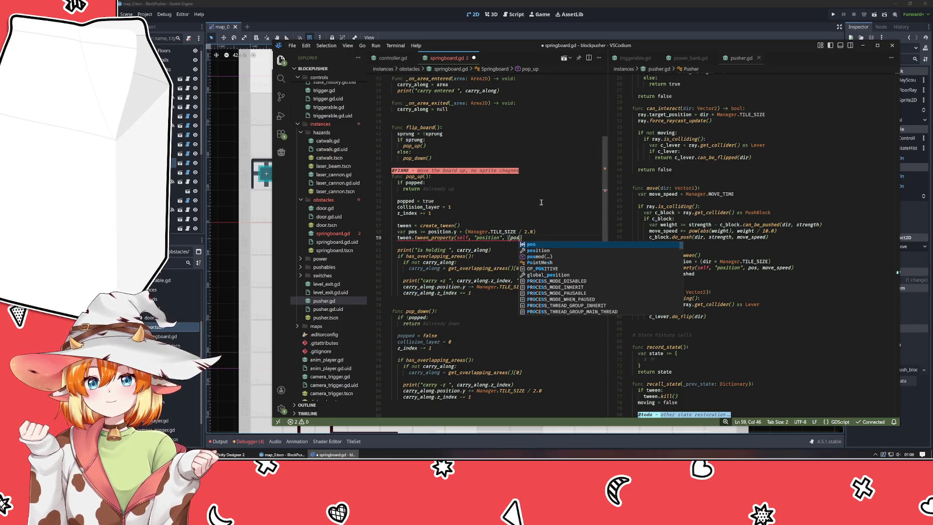
text(pos.y)
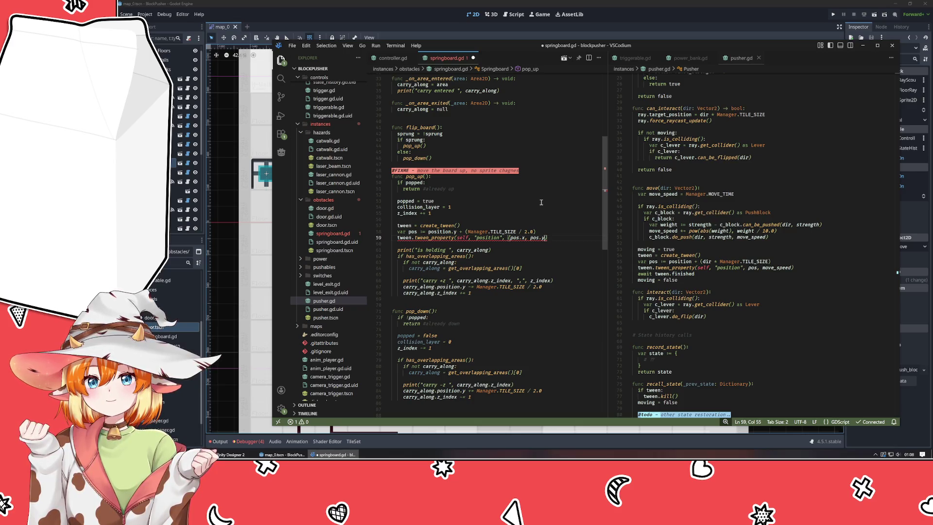
Wrap pos as '(position.x, position.y ...)' and make the tween target pos directly
key(Up)
key(Home)
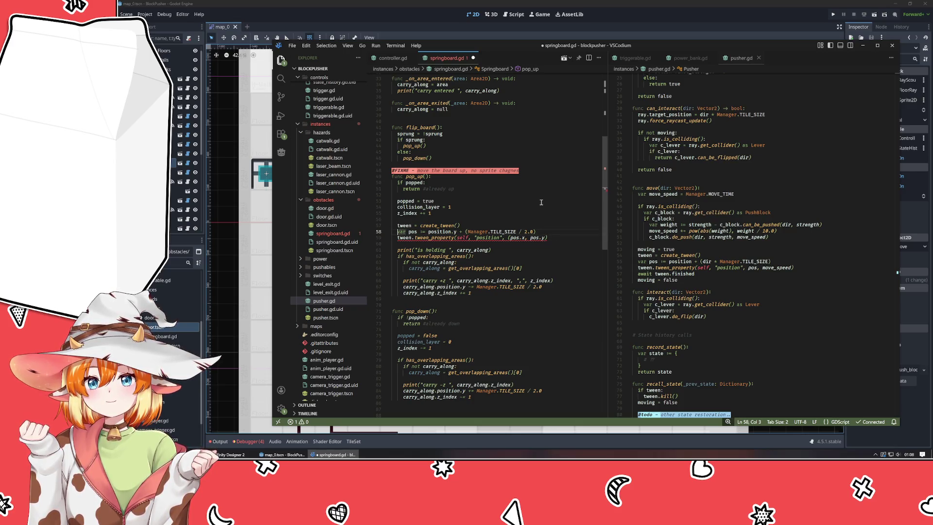
key(ctrl+Right)
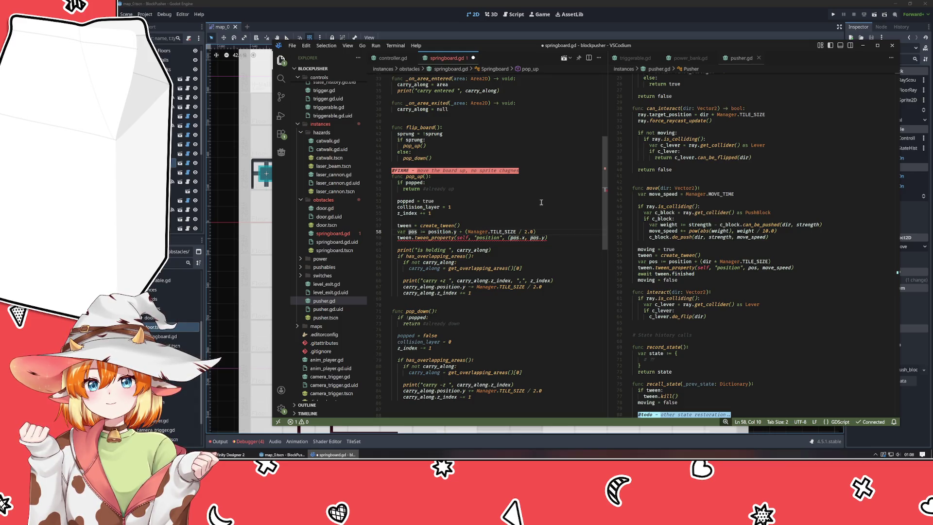
key(Right)
key(Right)
key(Right)
text((position.x,)
key(End)
text())
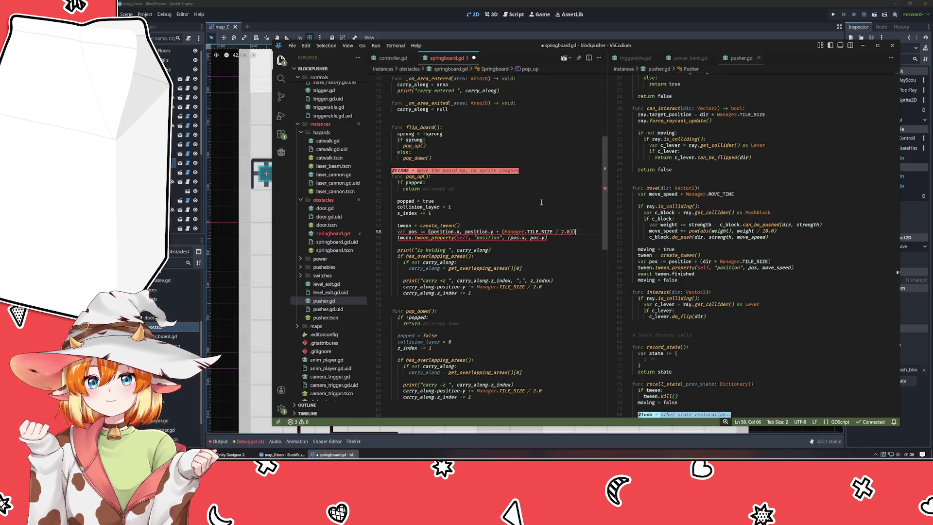
key(Down)
key(ctrl+shift+Left)
key(ctrl+shift+Left)
key(ctrl+shift+Left)
key(BackSpace)
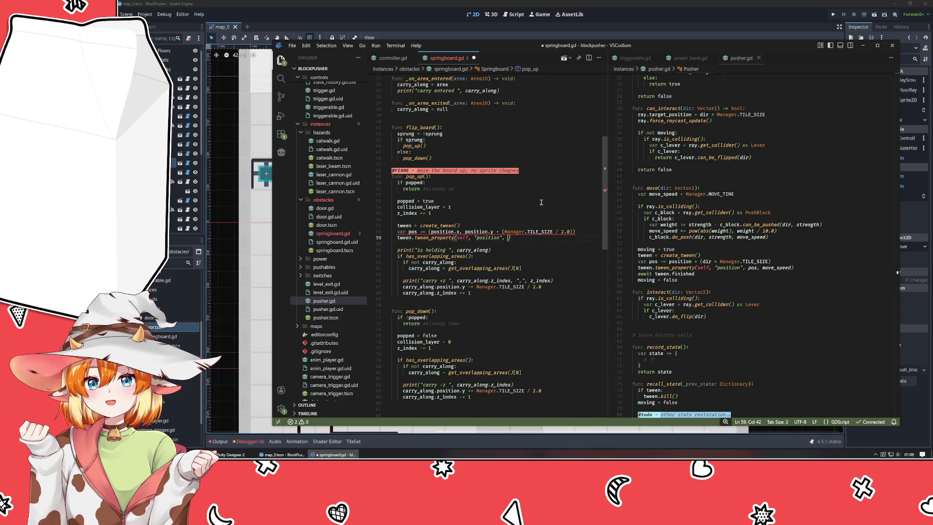
text(pos)
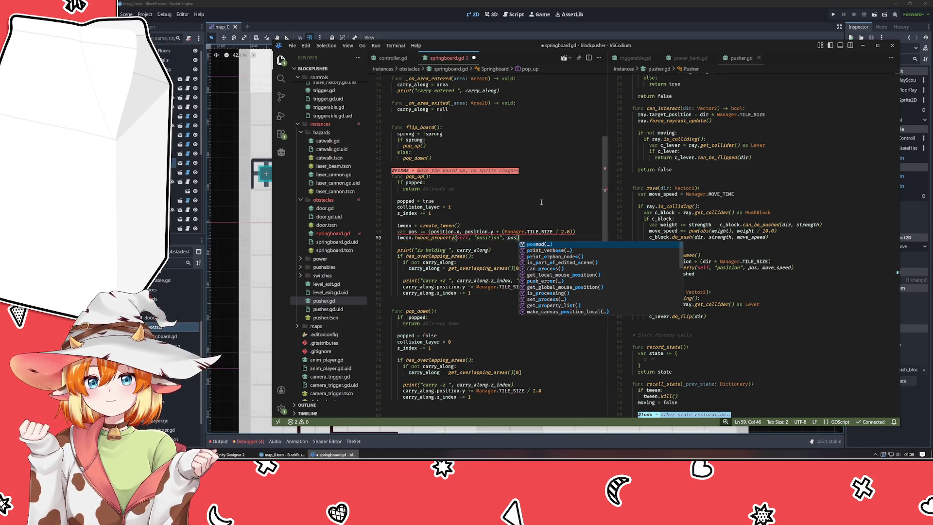
click(541, 203)
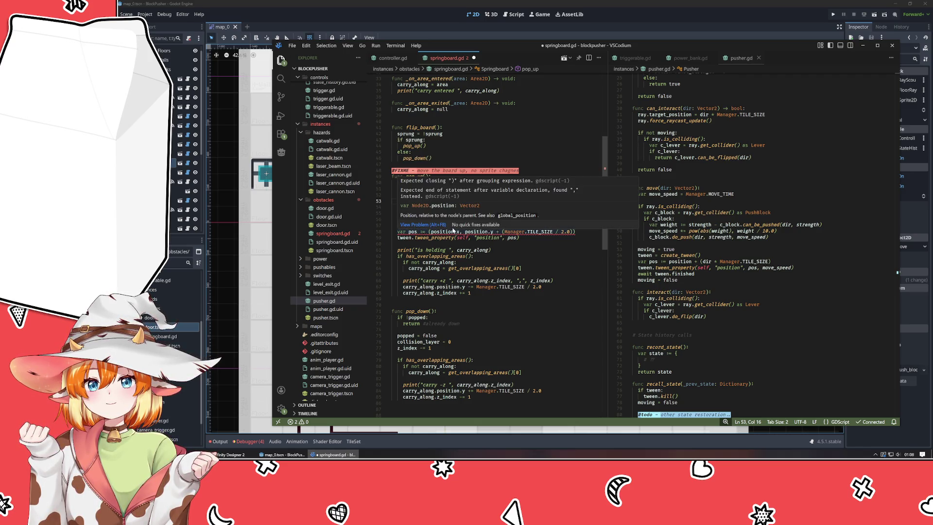
click(570, 244)
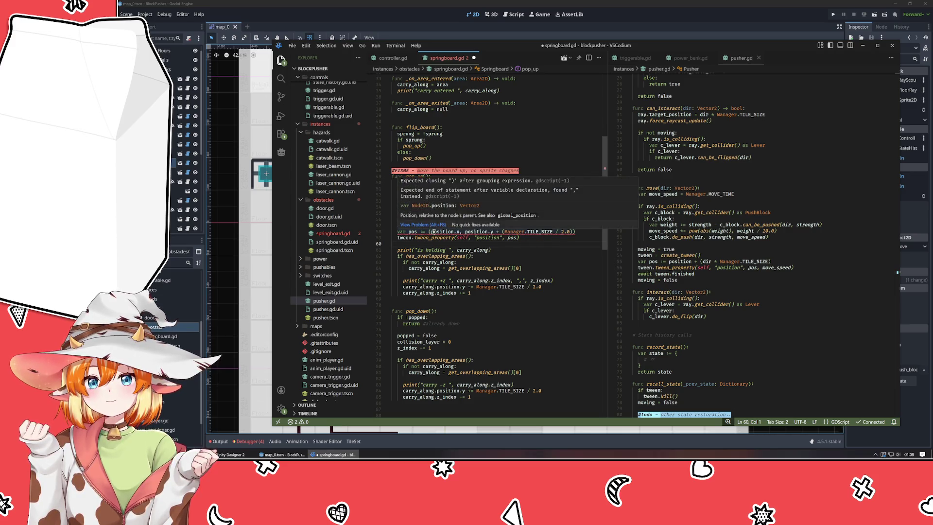
click(427, 232)
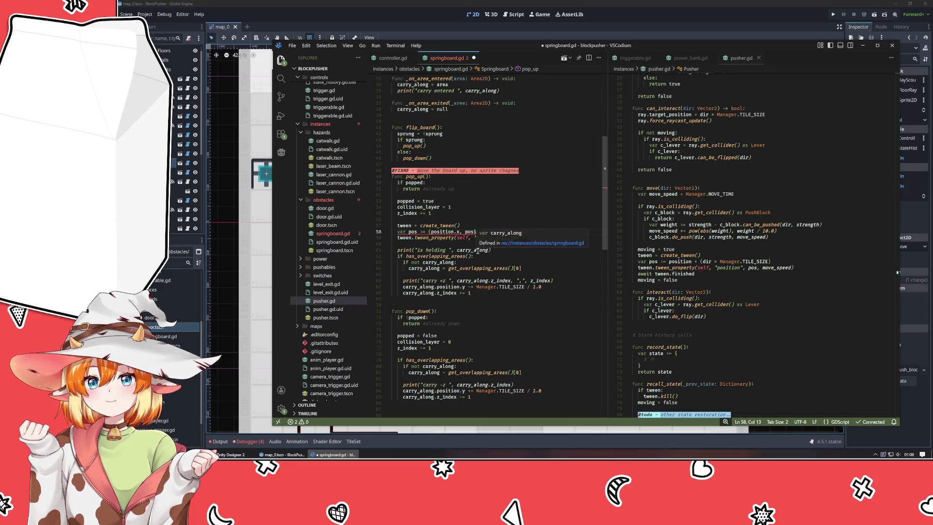
Make pos a full Vector2(position.x, position.y + TILE_SIZE / 2.0) and tween it over 0.5 seconds
text(Vecto)
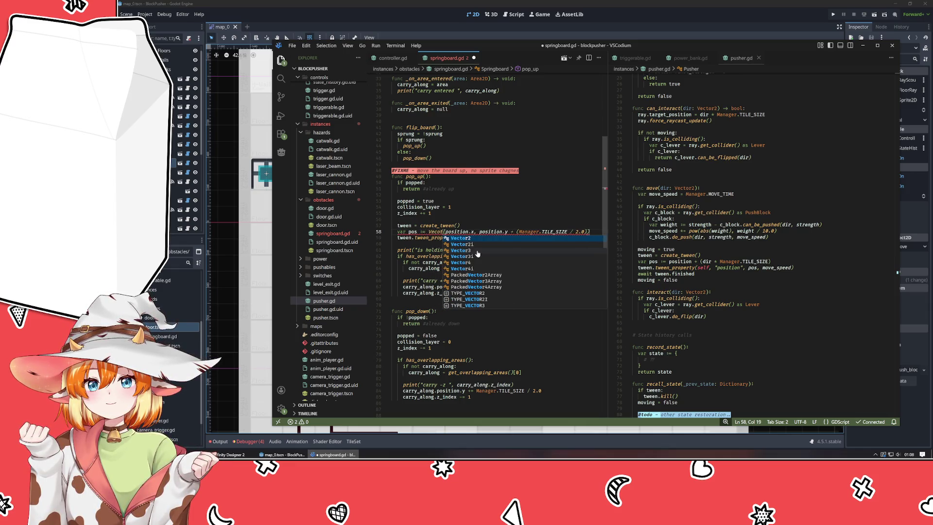
key(Return)
click(525, 243)
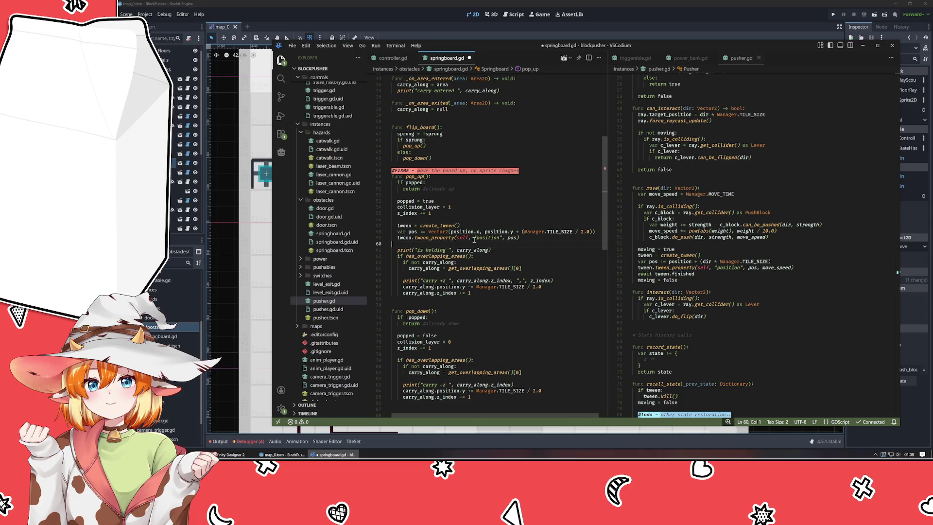
click(538, 239)
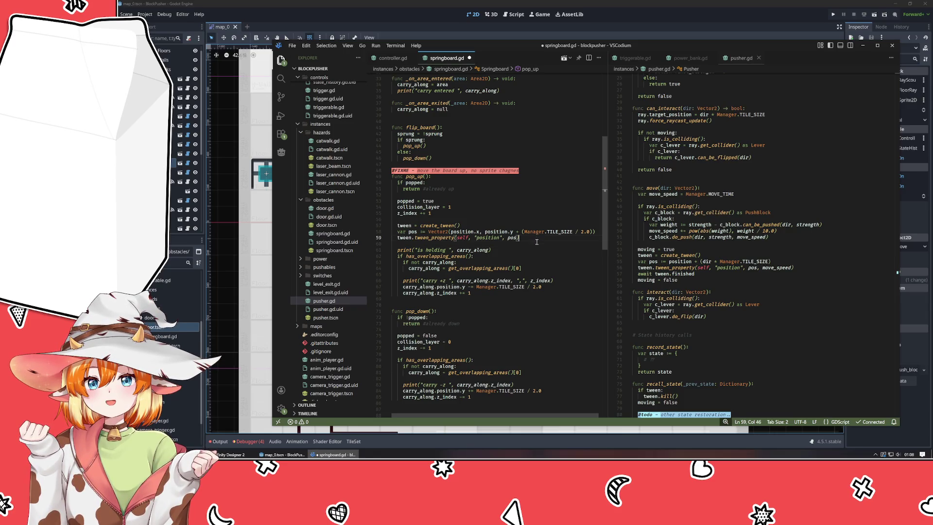
key(Left)
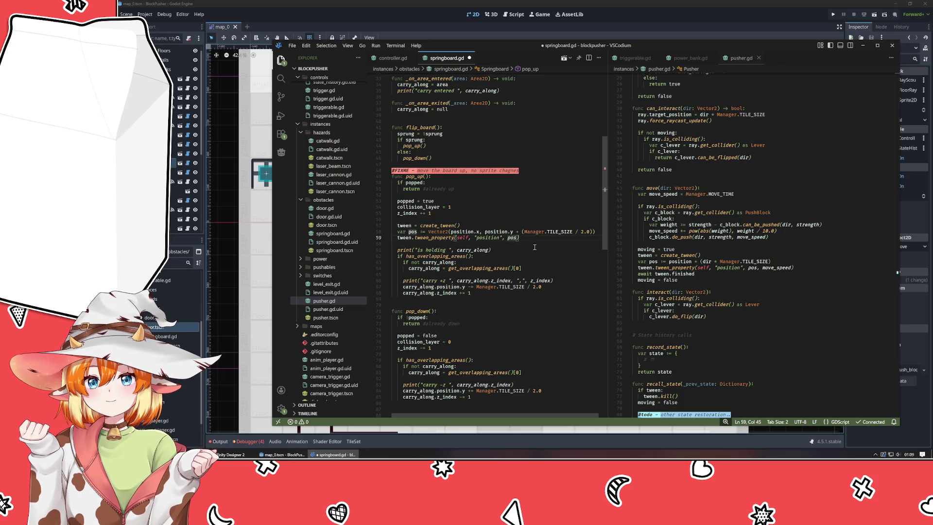
text(,)
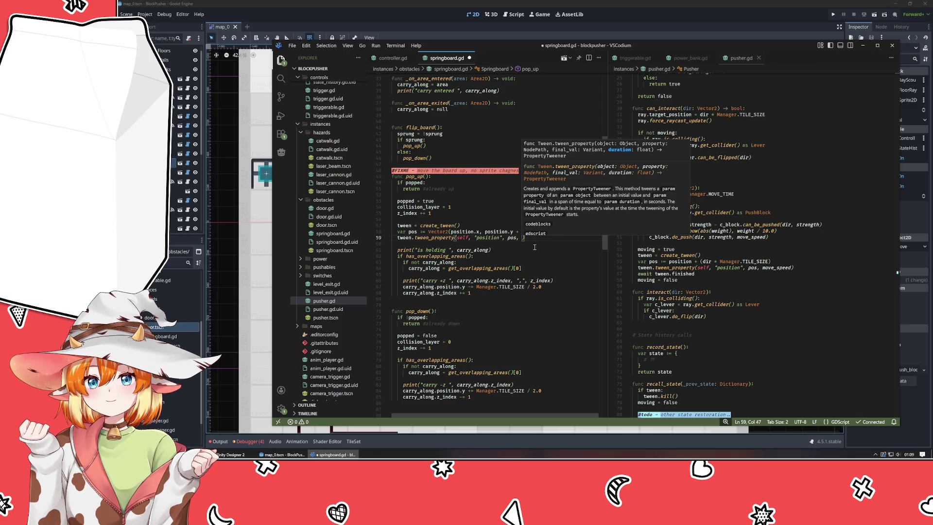
text(0.5)
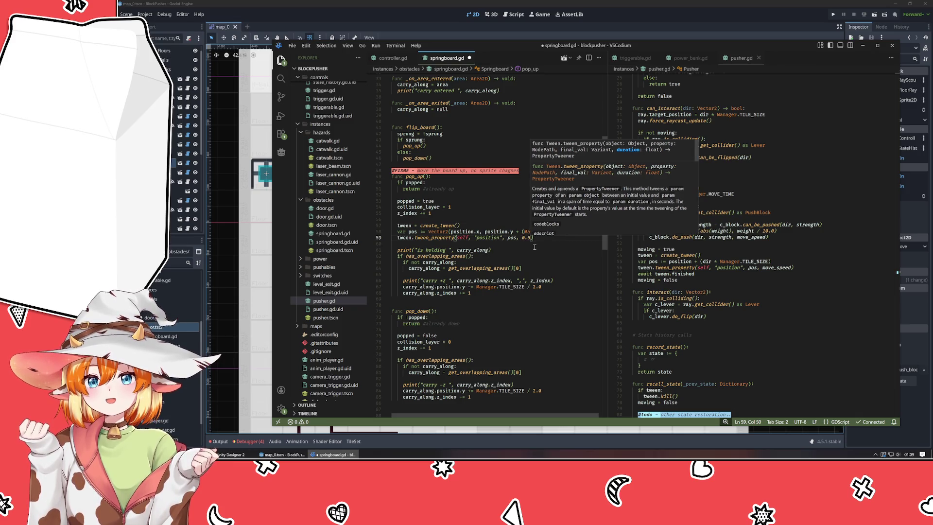
key(Escape)
key(Down)
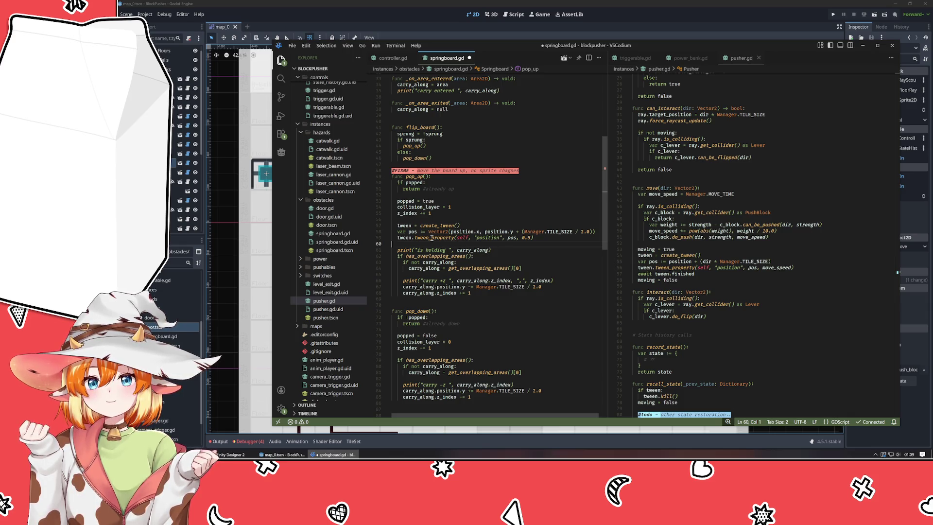
mouse_move(432, 237)
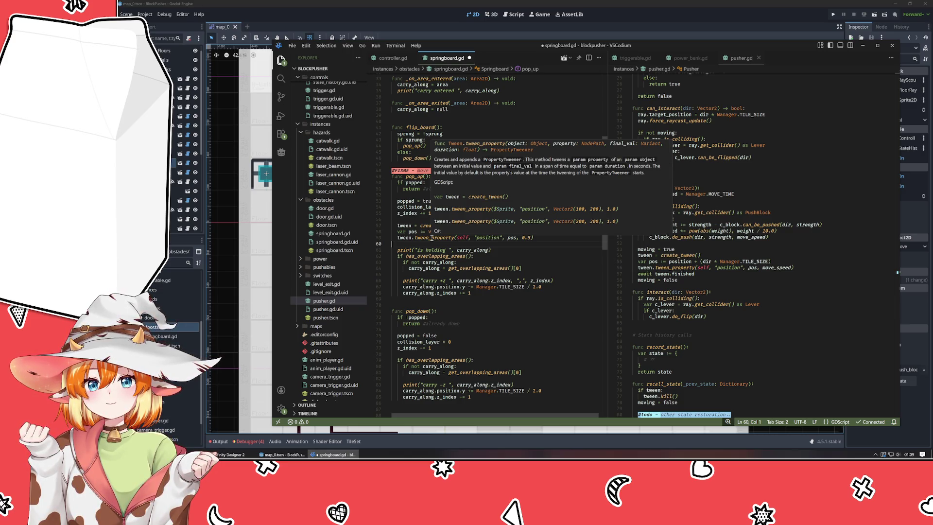
key(Down)
key(Down)
key(Down)
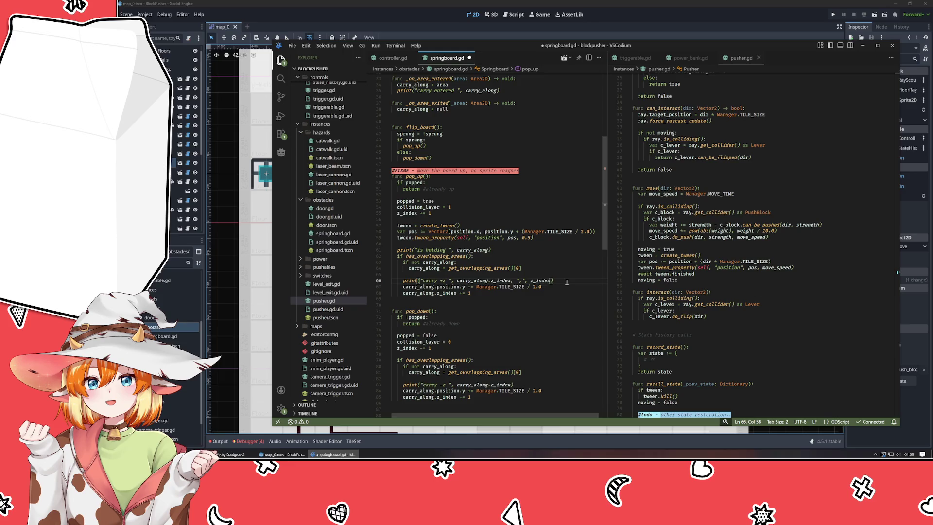
key(Up)
key(Up)
key(Up)
Copy pop_up's three tween lines into pop_down below z_index, flipping the offset to subtract half a tile
key(shift+Up)
key(shift+Up)
key(shift+Home)
key(shift+Home)
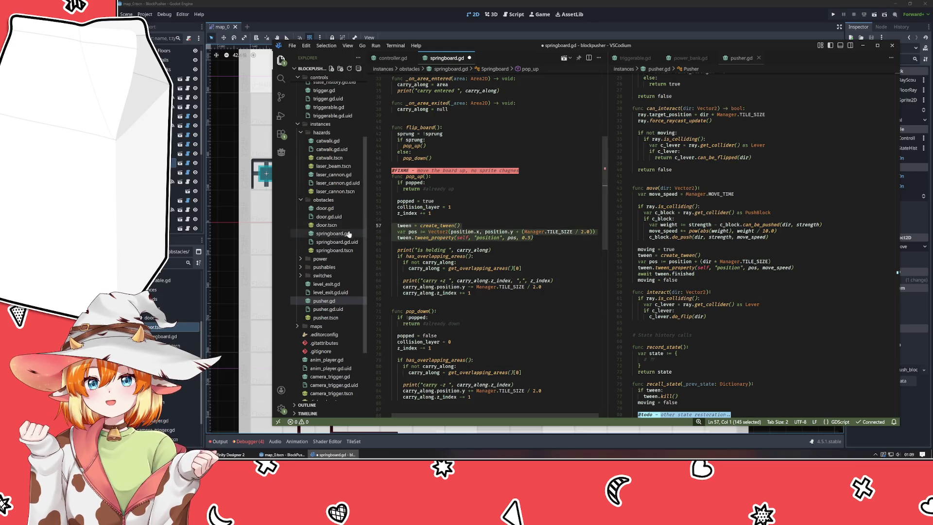
click(500, 354)
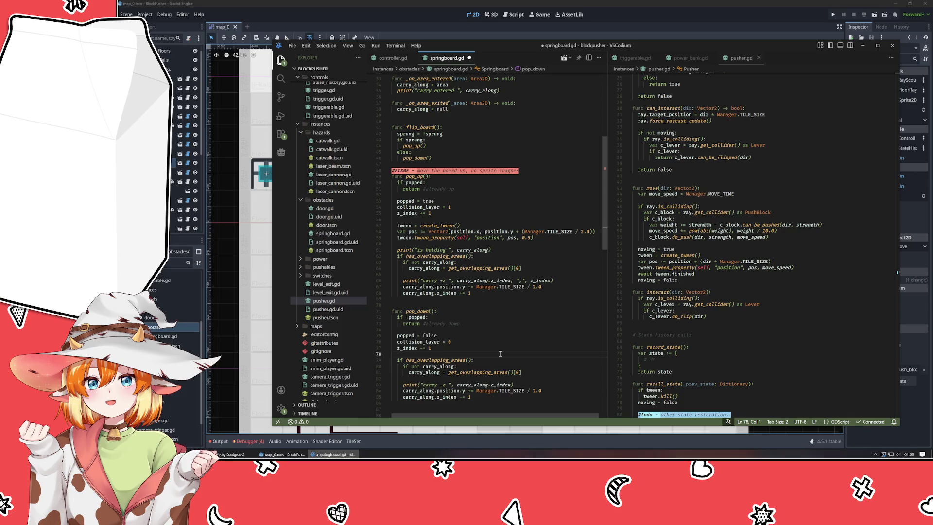
key(ctrl+v)
click(521, 366)
key(BackSpace)
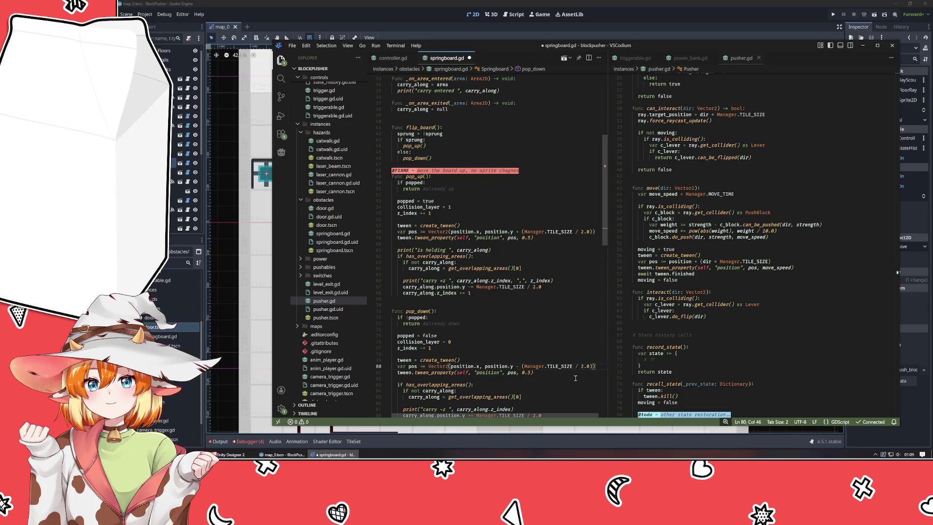
click(556, 380)
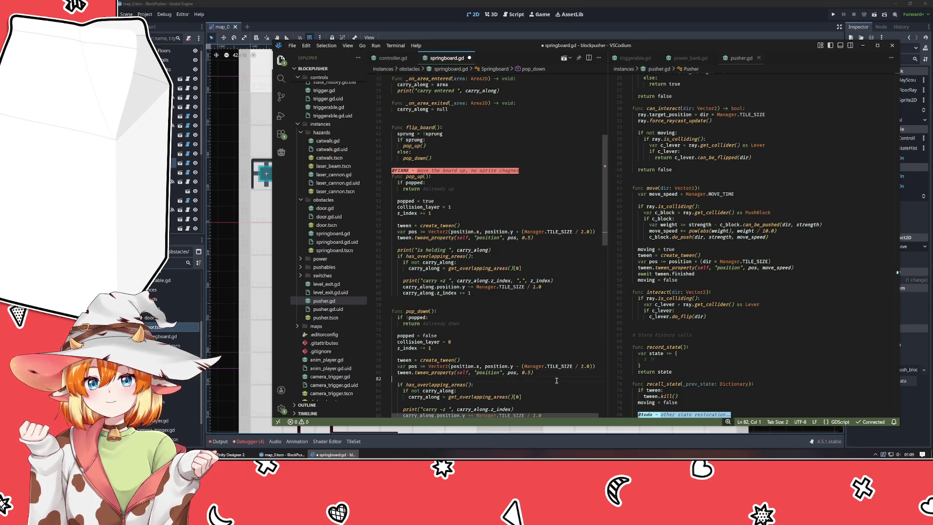
scroll(545, 363, down, 5)
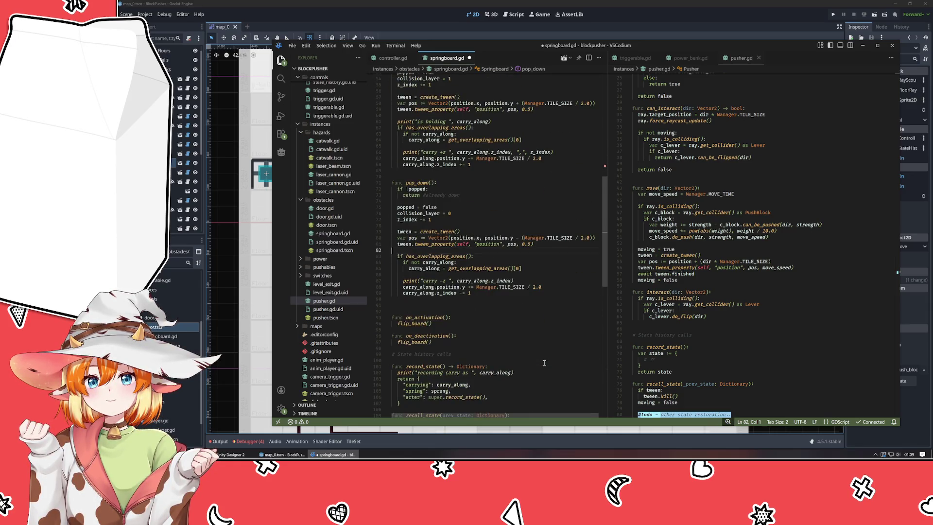
click(678, 27)
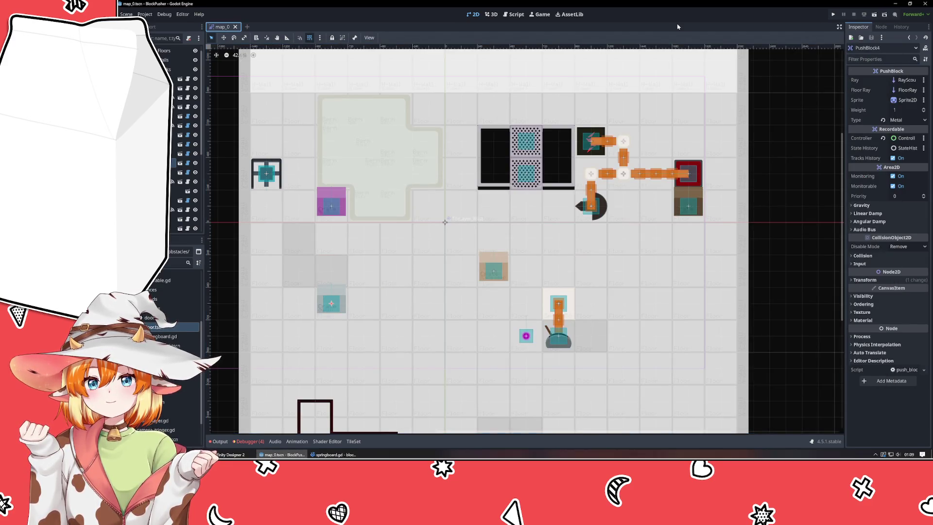
Playtest the level, walking the player across and flipping the lever, then close the game
key(F5)
key(Right)
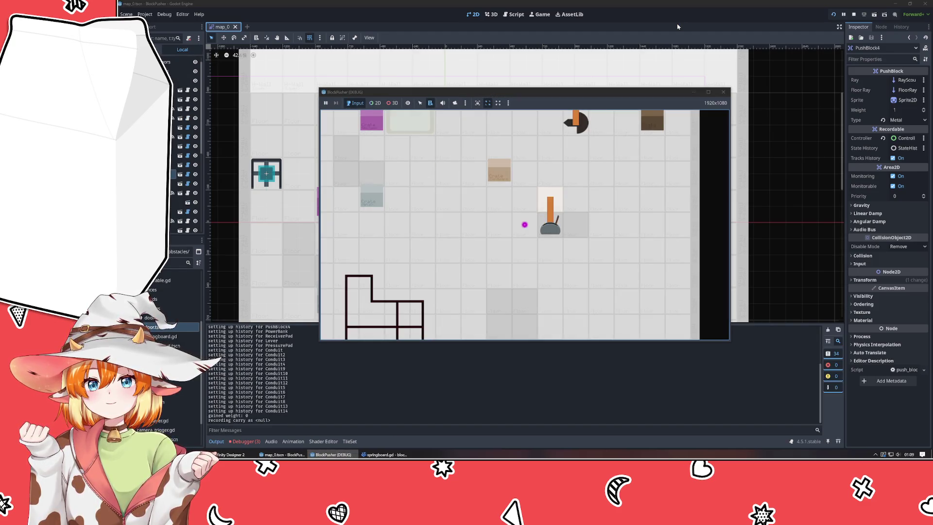
key(z)
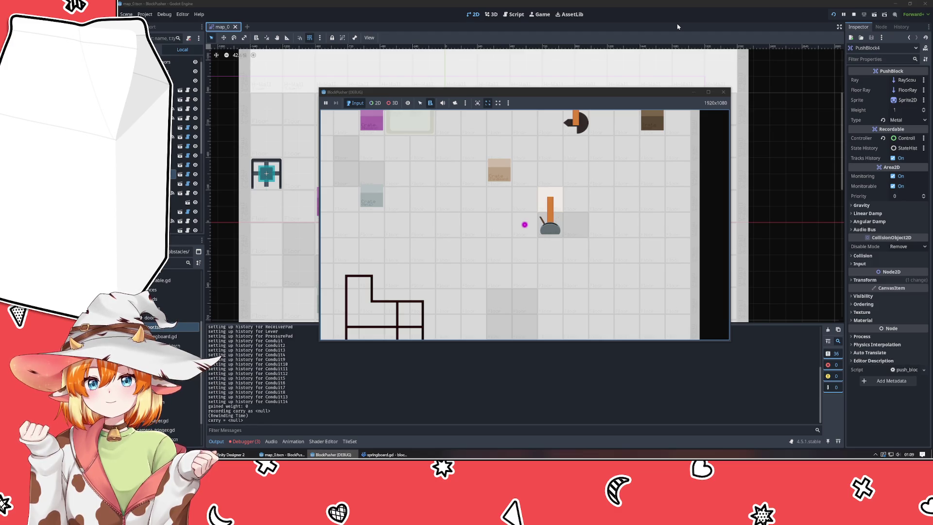
key(Right)
key(Right)
key(Right)
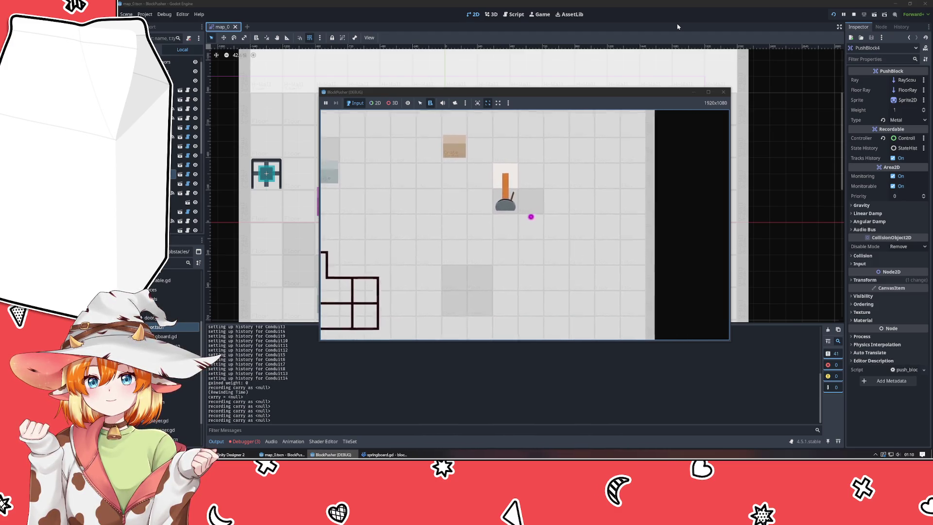
key(Up)
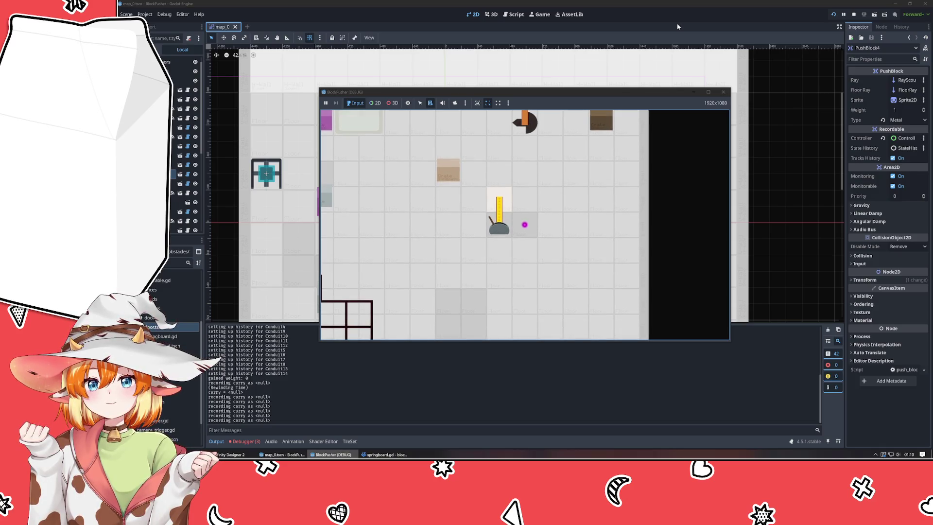
key(Up)
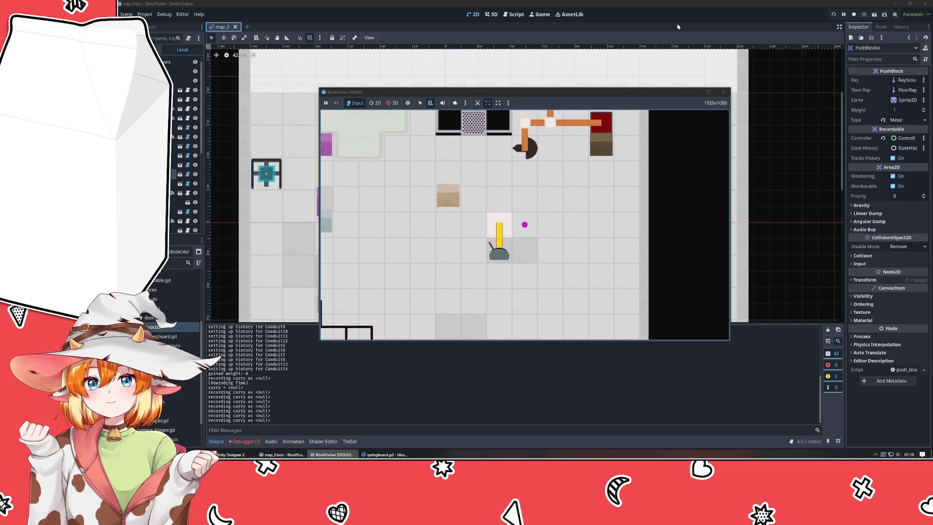
click(724, 92)
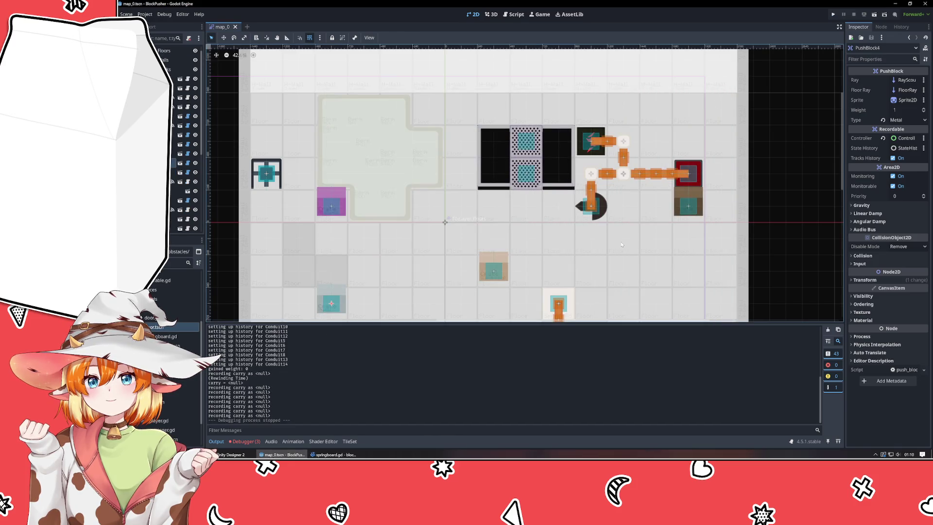
Set the Lever's Side to Activate to RIGHT and run the game again
scroll(607, 248, down, 3)
click(527, 257)
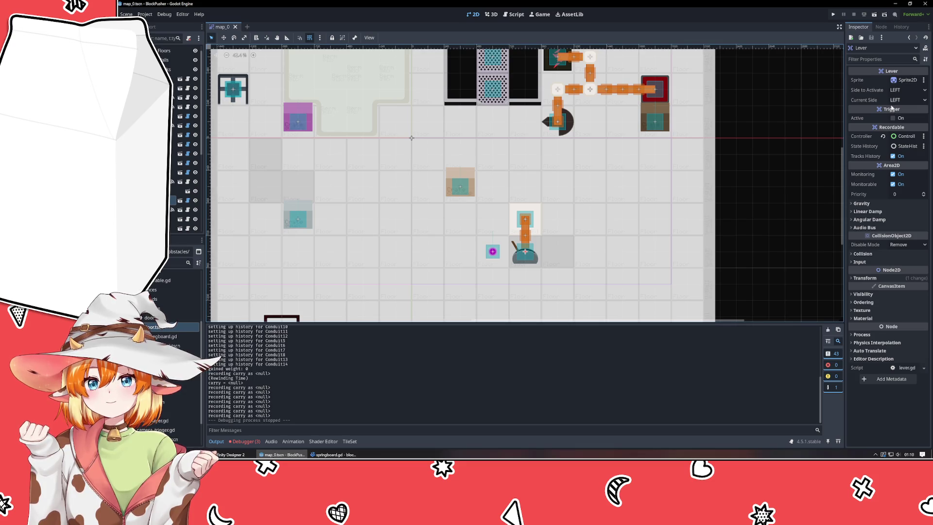
click(911, 91)
click(904, 109)
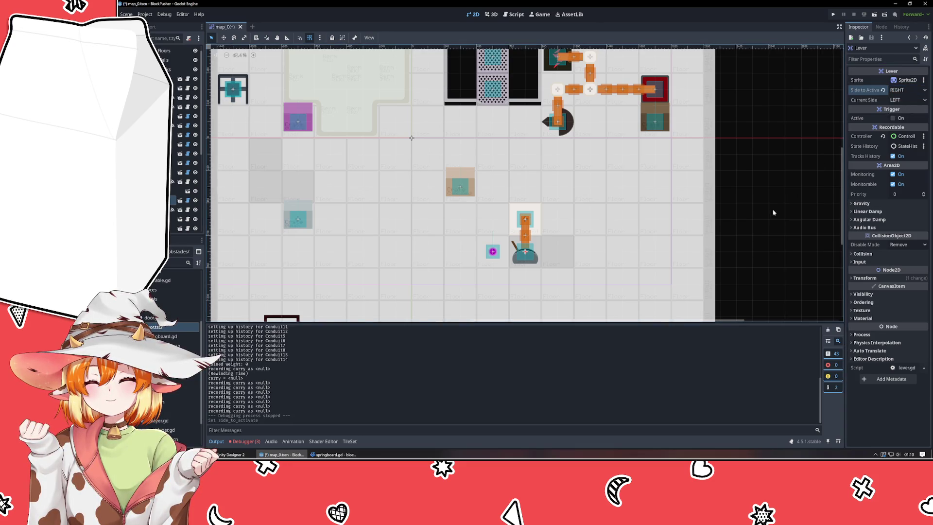
key(F5)
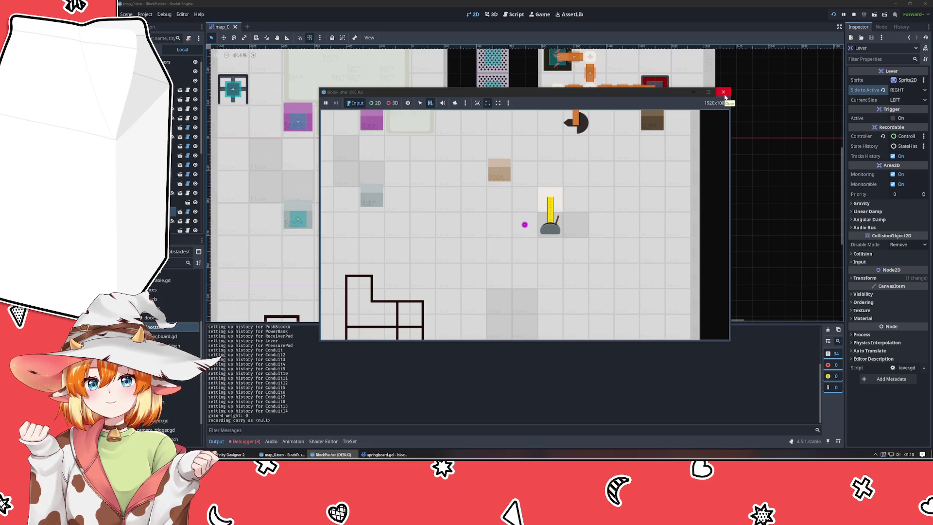
click(724, 93)
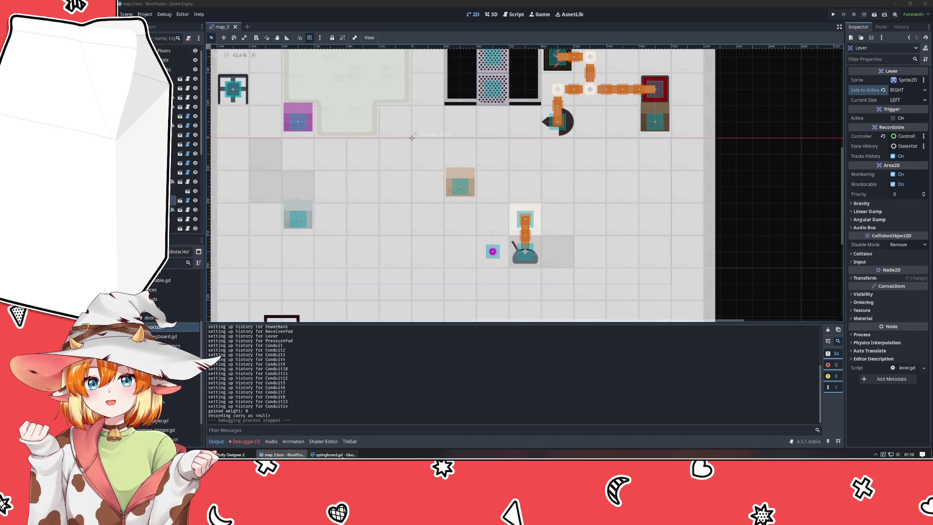
click(333, 454)
Add print("activation") to on_activation and a deactivation print to on_deactivation, then save springboard.gd
click(488, 302)
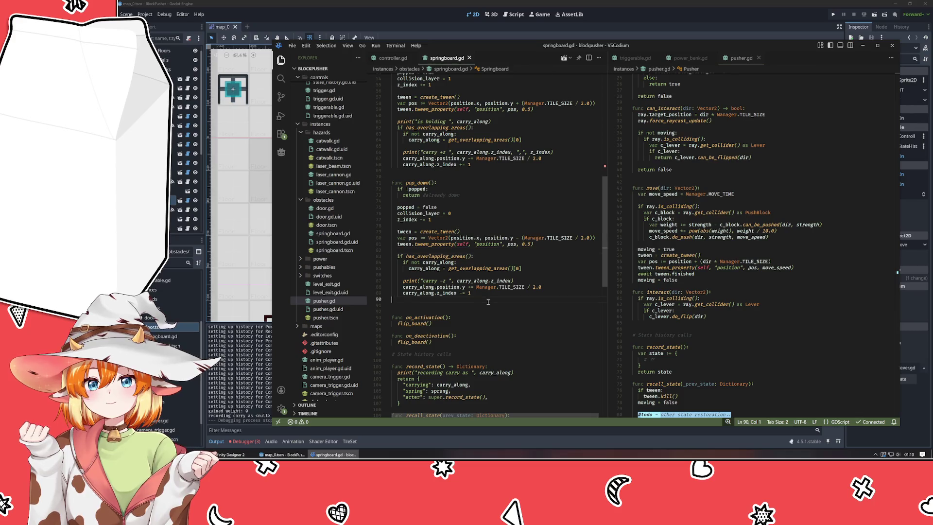
click(481, 318)
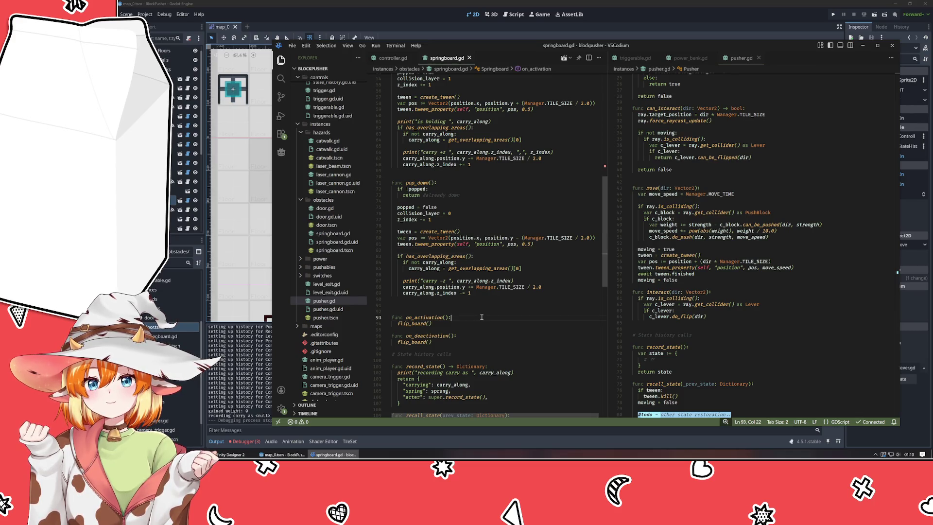
scroll(481, 317, down, 3)
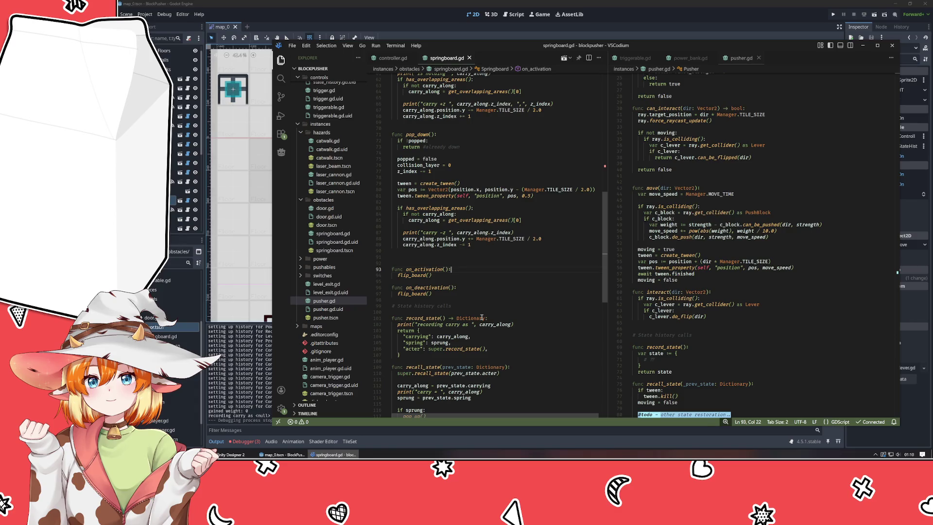
key(Return)
text(print("activation")
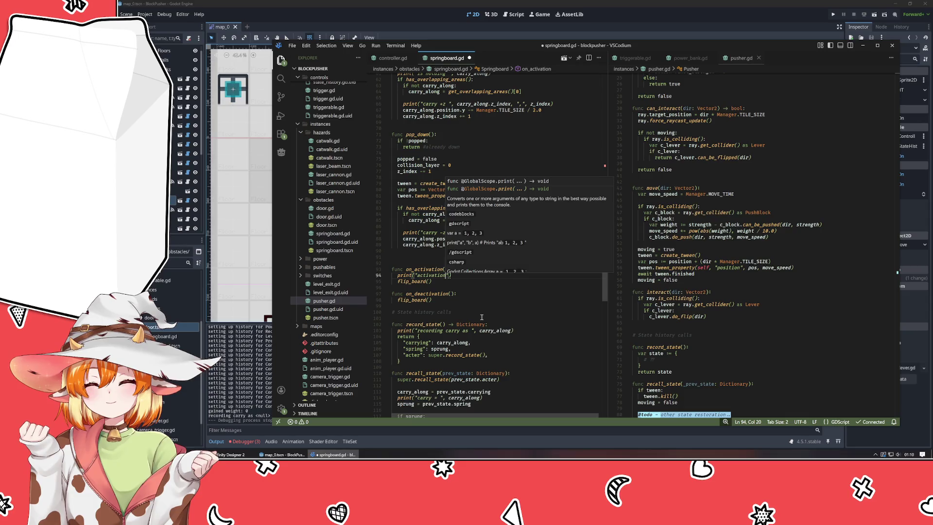
key(Down)
key(Down)
key(Down)
key(End)
key(Return)
text(print(")
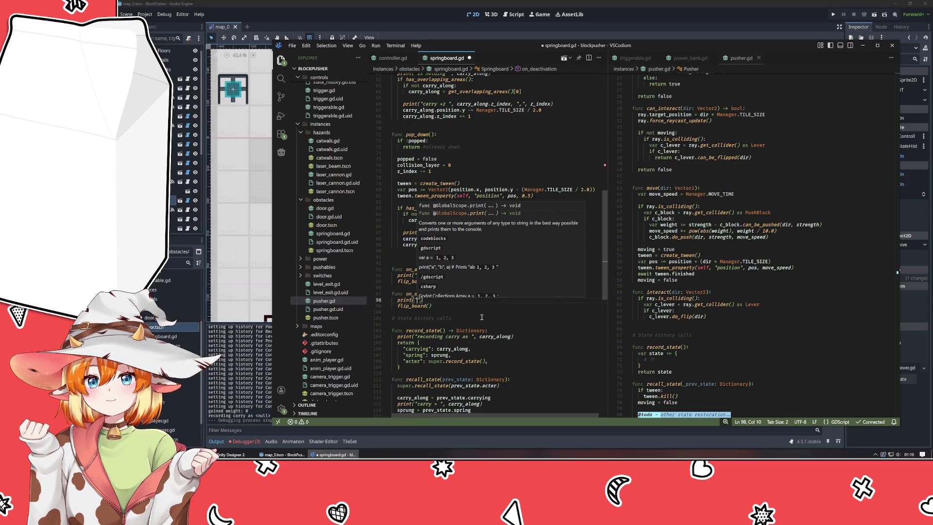
text(dea)
key(ctrl+s)
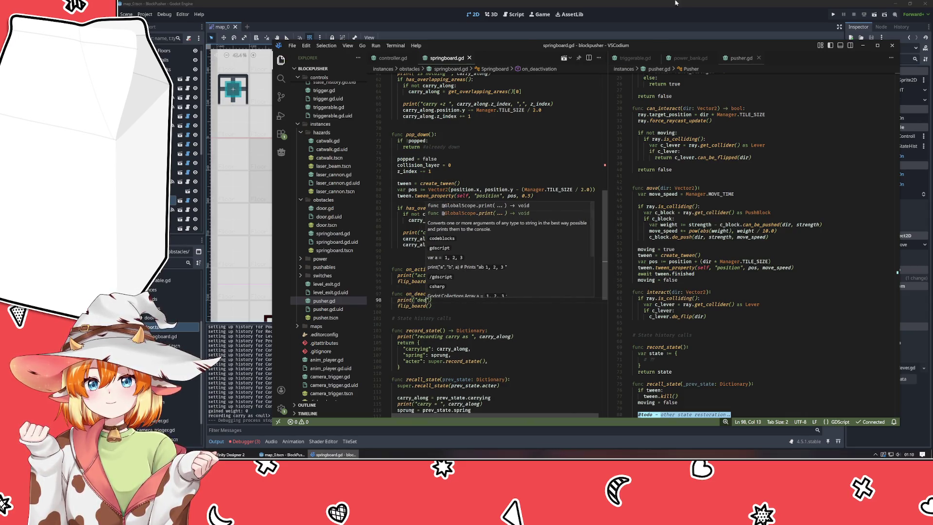
Run the game in Godot to check the debug prints, then close it
click(679, 17)
key(F5)
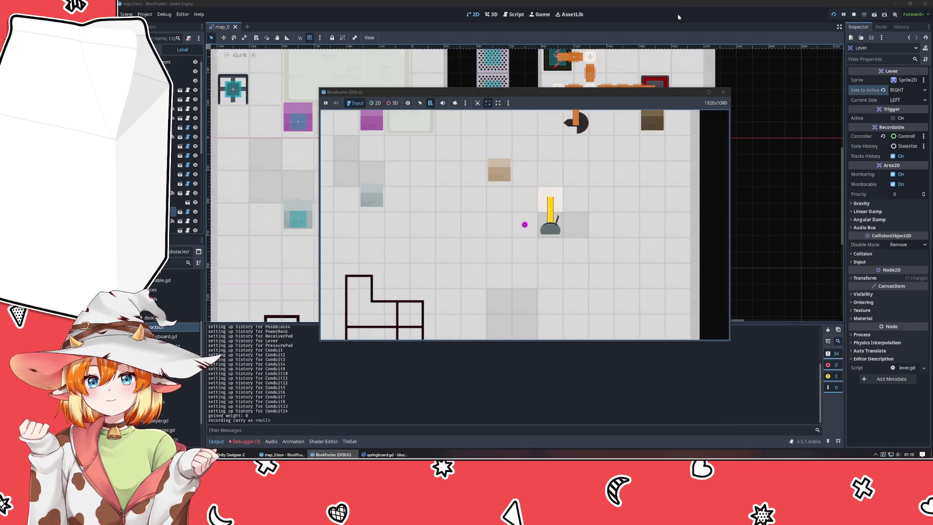
click(722, 92)
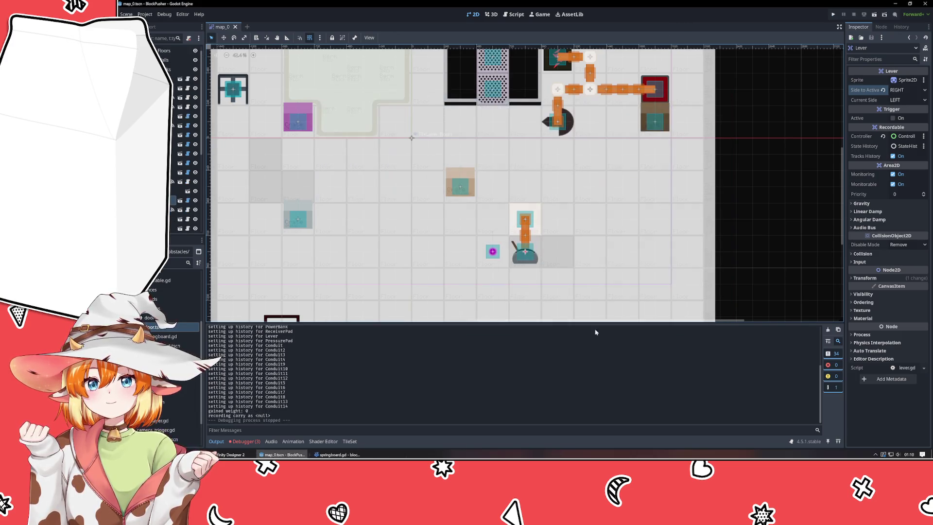
click(334, 455)
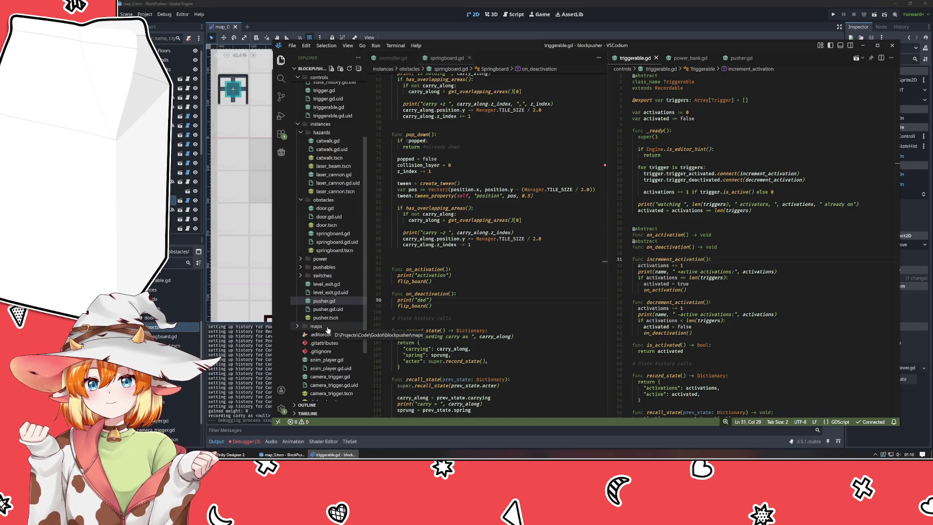
Expand the power folder and open conduit.gd beside springboard.gd, browsing its functions
click(331, 259)
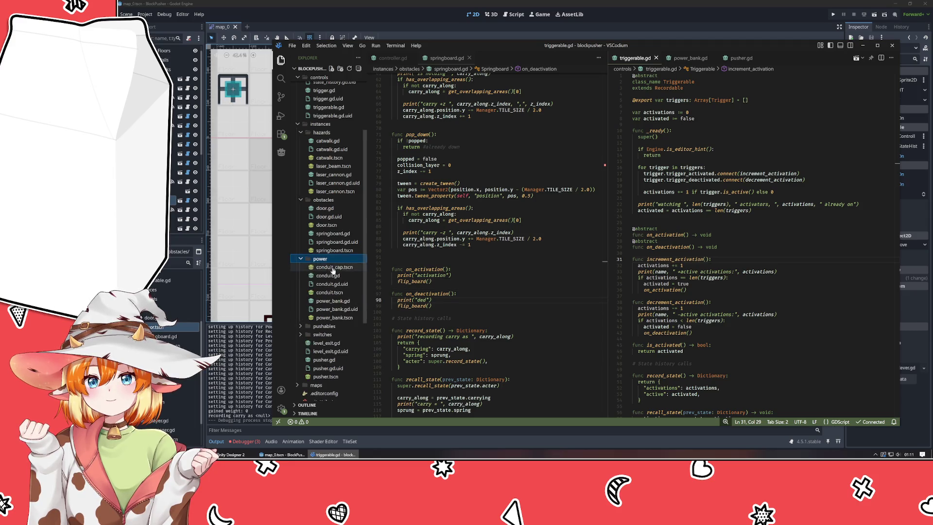
click(330, 275)
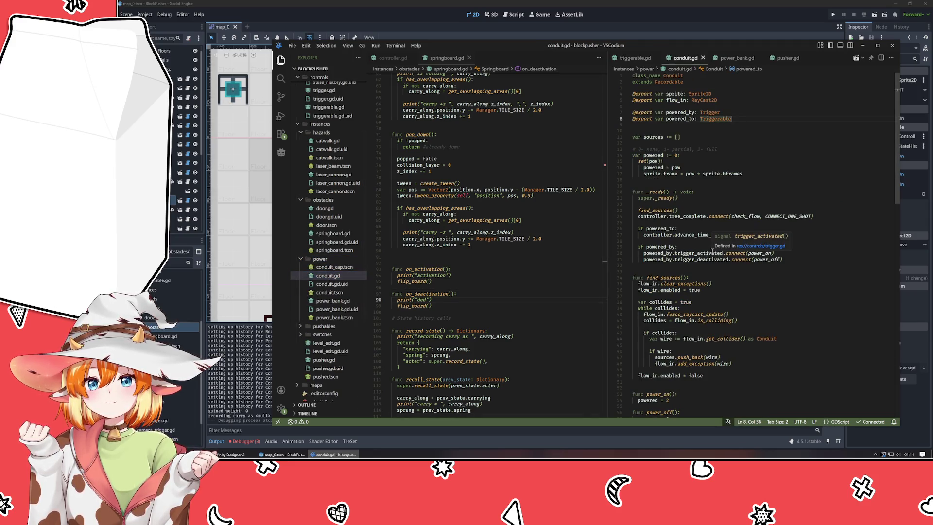
click(762, 165)
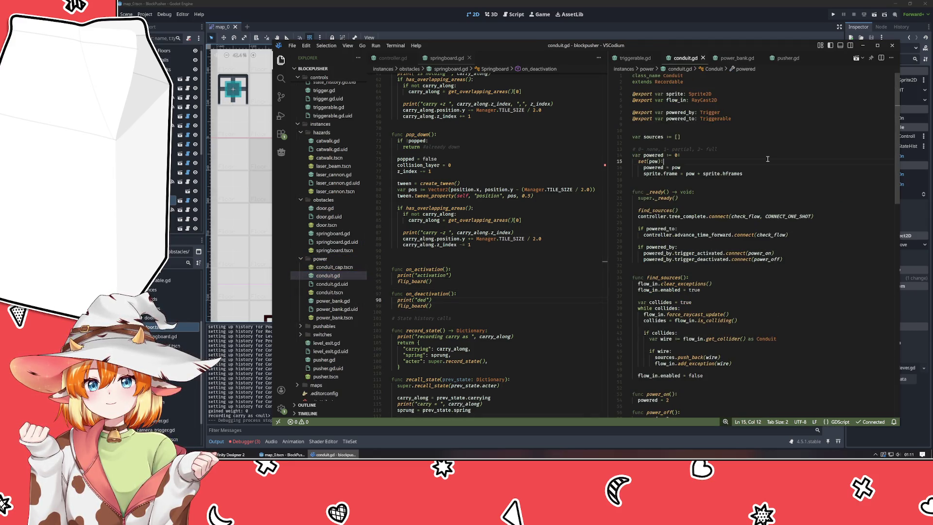
click(679, 118)
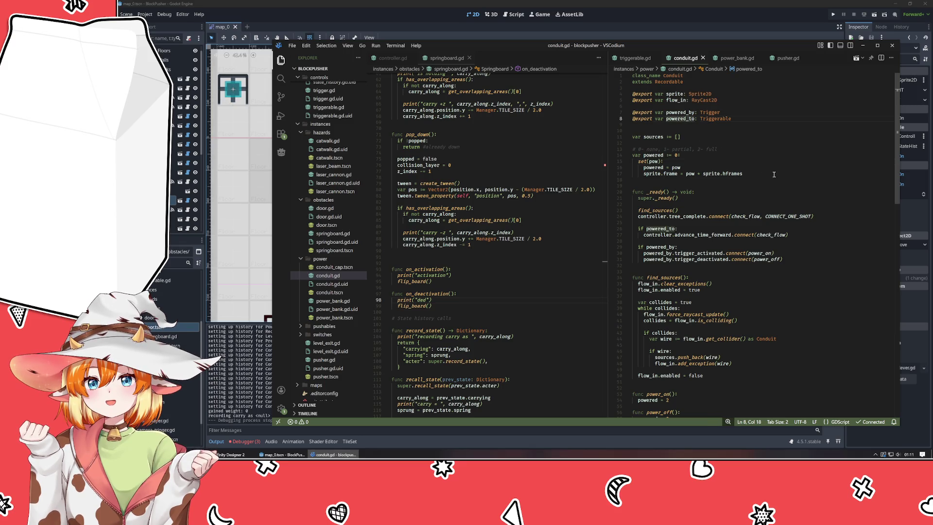
scroll(774, 174, down, 14)
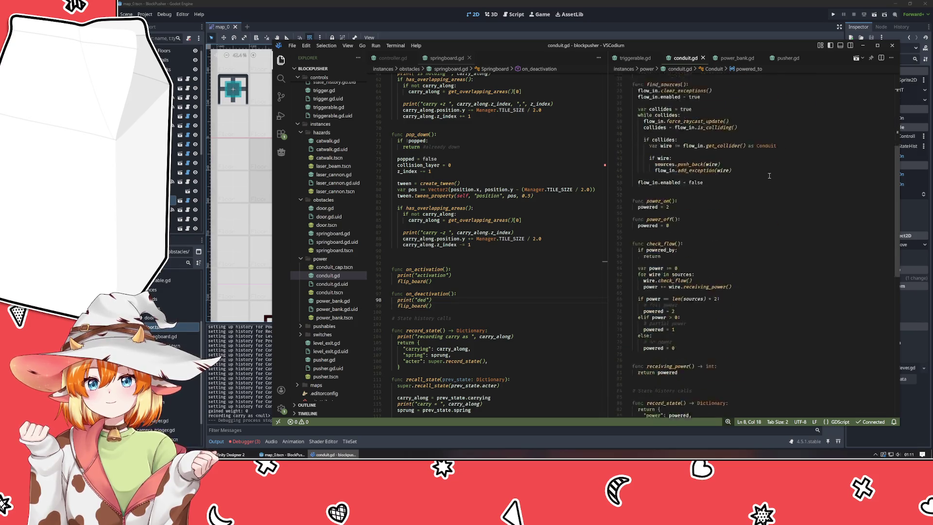
scroll(771, 180, up, 10)
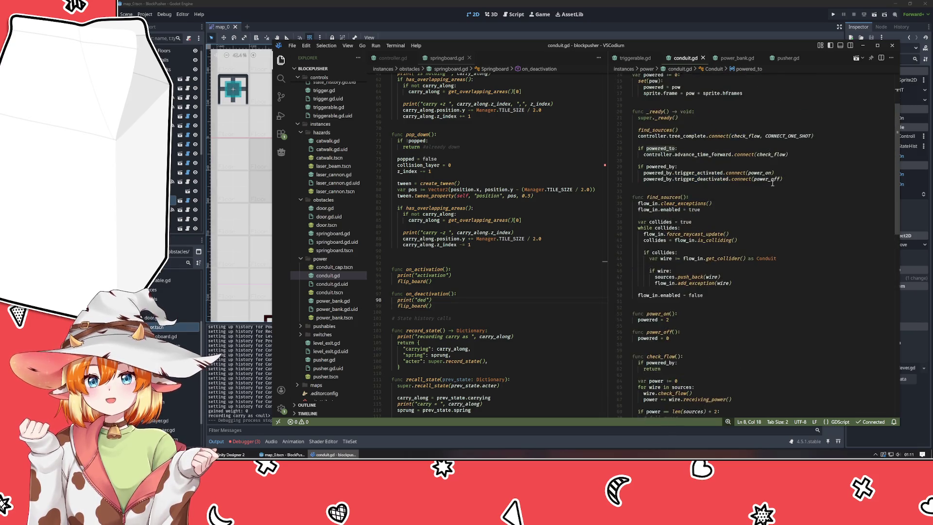
mouse_move(784, 155)
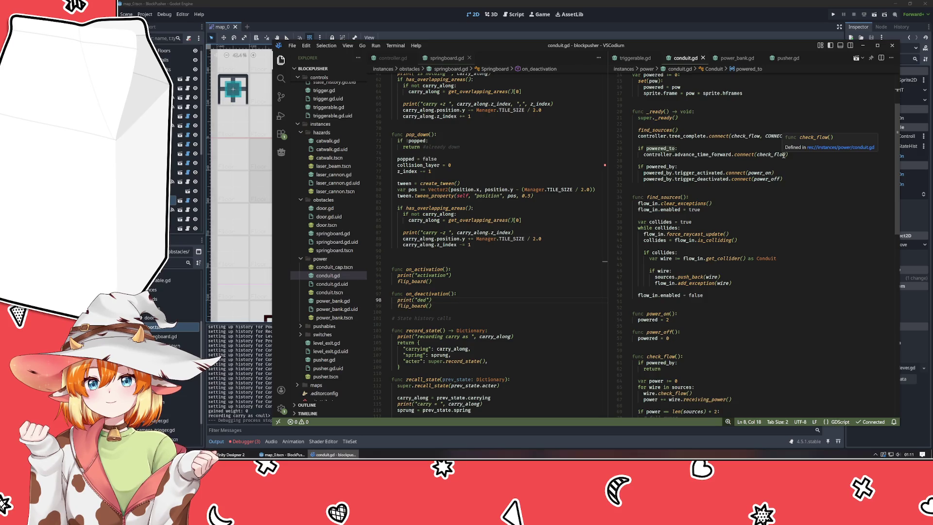
click(836, 242)
double_click(768, 155)
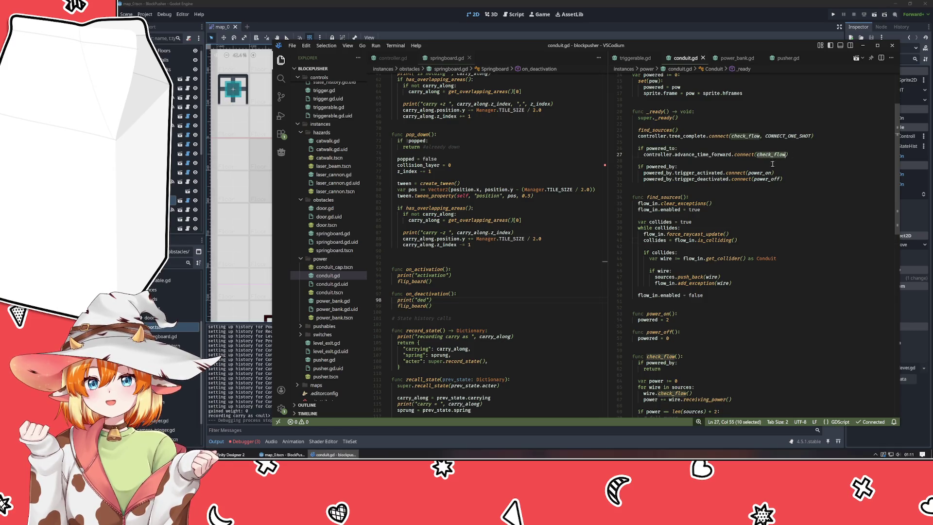
Rename the advance_time_forward callback from check_flow to check_for_power
scroll(809, 236, up, 3)
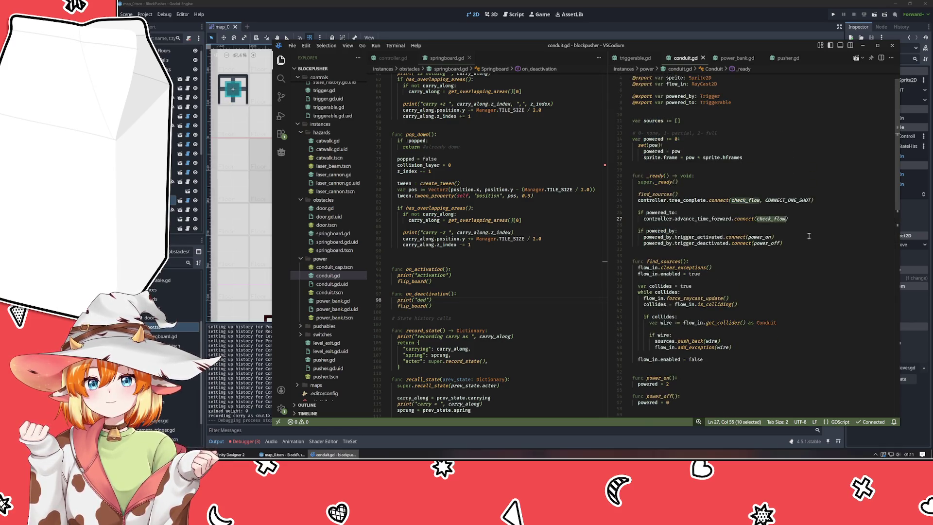
text(check_for_po)
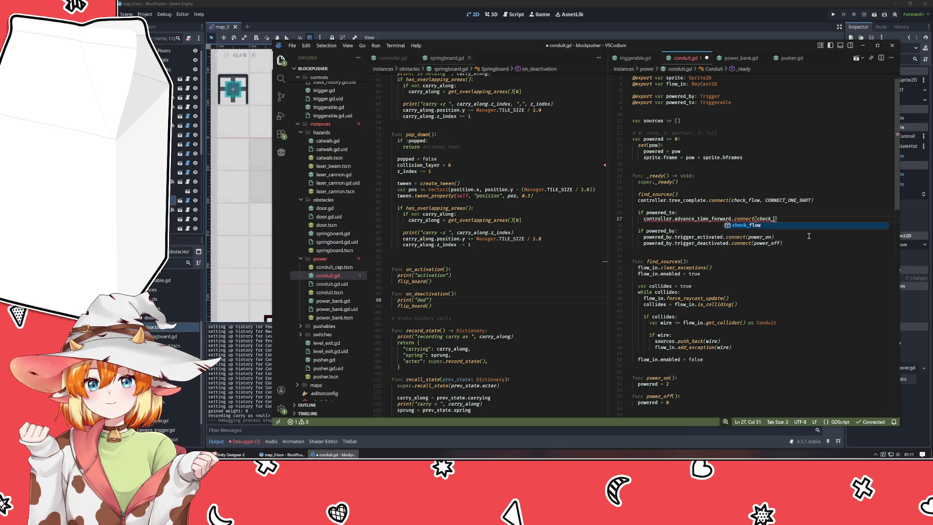
text(wer)
key(Left)
double_click(776, 219)
Add func check_for_power() above check_flow, with a check_flow() call in its body
scroll(771, 293, down, 6)
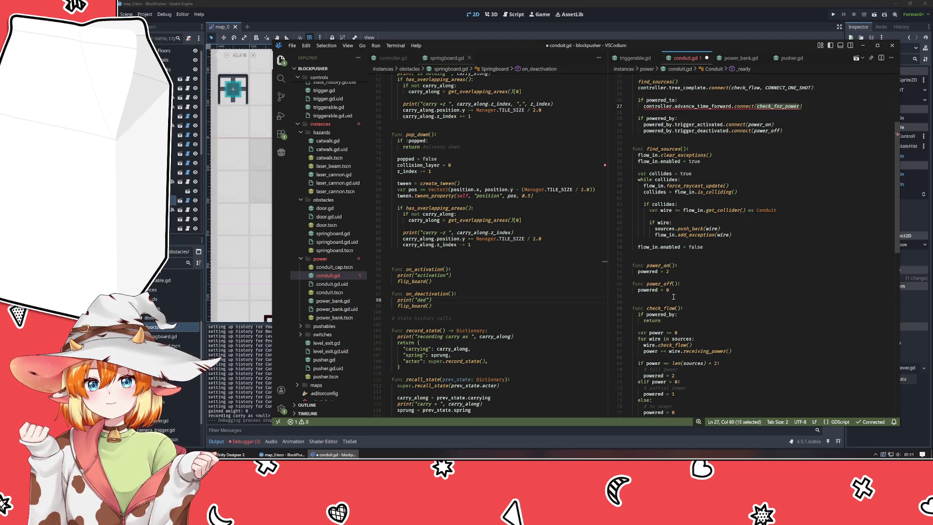
click(718, 300)
key(Return)
key(Return)
key(Up)
text(func check_for_power)
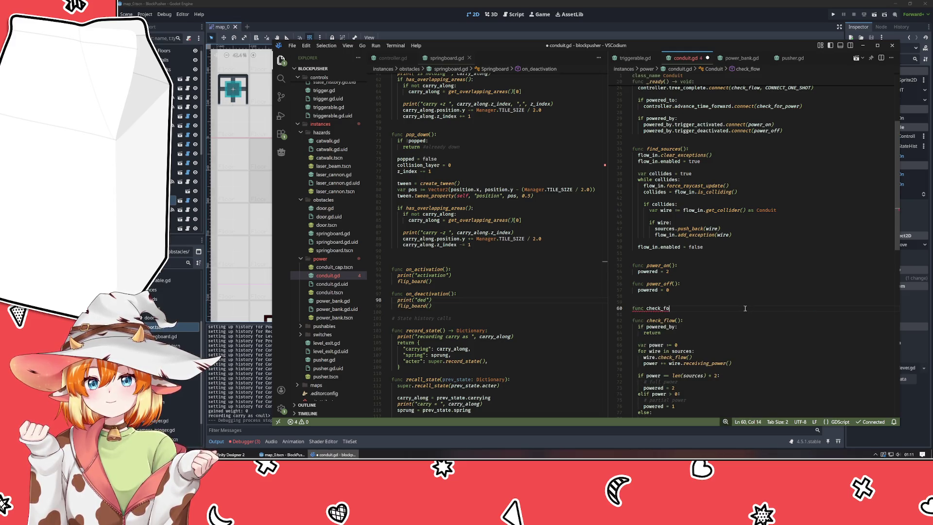
text(():)
key(Return)
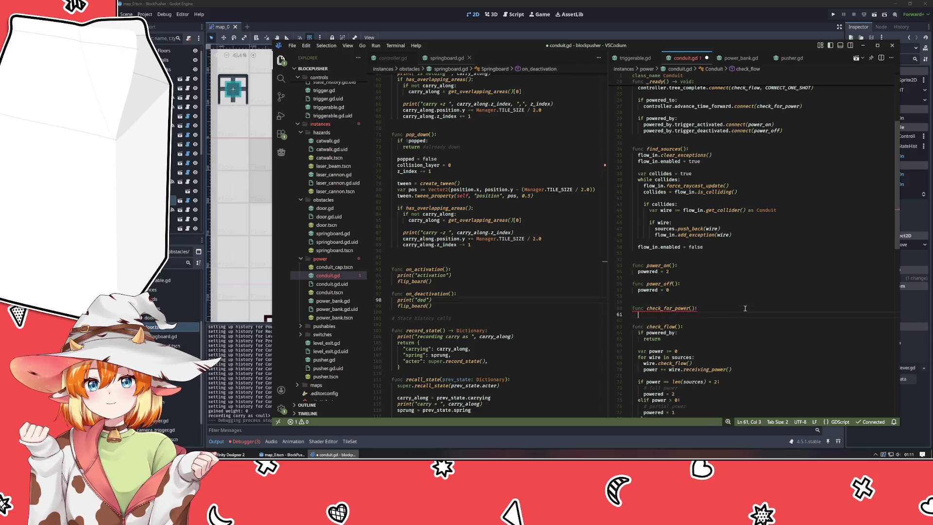
key(Return)
text(check_flow)
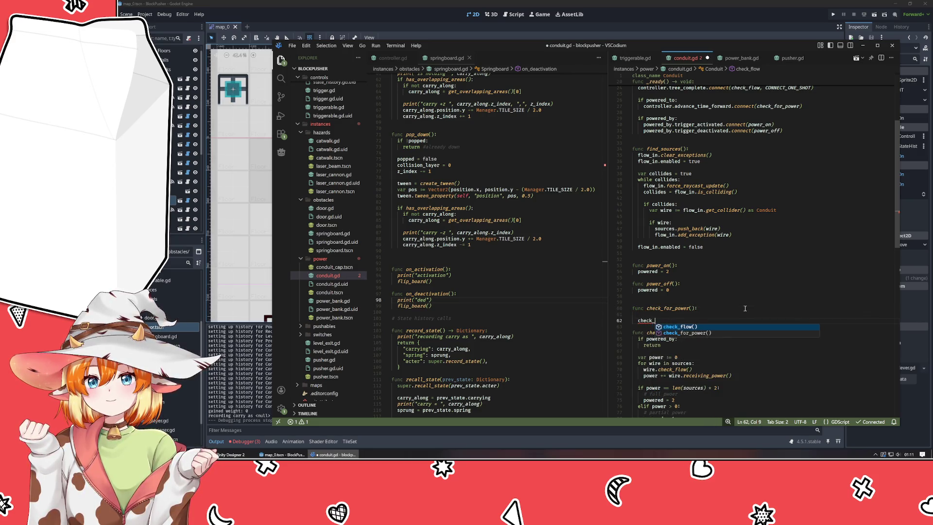
key(Tab)
key(Up)
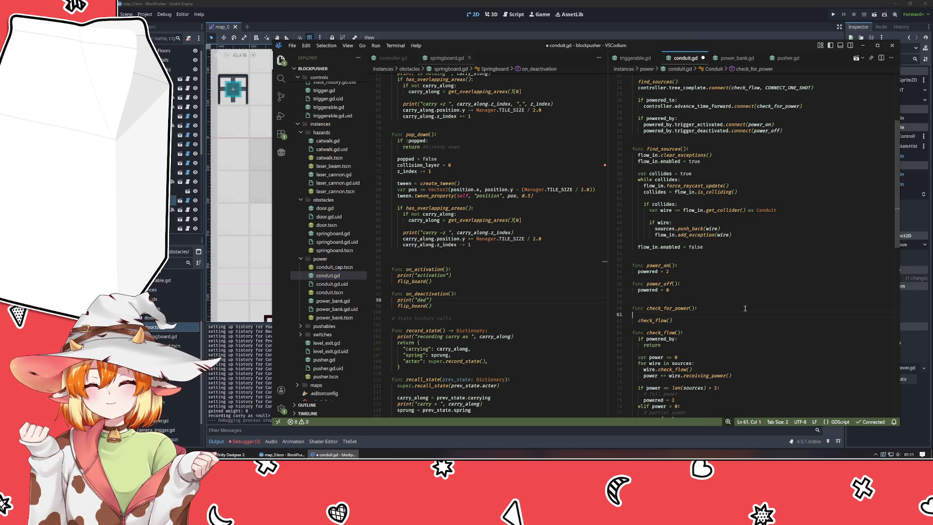
key(BackSpace)
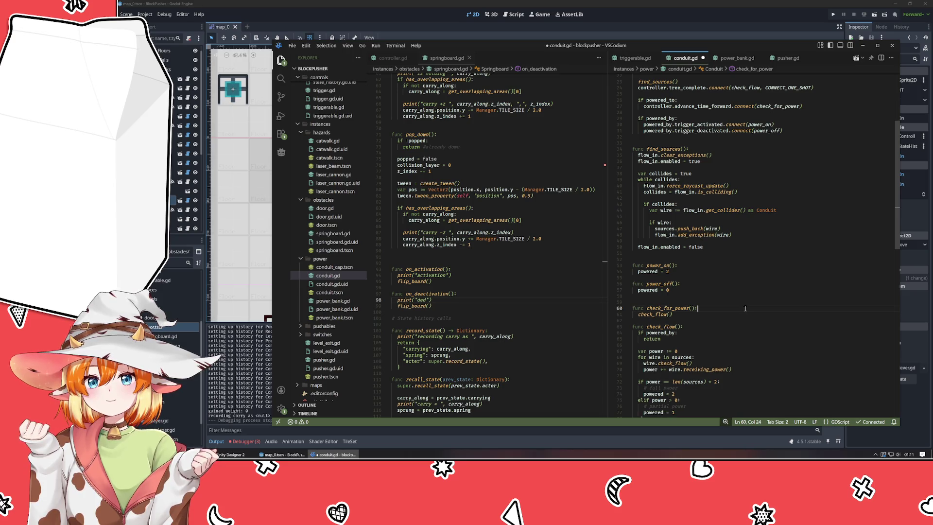
scroll(745, 308, down, 3)
key(Down)
key(Down)
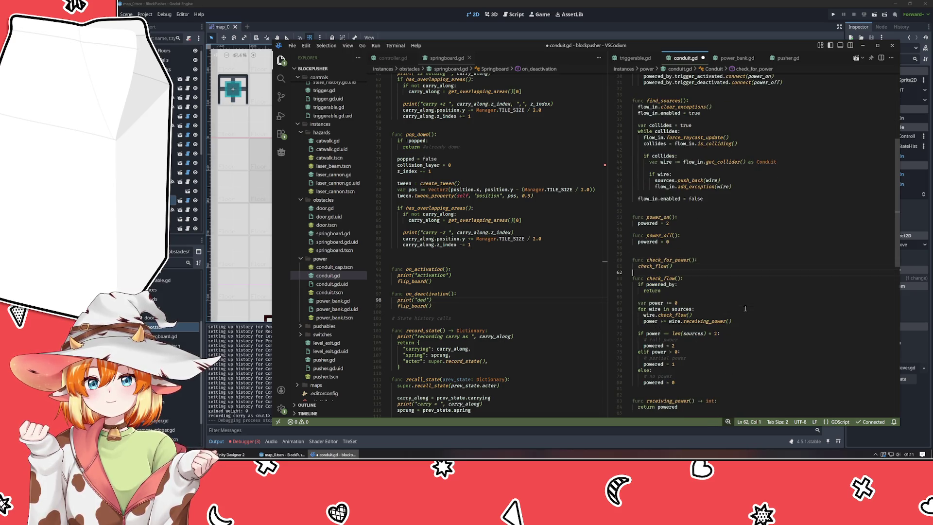
key(Return)
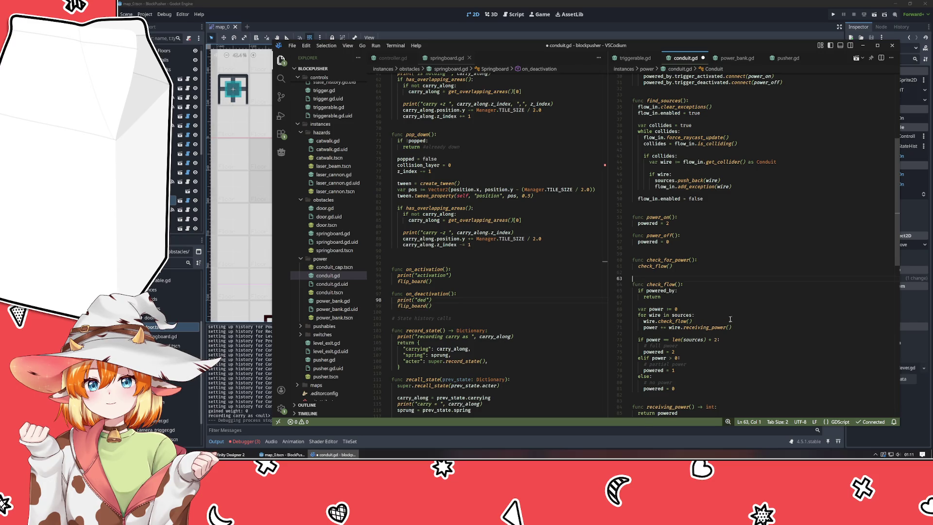
scroll(737, 351, down, 2)
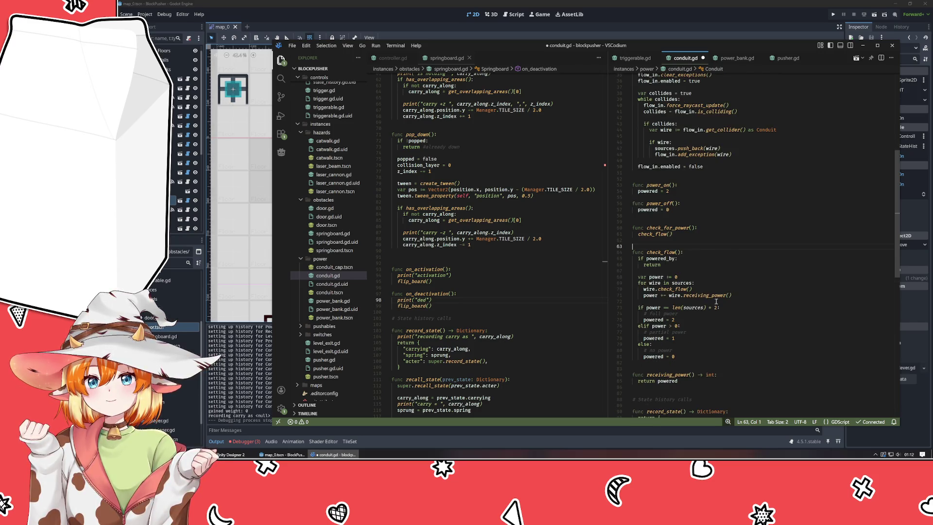
Add a powered == 2 branch containing '# trigger the object' and pass
click(691, 238)
key(Return)
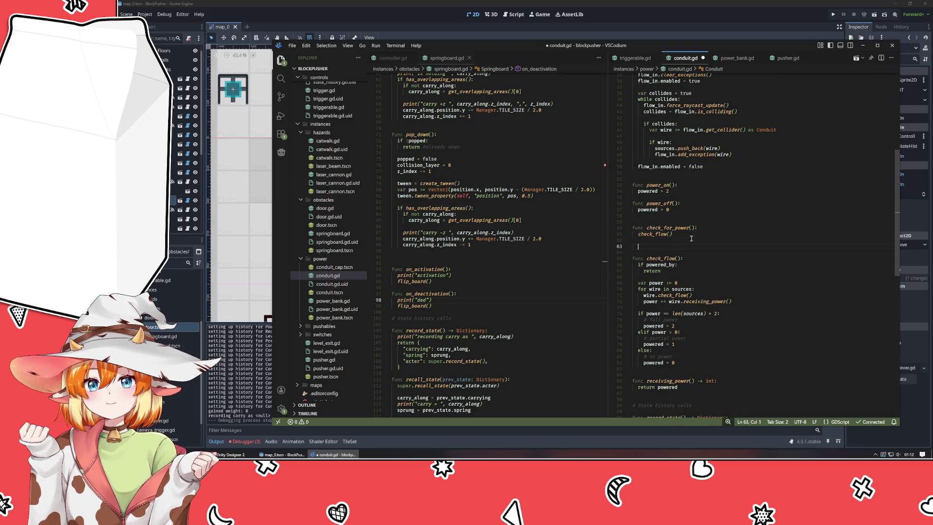
text(ifpowered == 2)
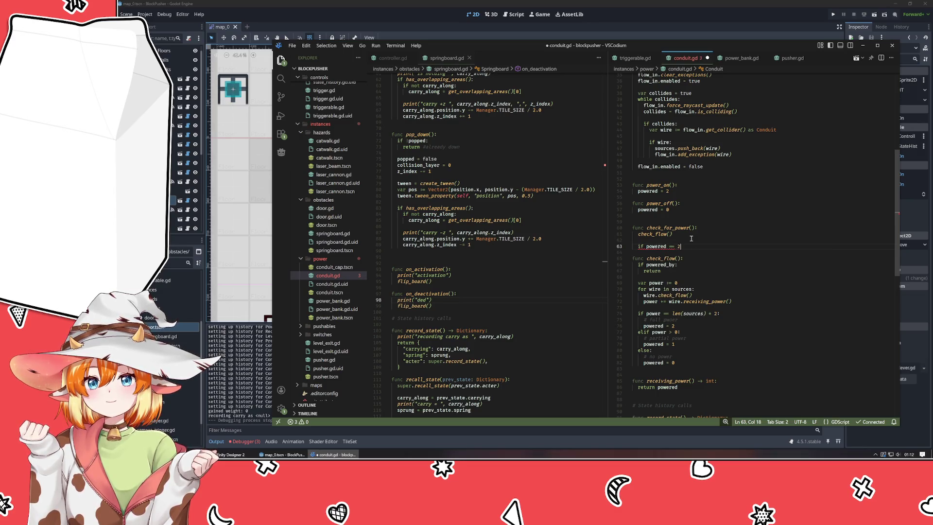
text(:)
key(Return)
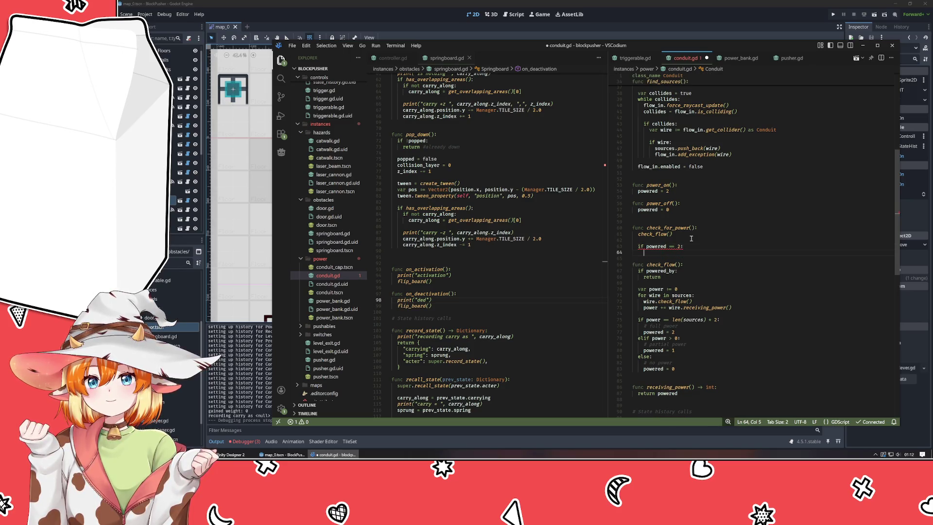
text(pass )
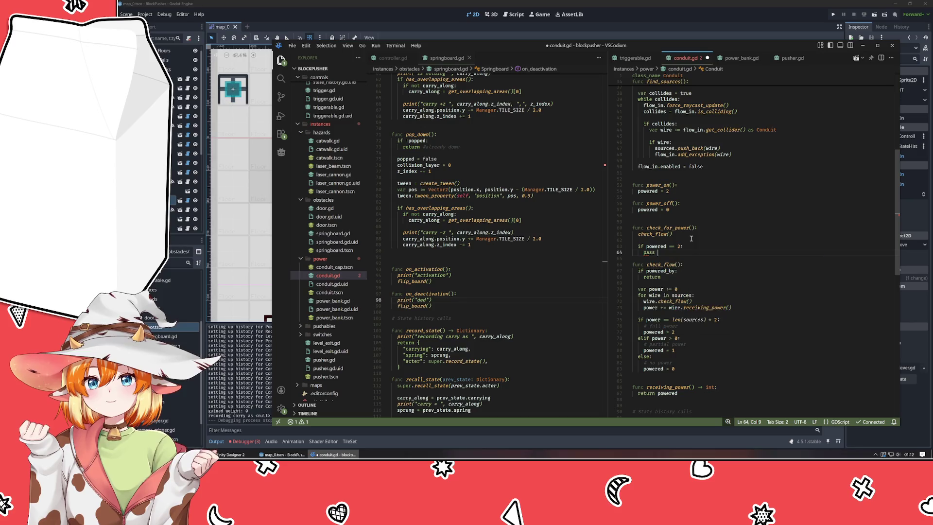
text(#)
key(BackSpace)
key(BackSpace)
key(ctrl+shift+Return)
text(power)
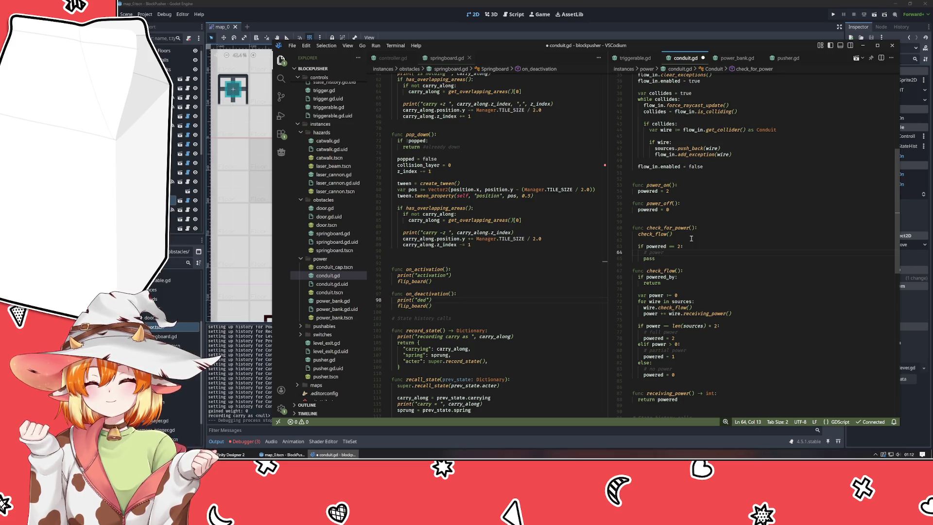
scroll(691, 238, up, 10)
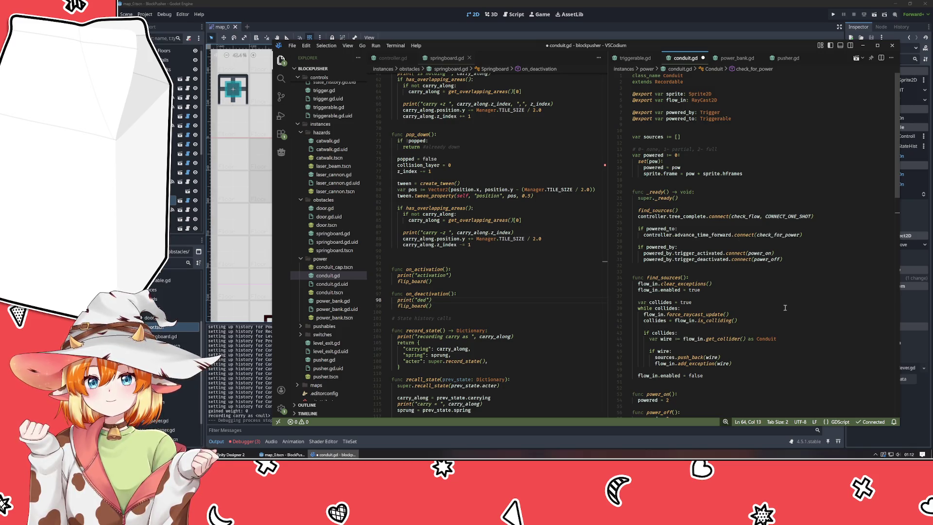
key(BackSpace)
key(BackSpace)
key(BackSpace)
text(trigger the object)
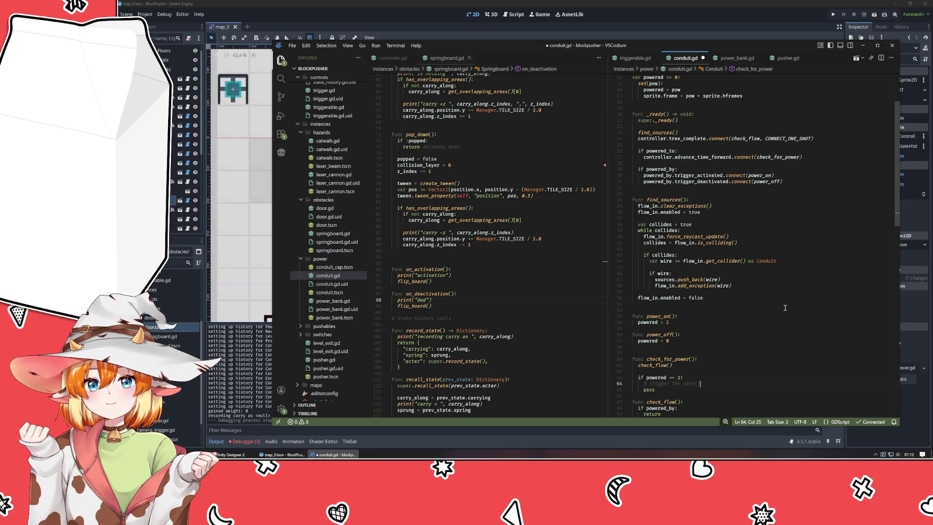
scroll(785, 308, up, 4)
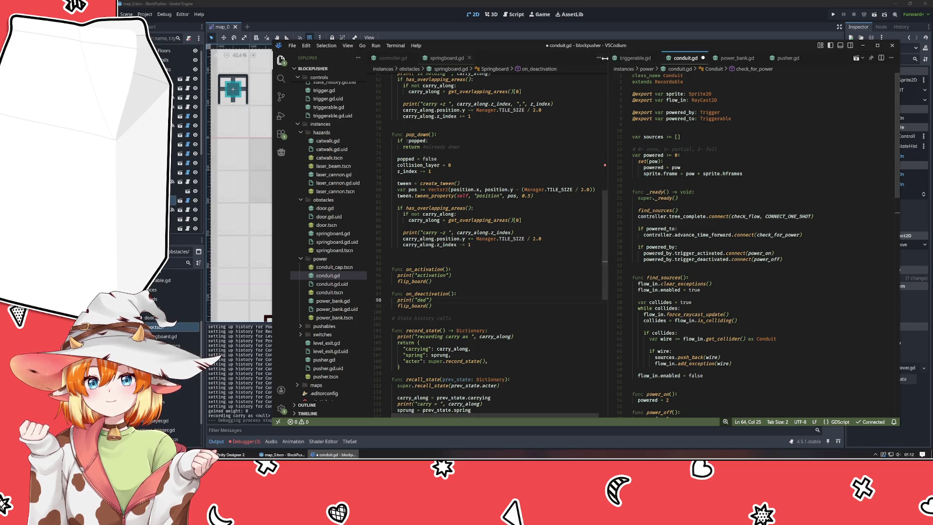
click(635, 58)
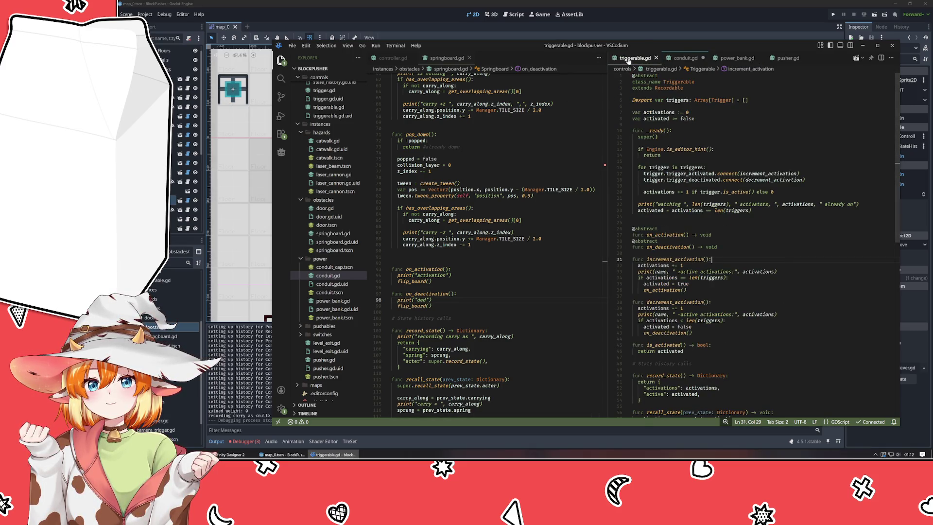
Bring triggerable.gd up in the right editor group and shift VSCodium left to reveal the Inspector
click(736, 155)
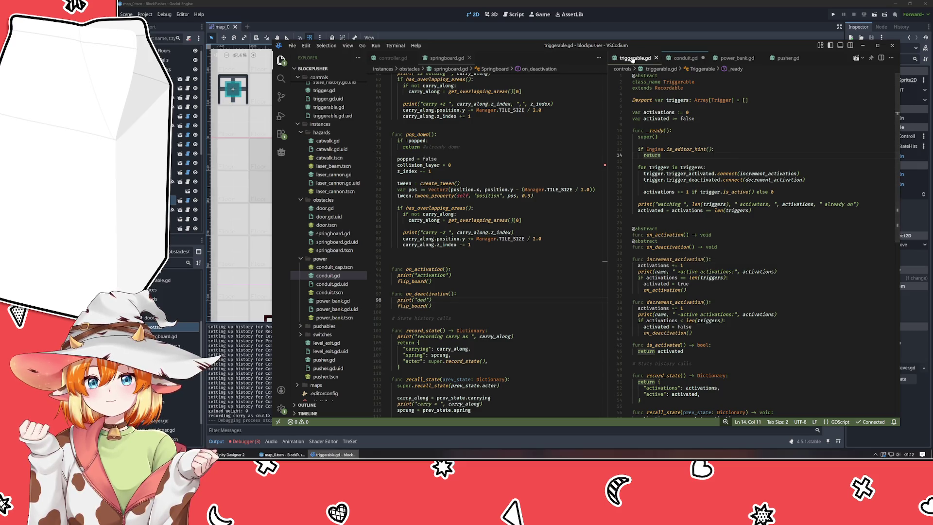
key(ctrl+Tab)
click(653, 58)
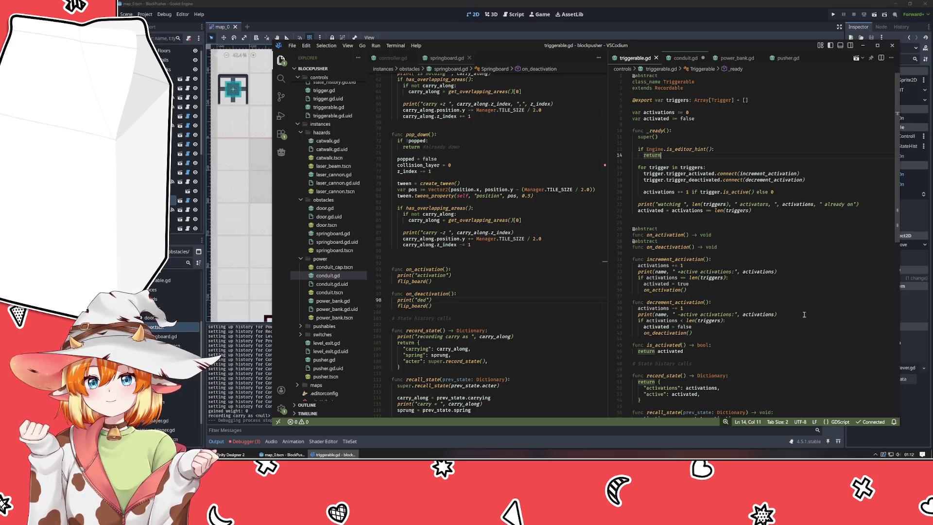
scroll(804, 314, down, 3)
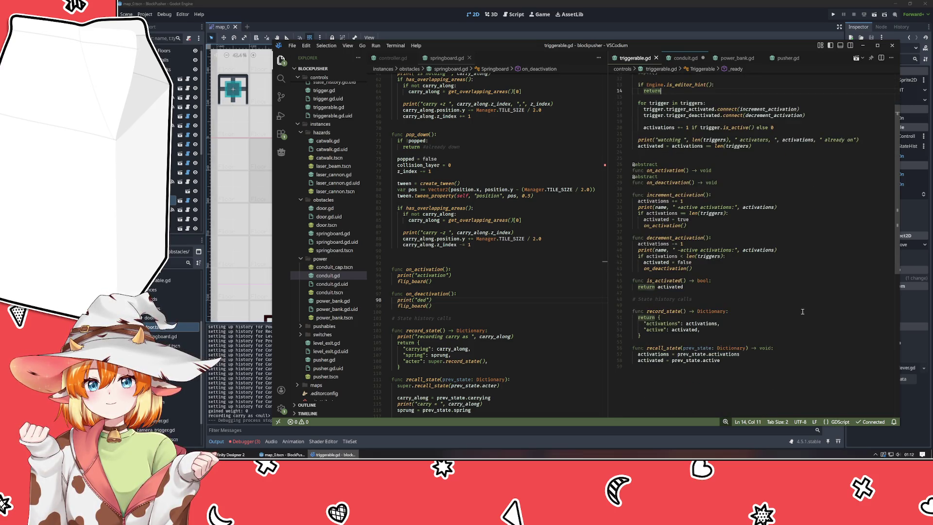
scroll(802, 311, up, 3)
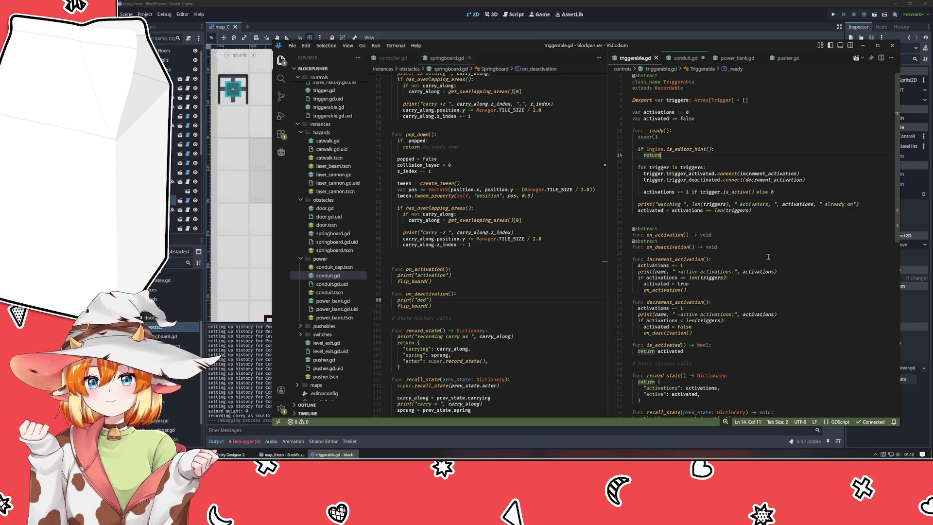
drag(724, 45, 636, 45)
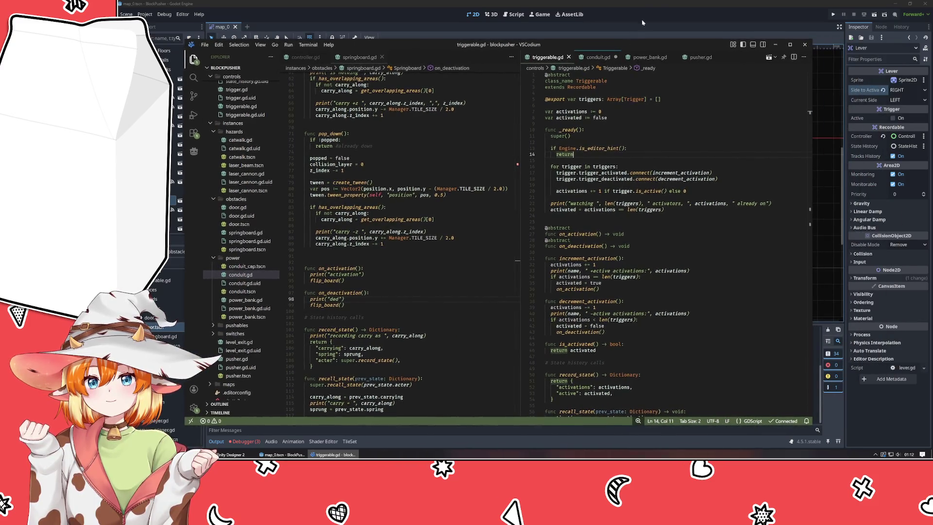
click(656, 7)
click(536, 213)
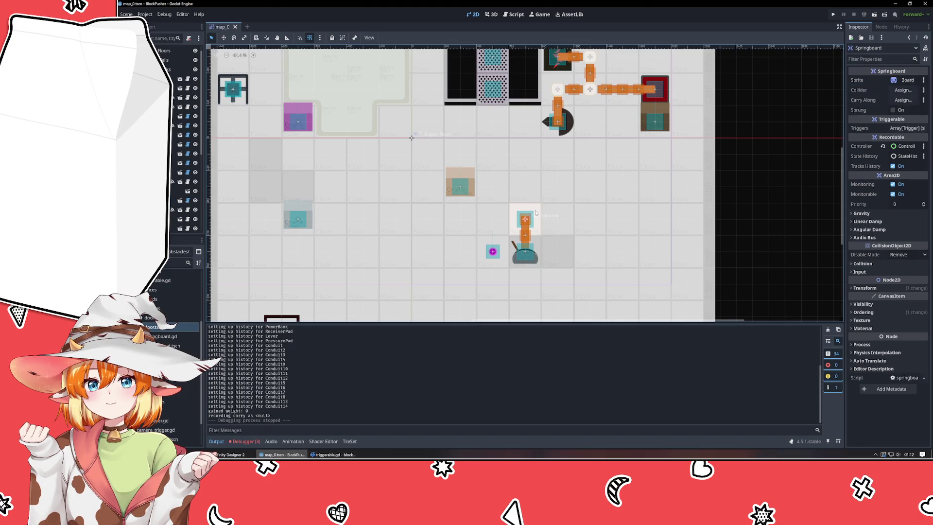
click(902, 129)
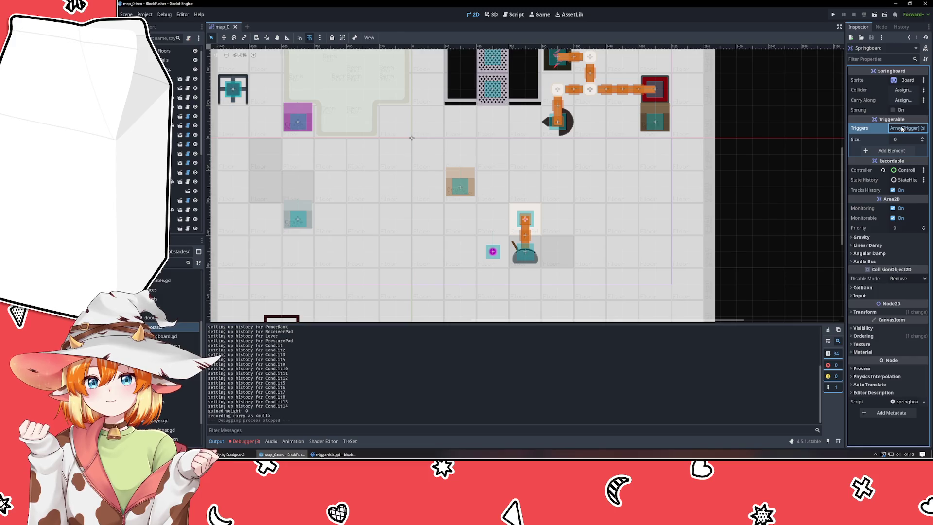
click(902, 128)
click(775, 195)
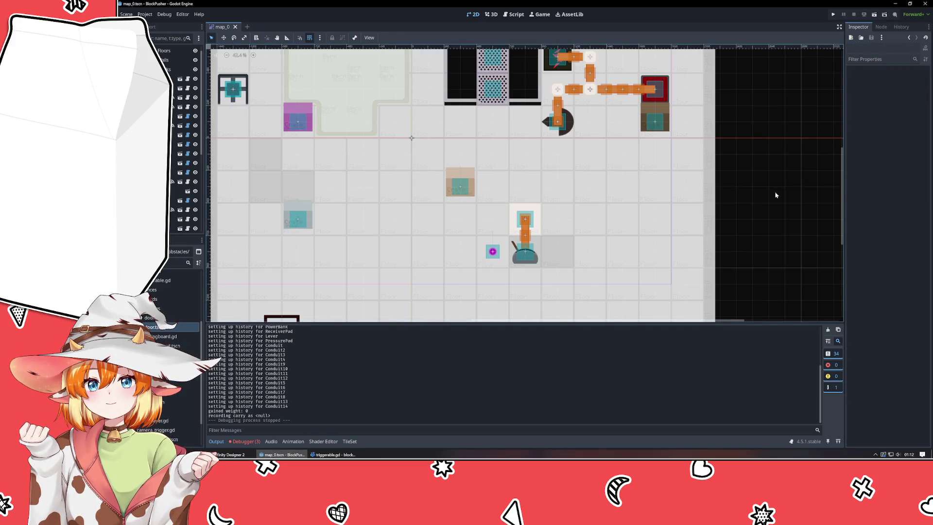
click(346, 454)
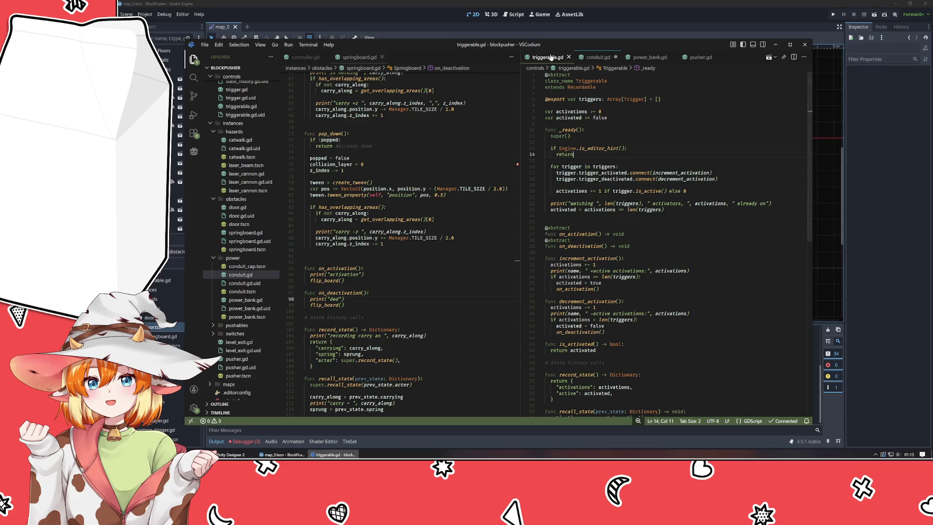
Dock triggerable.gd beside conduit.gd and move the VSCodium window back to the right
drag(547, 57, 398, 219)
drag(439, 43, 489, 41)
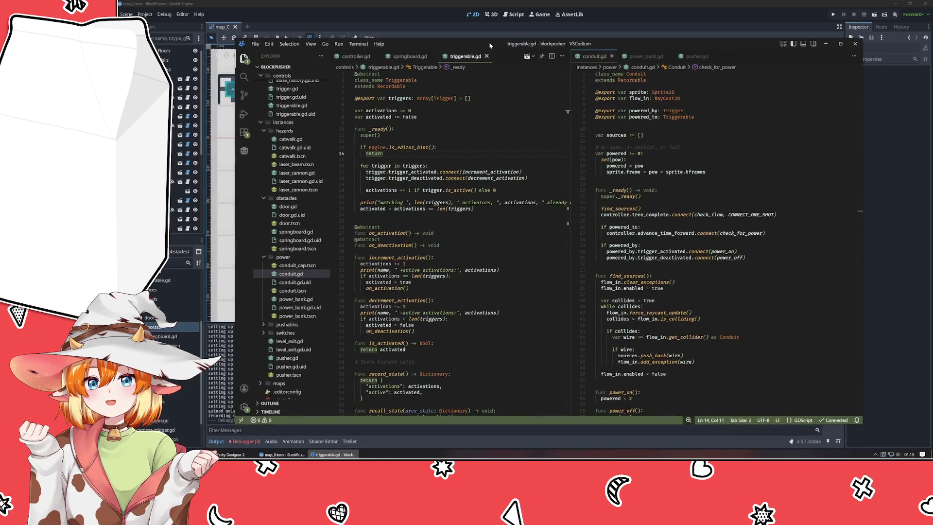
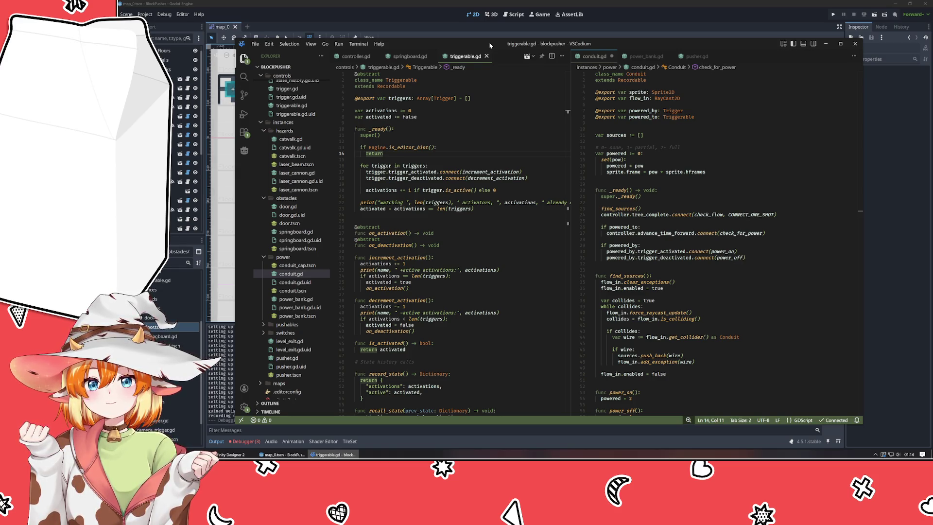
Look over conduit.gd, trigger.gd and triggerable.gd in VSCodium
click(632, 184)
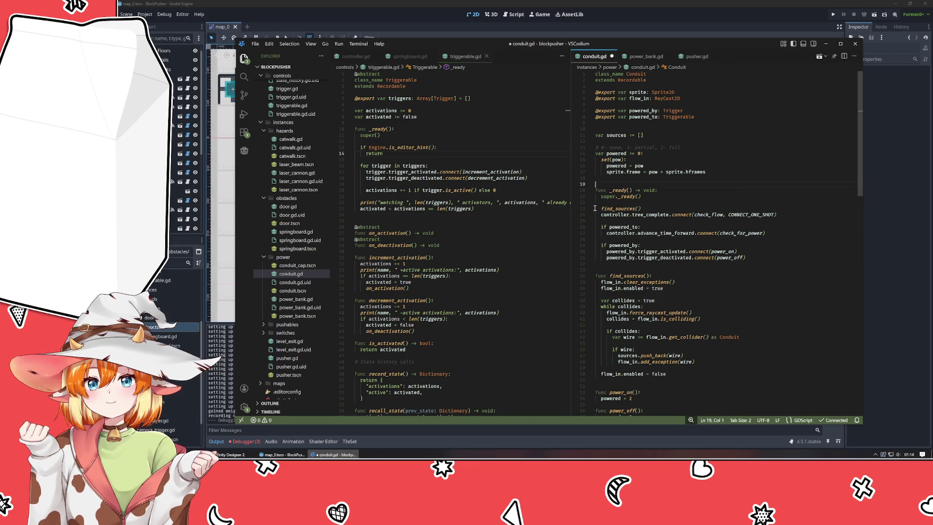
scroll(292, 133, up, 2)
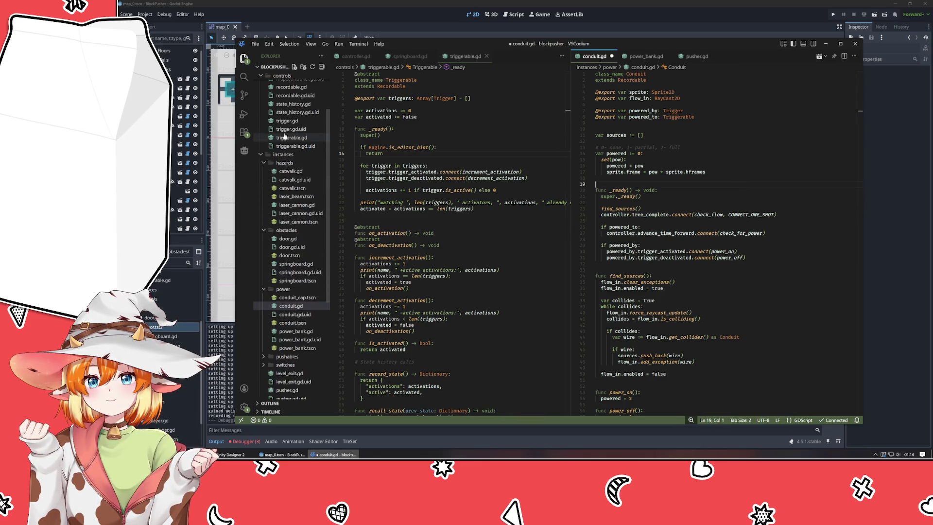
click(290, 122)
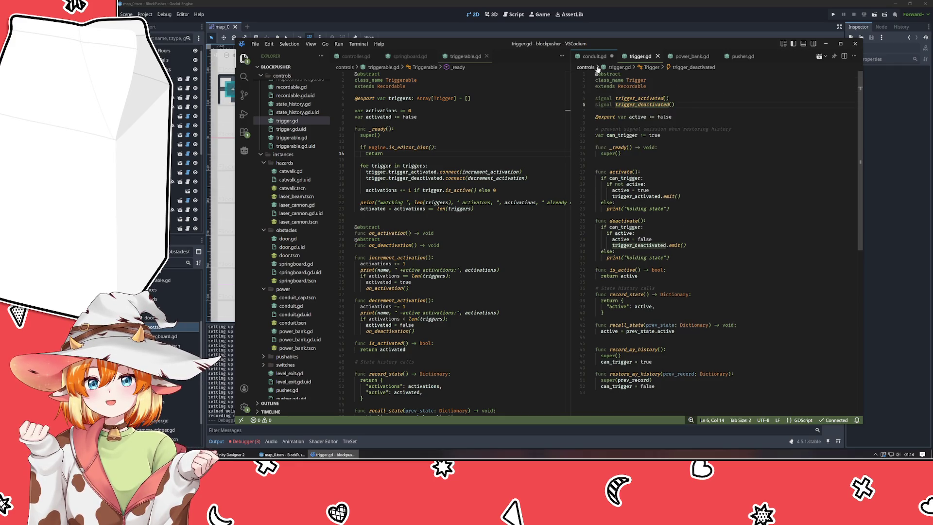
click(594, 57)
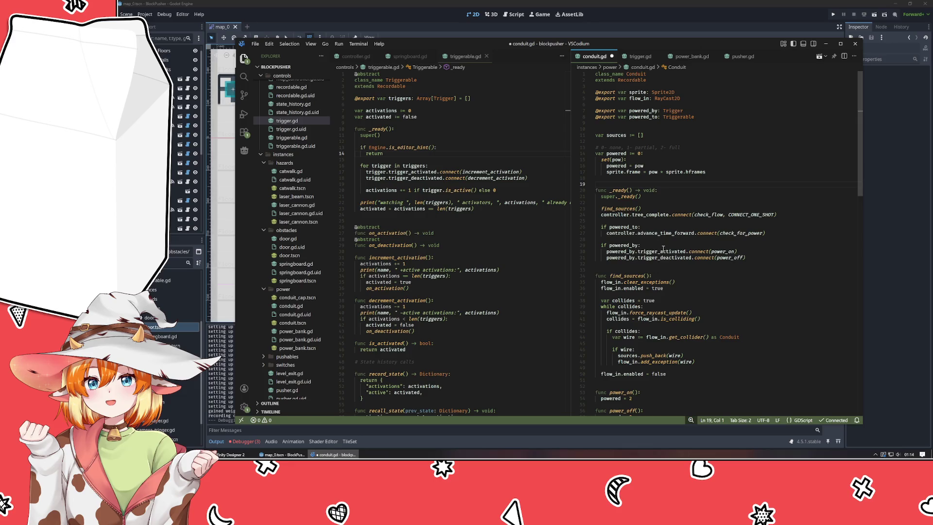
click(420, 190)
click(417, 184)
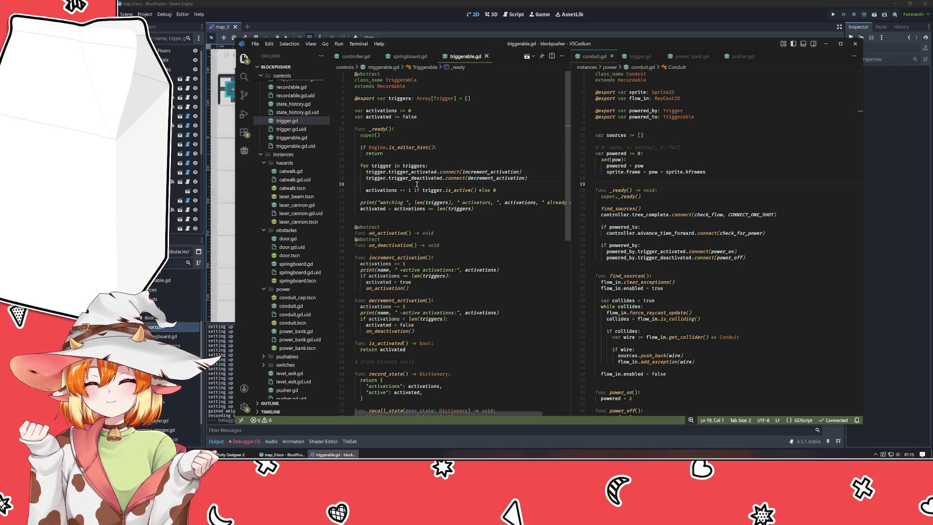
In Godot, add a Triggers element on the springboard and assign the Lever to it
click(422, 25)
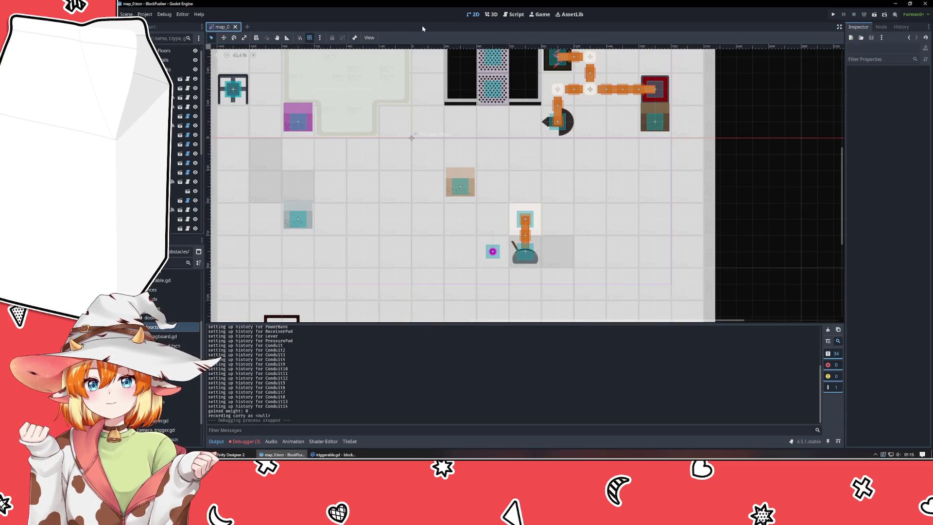
click(526, 217)
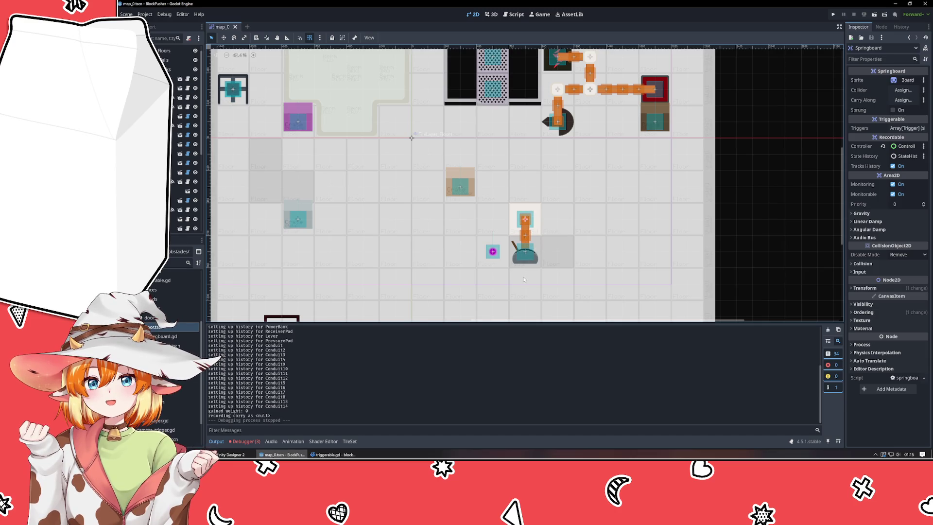
click(907, 127)
click(892, 152)
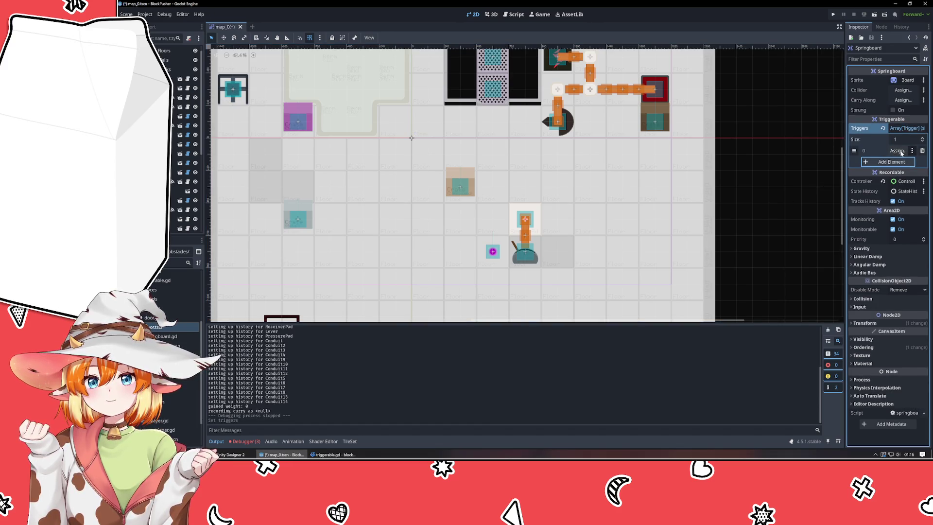
click(892, 151)
click(498, 178)
double_click(498, 178)
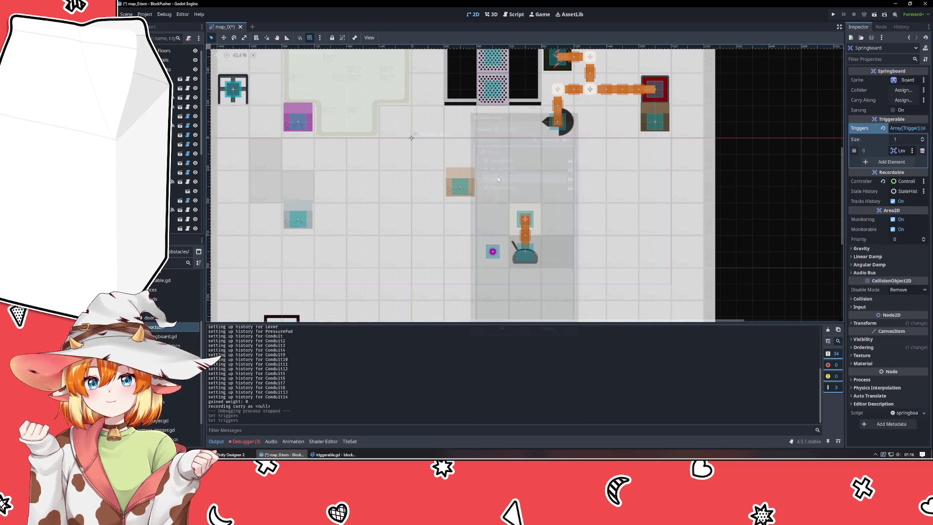
Run the level, pop the springboard with z, move the player, then close the game
click(833, 14)
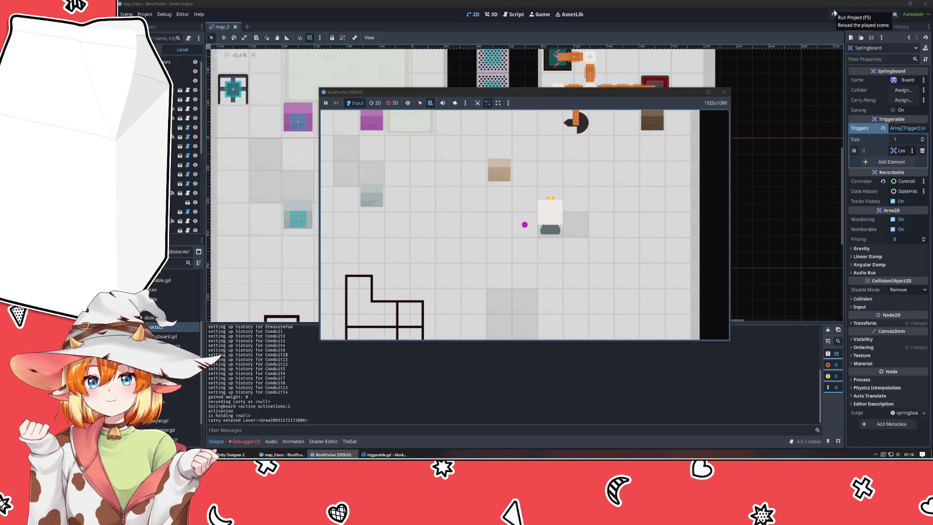
key(z)
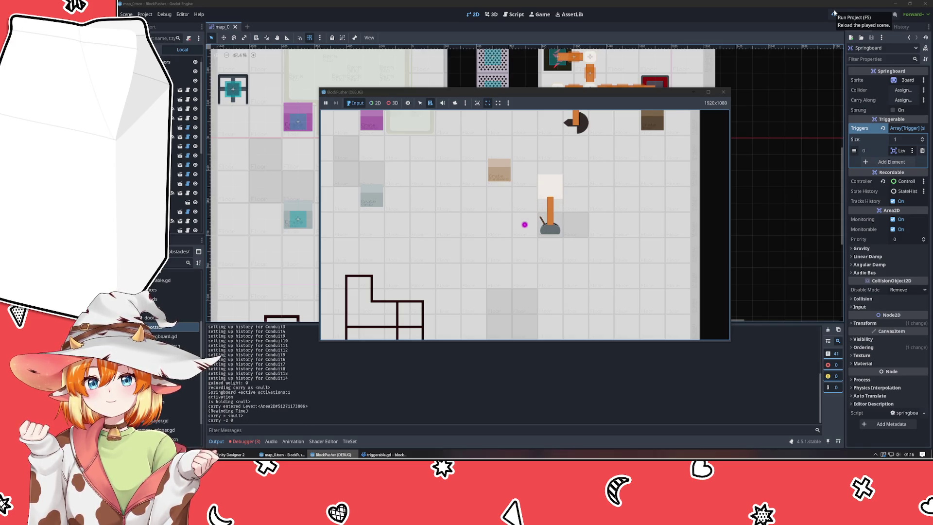
key(Down)
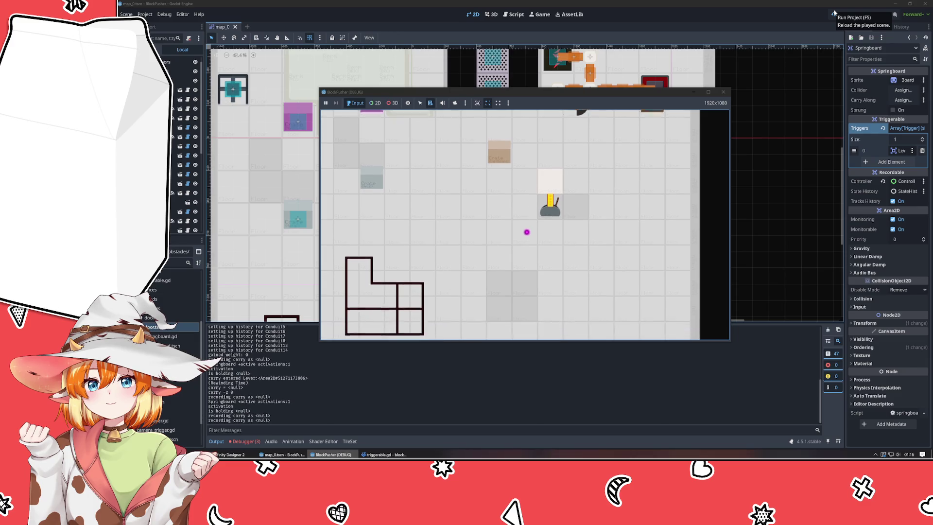
key(Right)
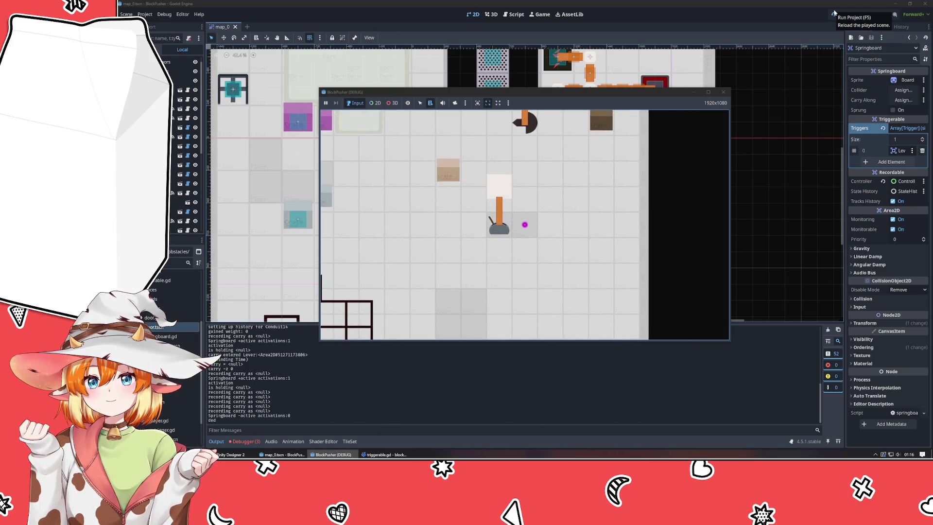
click(718, 94)
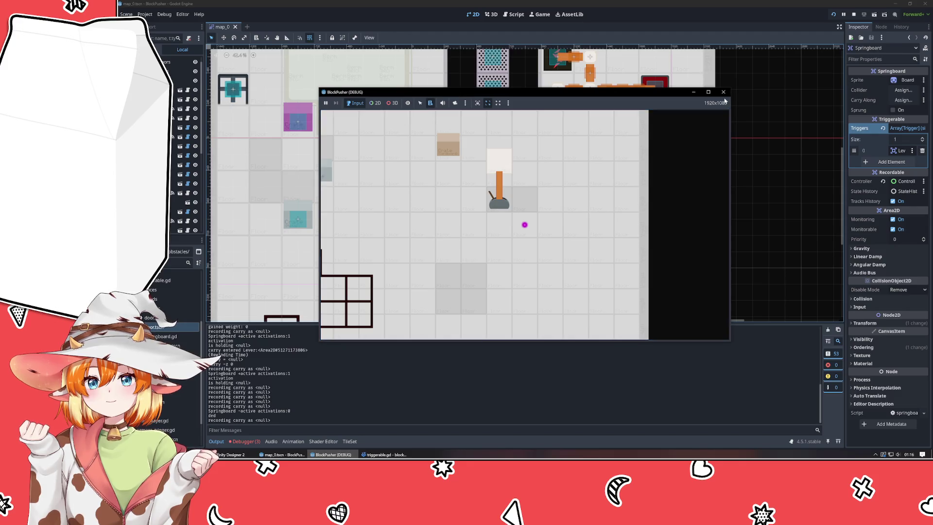
click(723, 93)
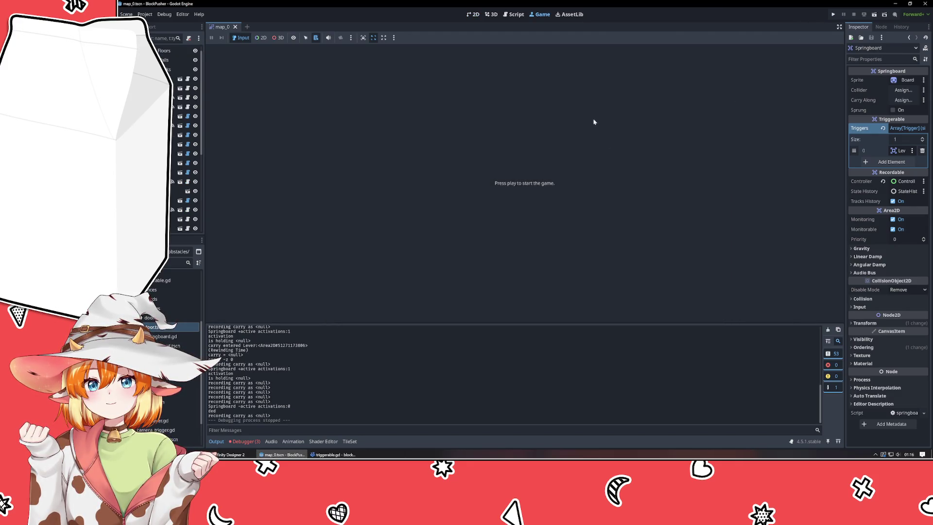
Return to the 2D level view, select the power bank, and switch to VSCodium
click(472, 14)
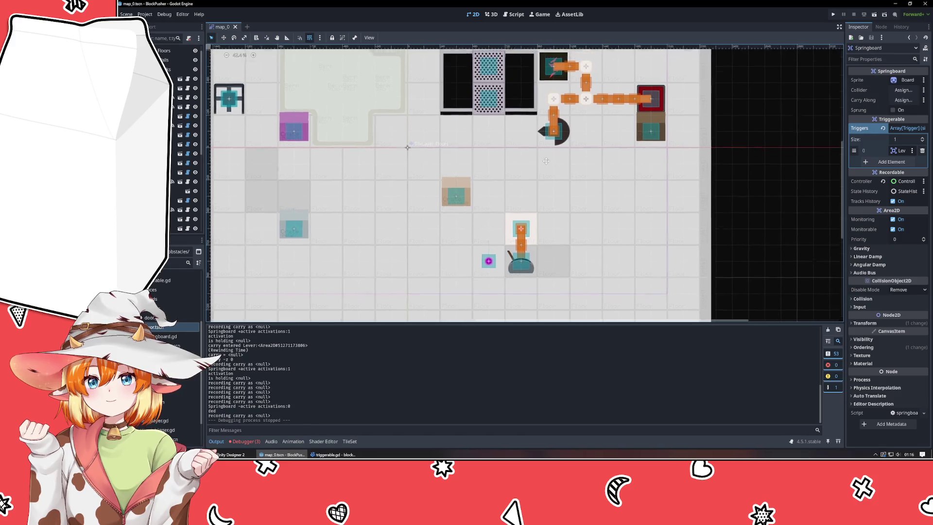
click(533, 125)
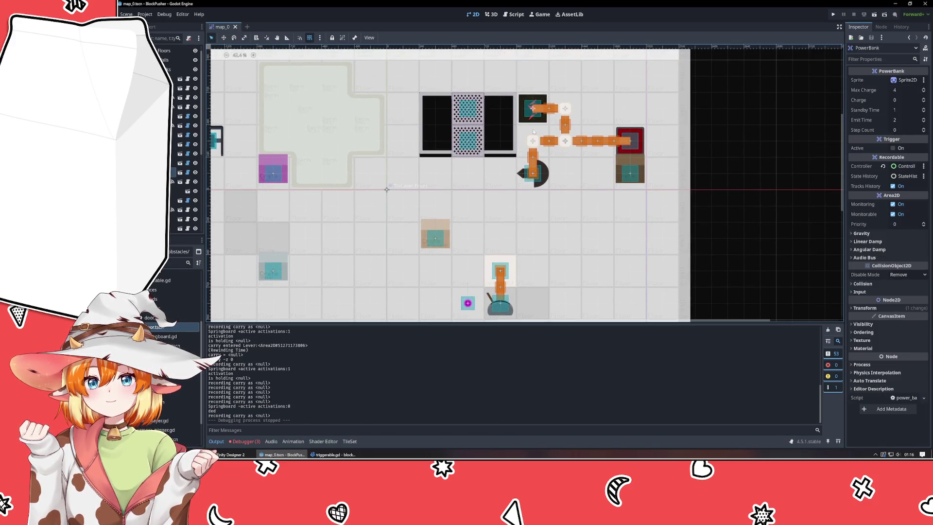
click(334, 454)
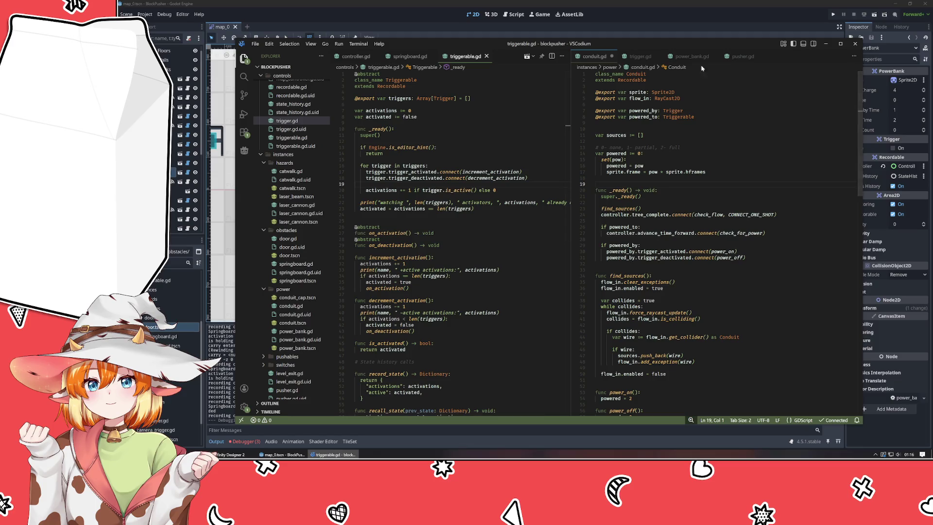
Read through the power_bank.gd script
click(692, 57)
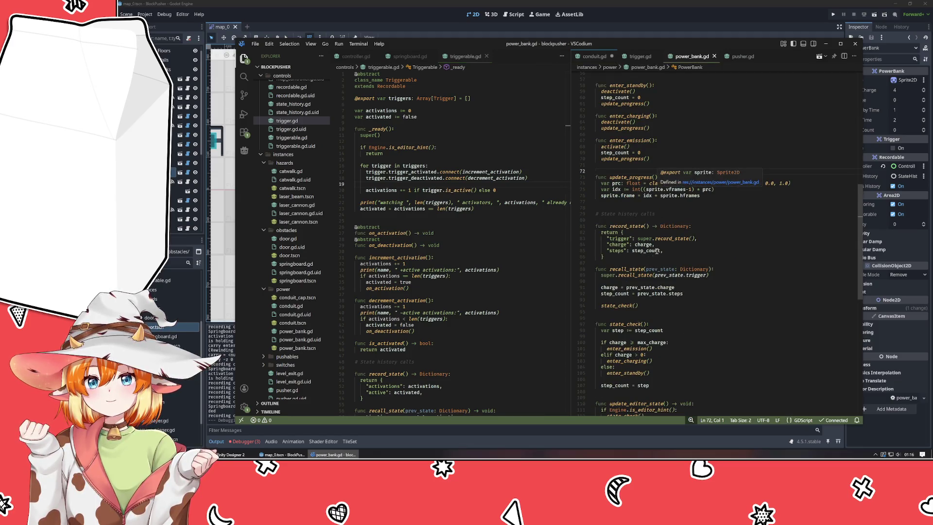
scroll(632, 209, up, 3)
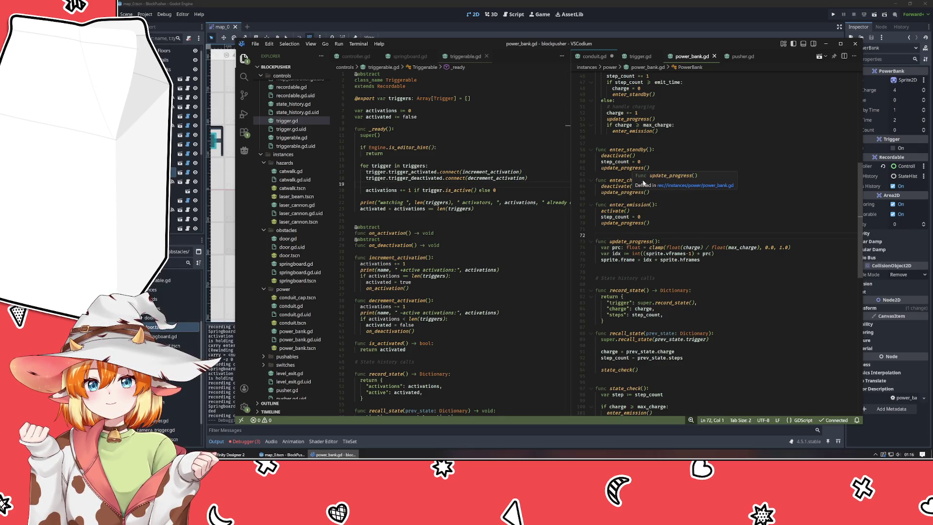
scroll(674, 239, up, 10)
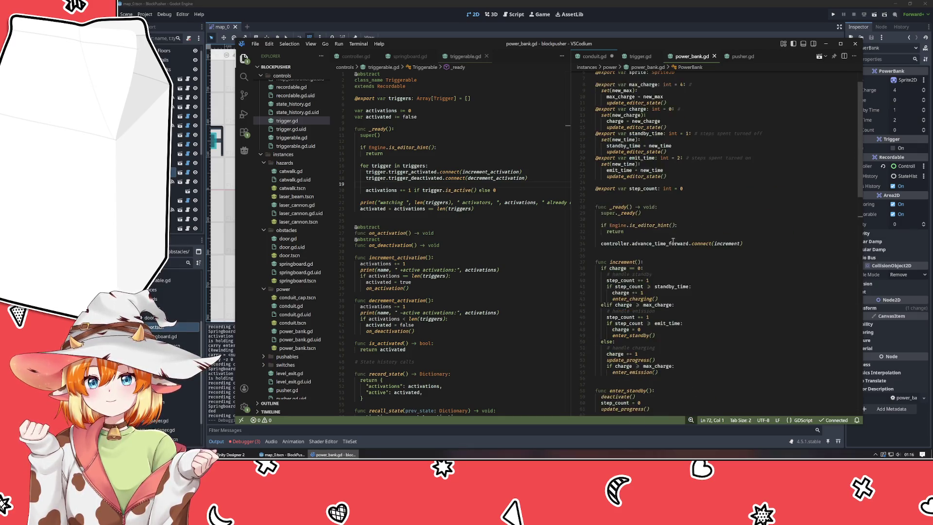
scroll(674, 241, up, 2)
Show trigger.gd, then select the LaserCannon in the Godot level
click(641, 57)
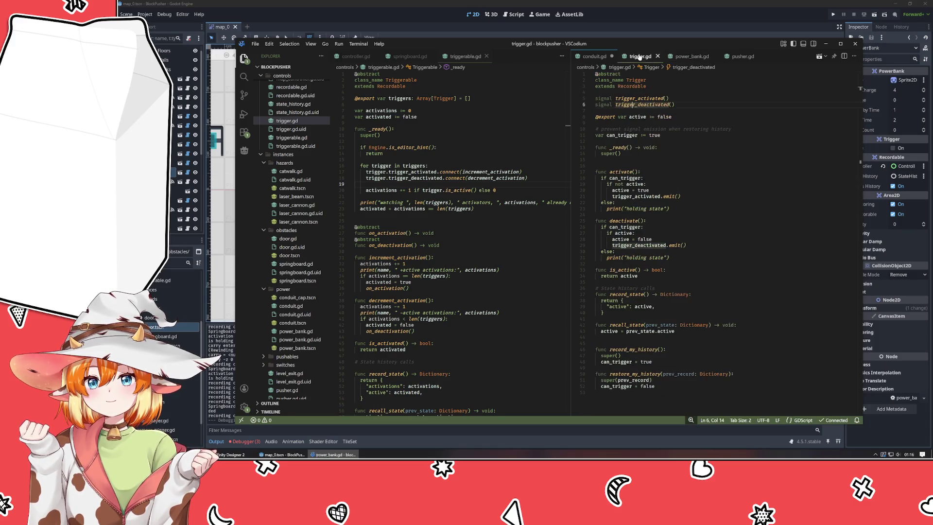
click(639, 16)
click(540, 169)
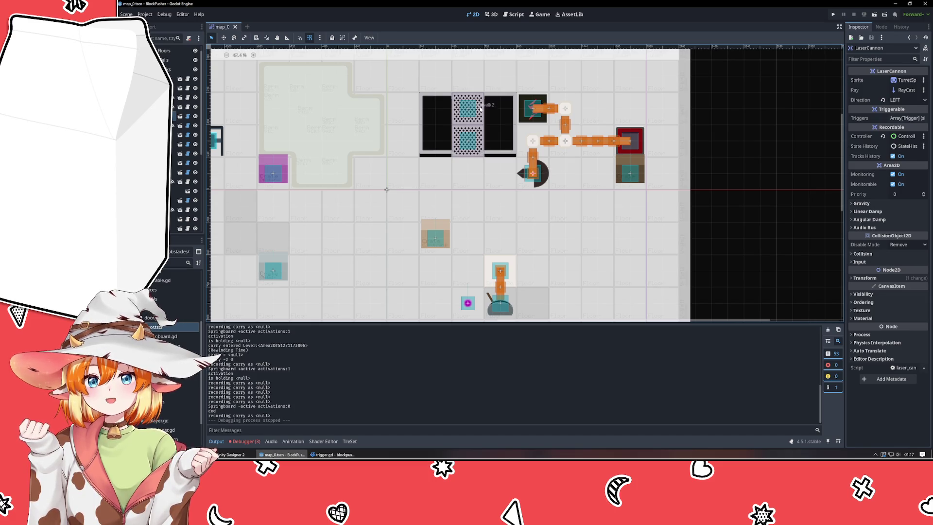
Select TileLayer_Floors and pan the 2D viewport, then bring VSCodium back in front
click(573, 252)
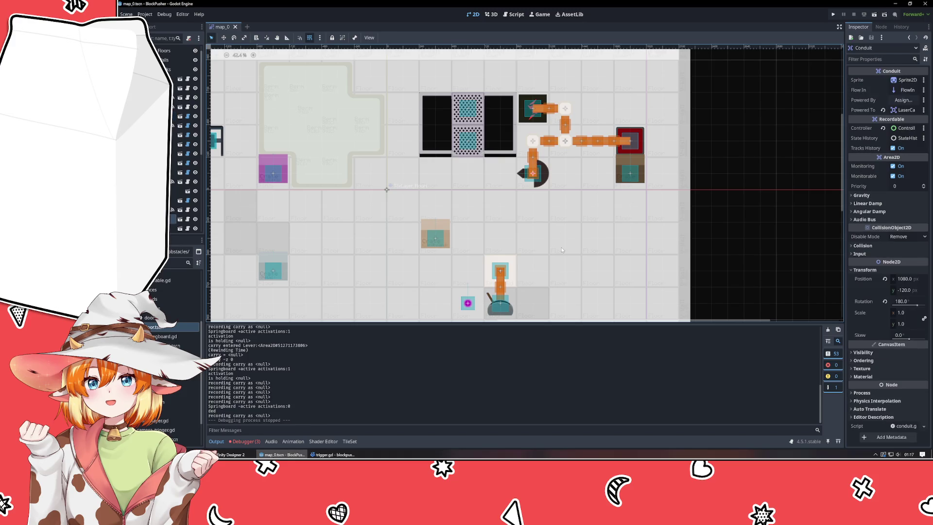
scroll(581, 219, down, 2)
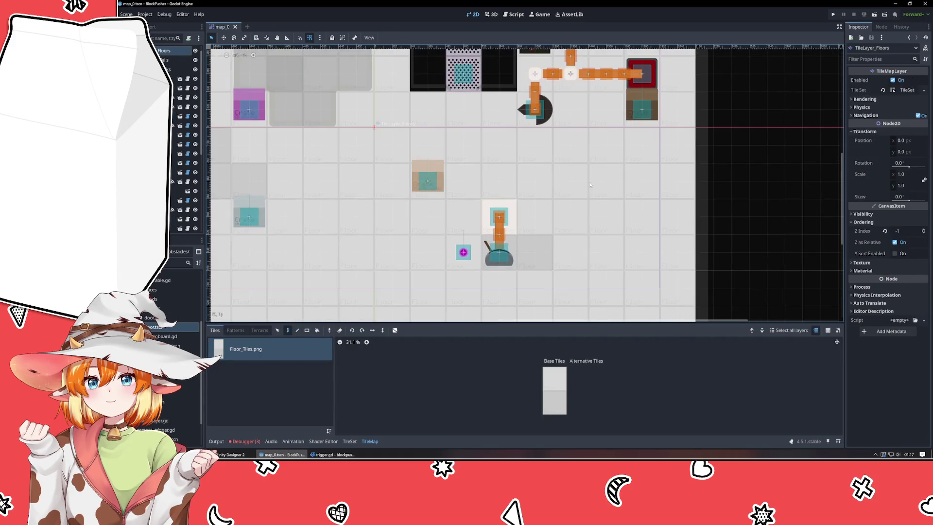
scroll(579, 168, down, 1)
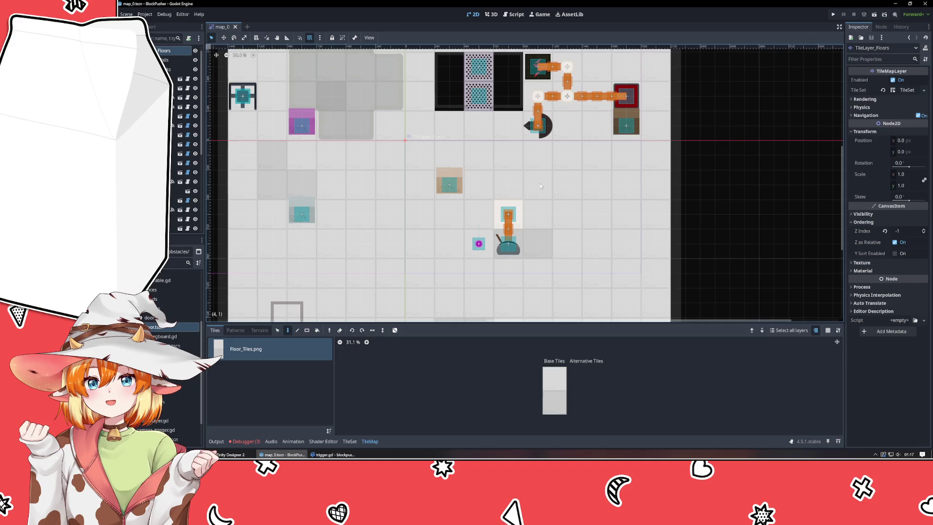
scroll(541, 189, down, 1)
scroll(542, 160, up, 1)
click(334, 454)
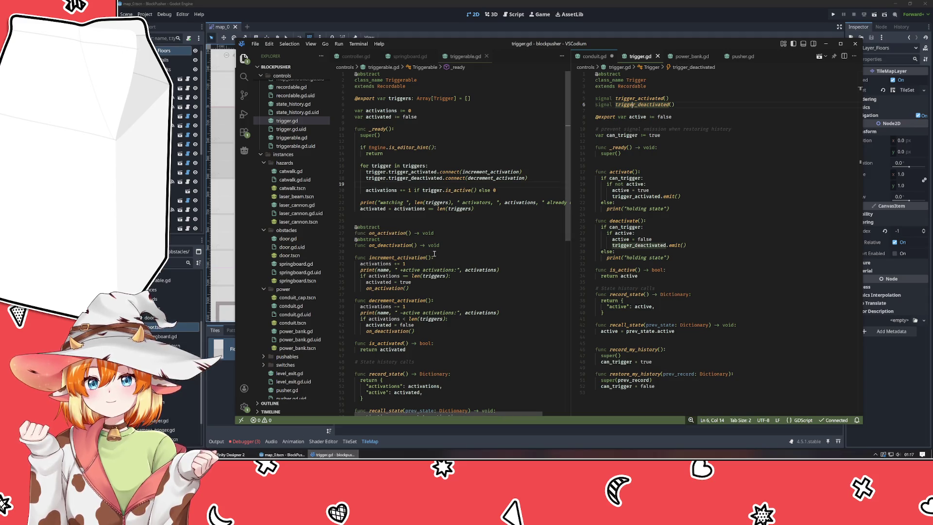
Review triggerable.gd and trigger.gd's can_trigger check, then bring up conduit.gd
click(468, 239)
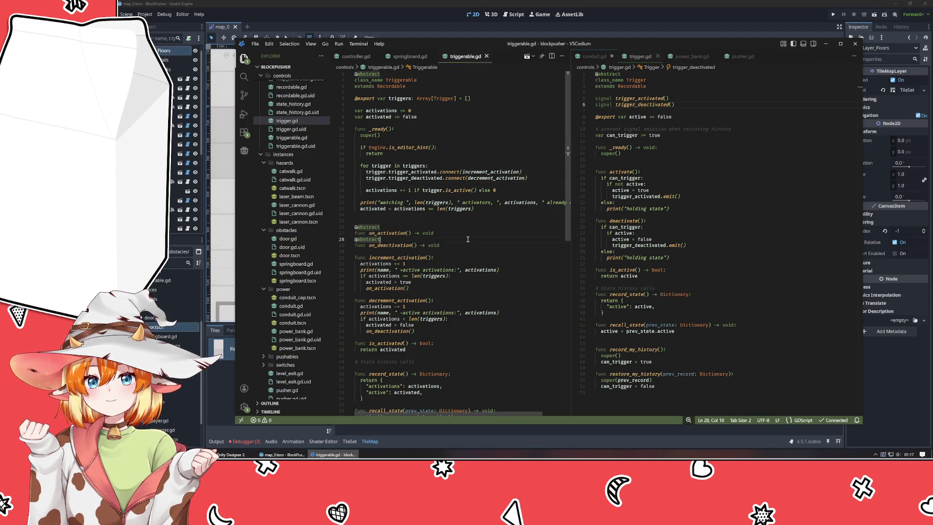
scroll(468, 239, down, 5)
scroll(468, 239, up, 3)
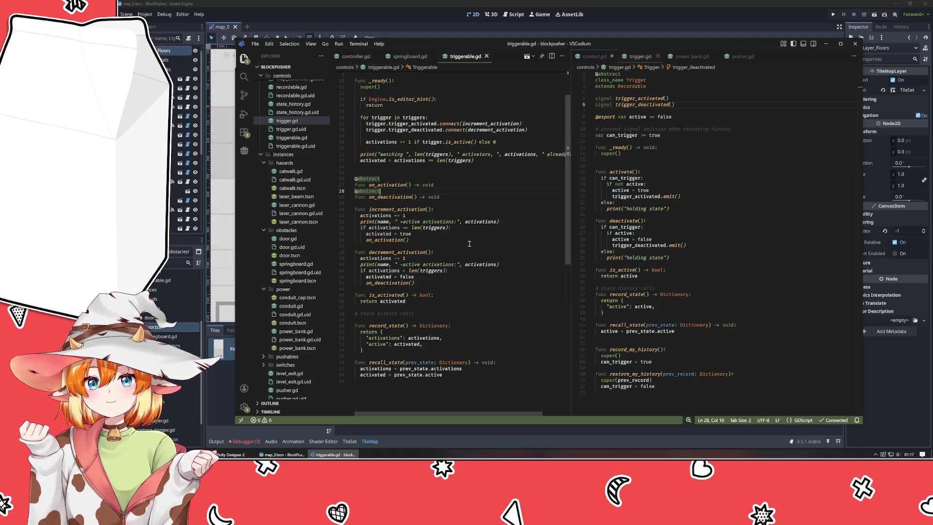
click(719, 227)
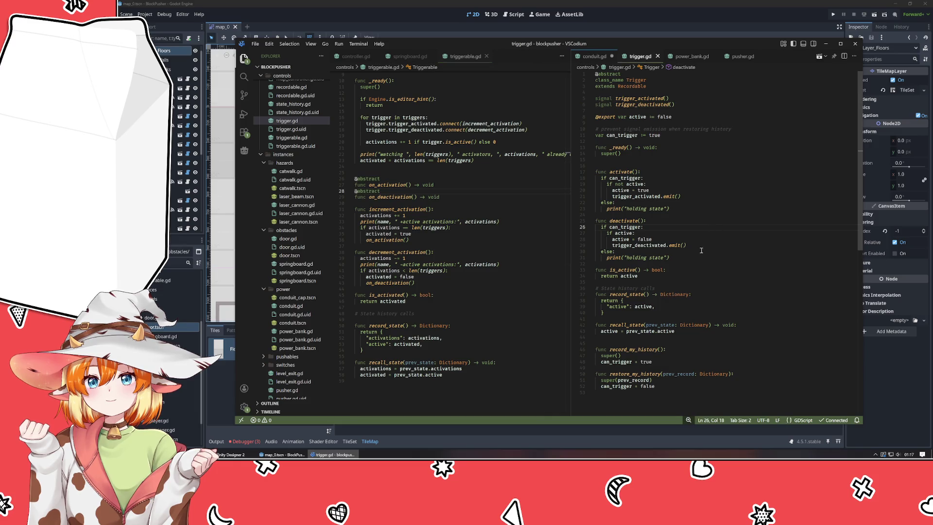
key(ctrl+Page_Up)
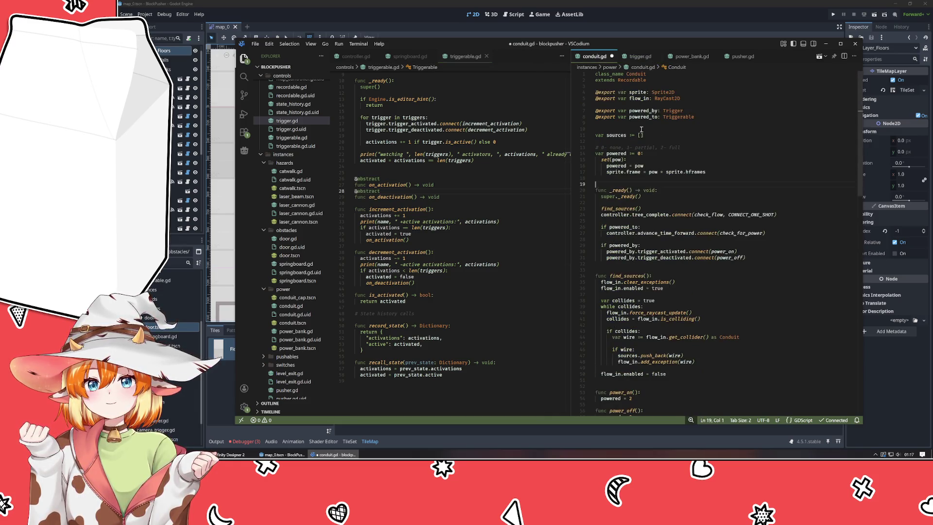
scroll(691, 178, down, 2)
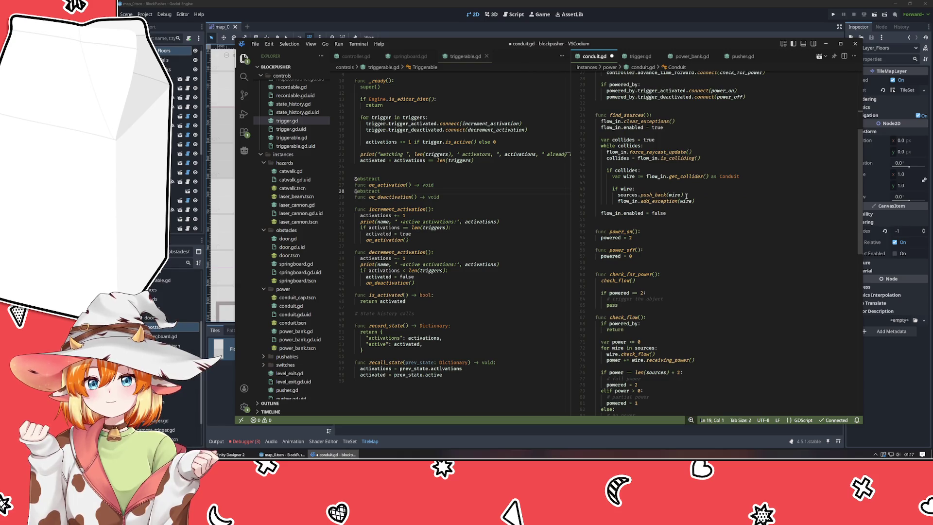
scroll(688, 194, down, 7)
scroll(657, 277, up, 6)
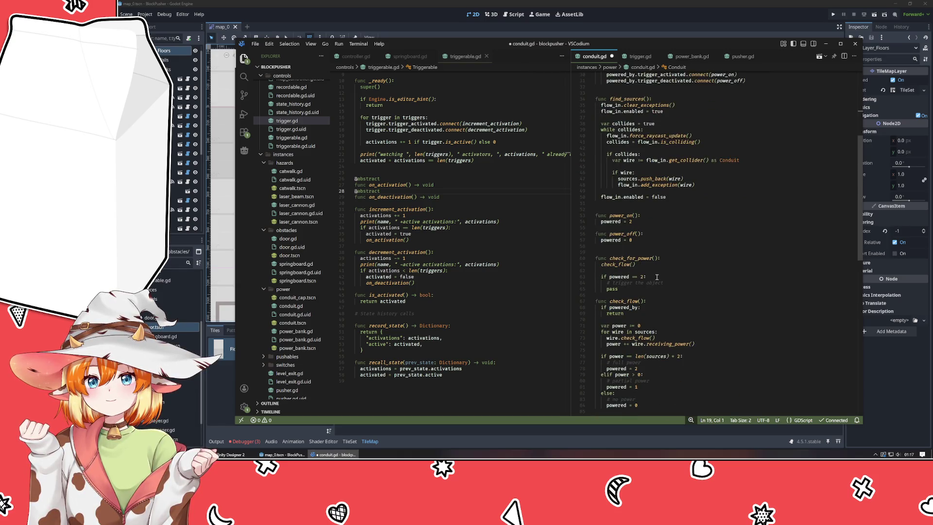
Add powered_to.on_activation() under 'if powered == 2:' in check_for_power and save conduit.gd
click(676, 284)
key(Return)
text(p)
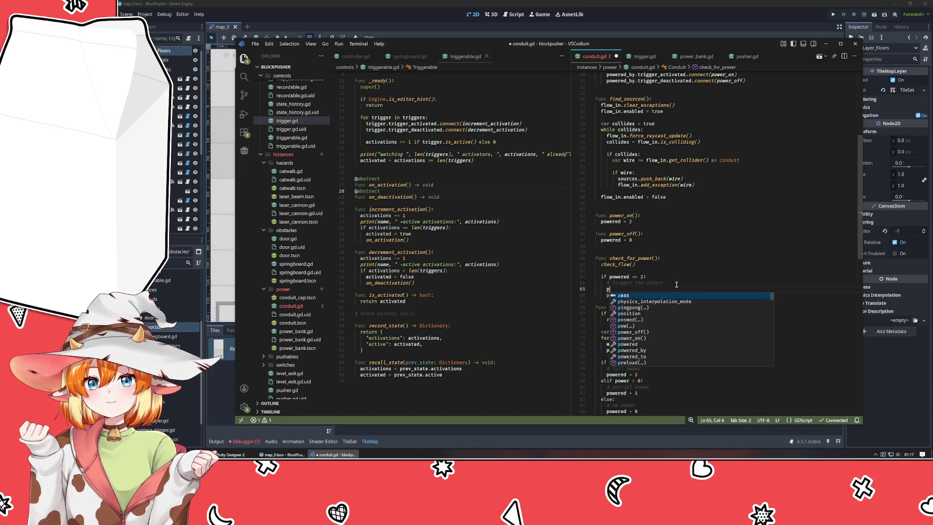
text(owered_to)
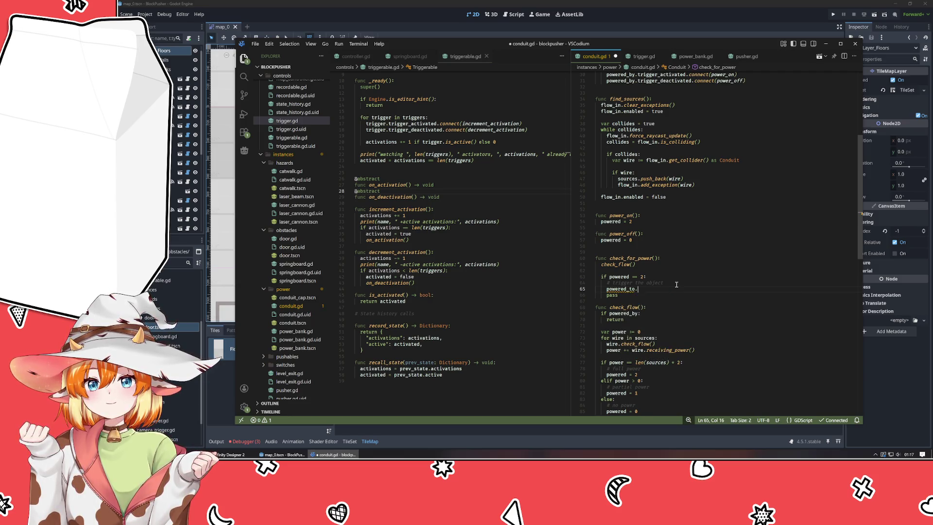
text(.on)
key(Return)
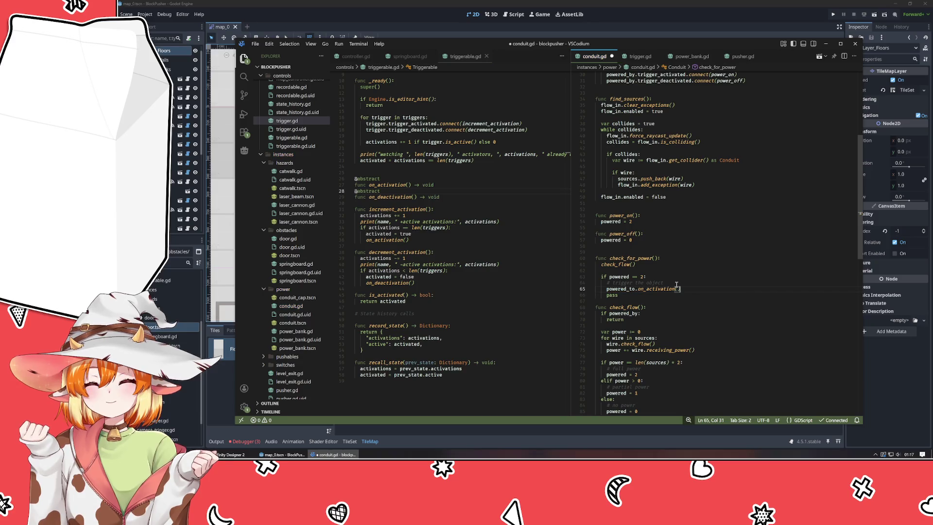
key(ctrl+s)
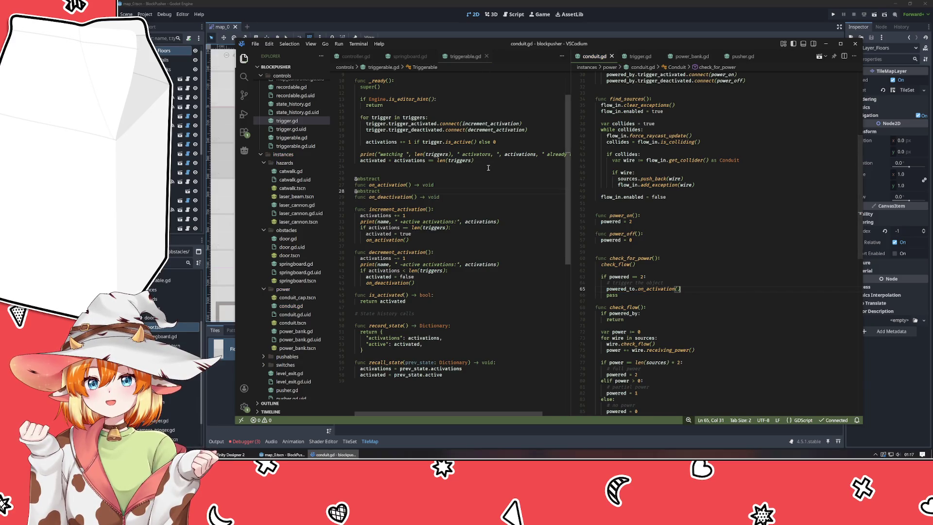
key(alt+Tab)
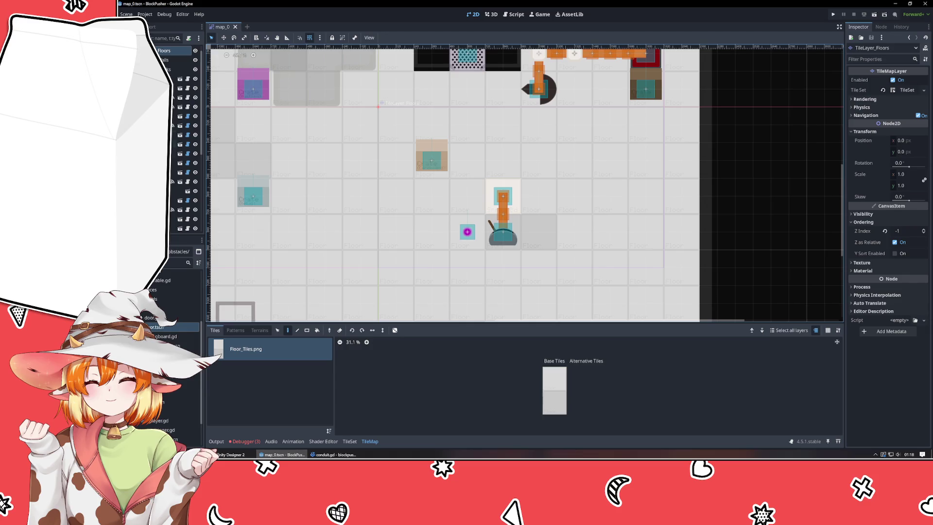
Inspect the Lever, PressurePad and Springboard nodes, then collapse the Springboard's Triggers list
click(503, 231)
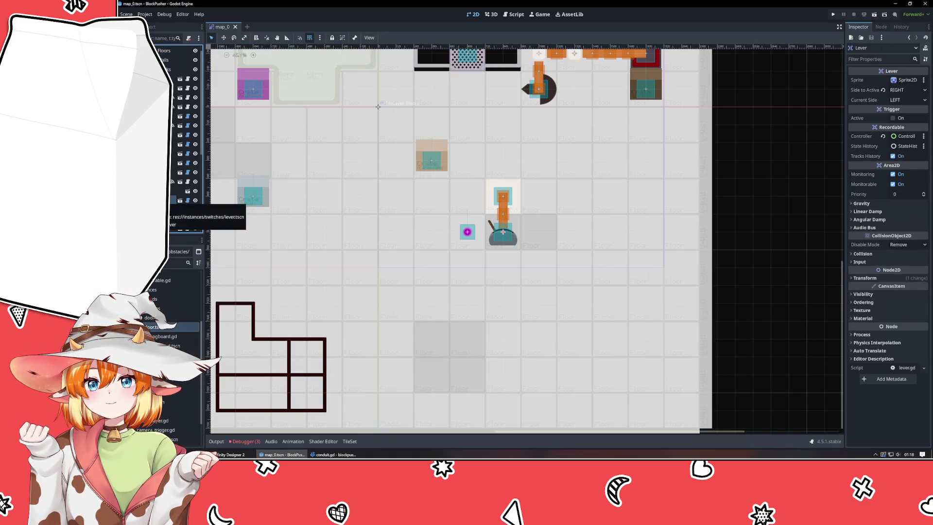
click(646, 54)
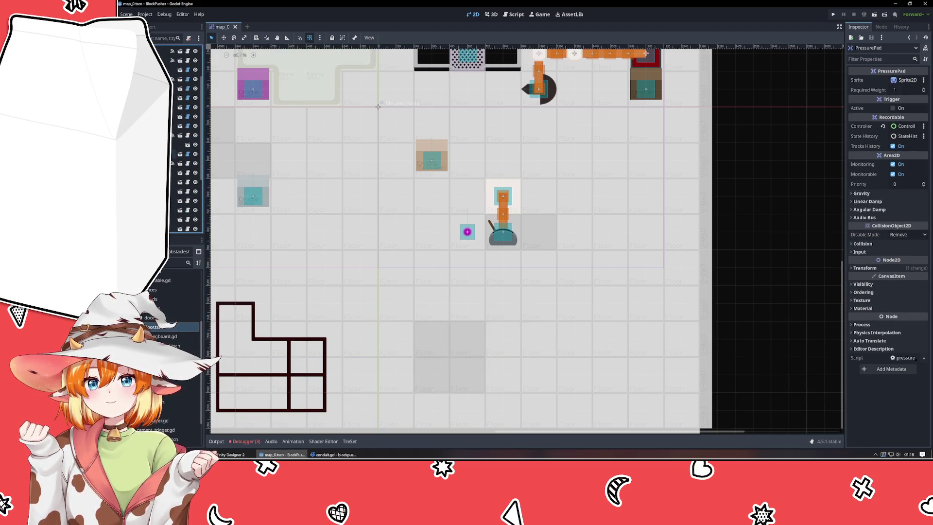
click(503, 197)
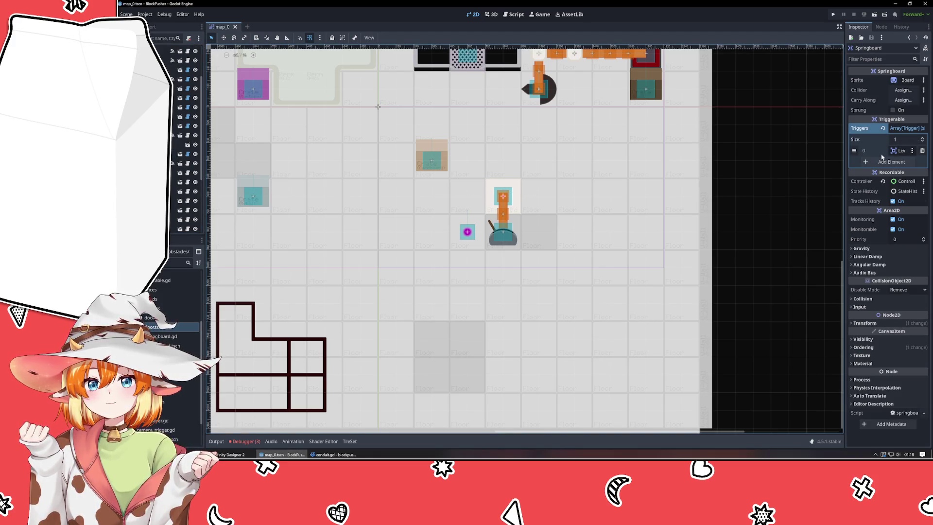
click(903, 129)
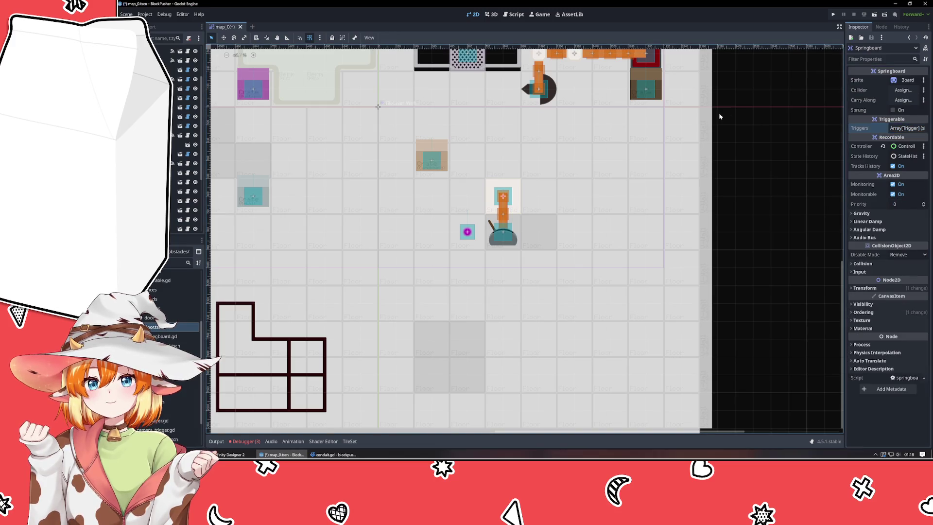
Save and run the level with F5, step the player up one tile, then close it
key(F5)
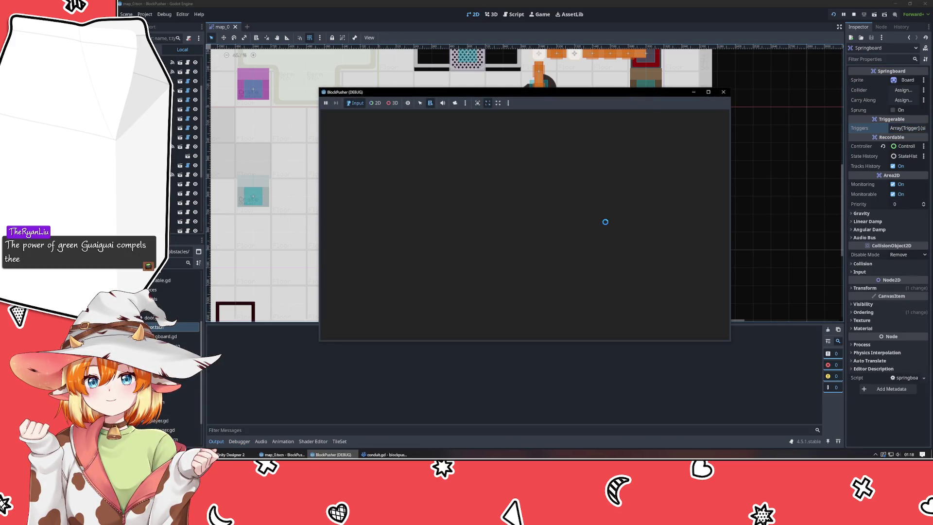
key(Up)
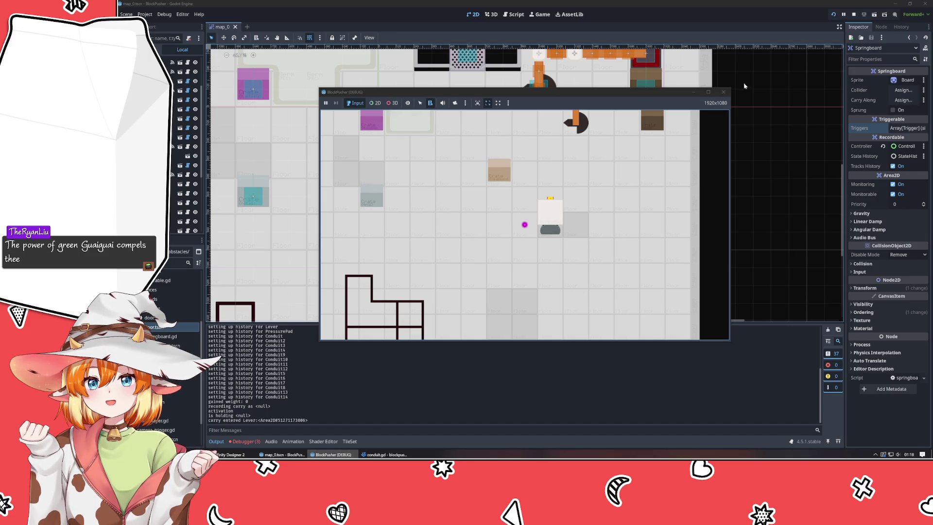
click(723, 92)
click(334, 454)
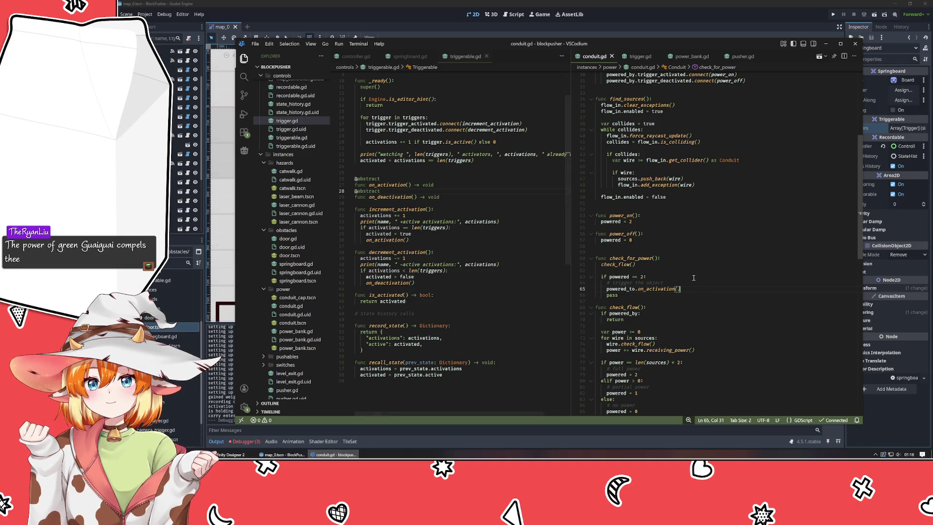
Delete the leftover pass and blank line in check_for_power, save conduit.gd, and show trigger.gd
key(shift+Left)
key(shift+Left)
key(shift+Left)
click(618, 295)
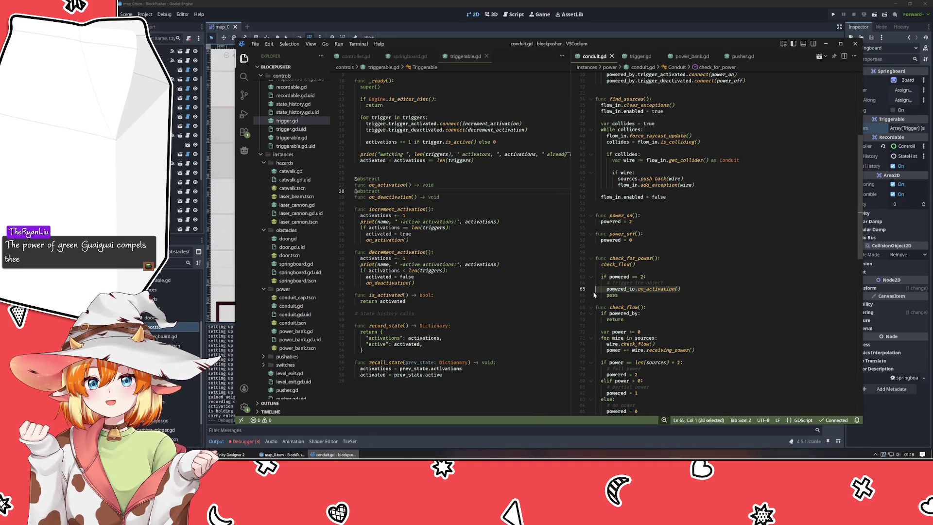
shift+click(580, 295)
key(BackSpace)
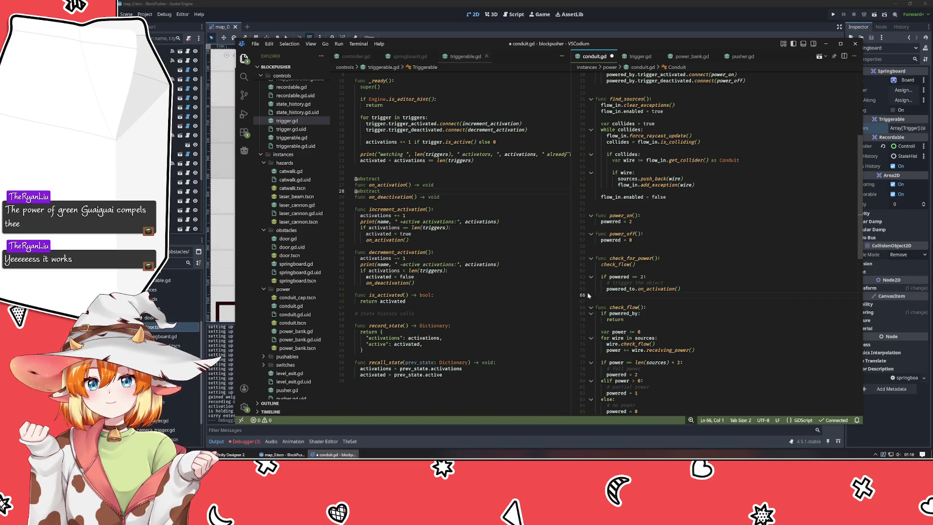
key(Delete)
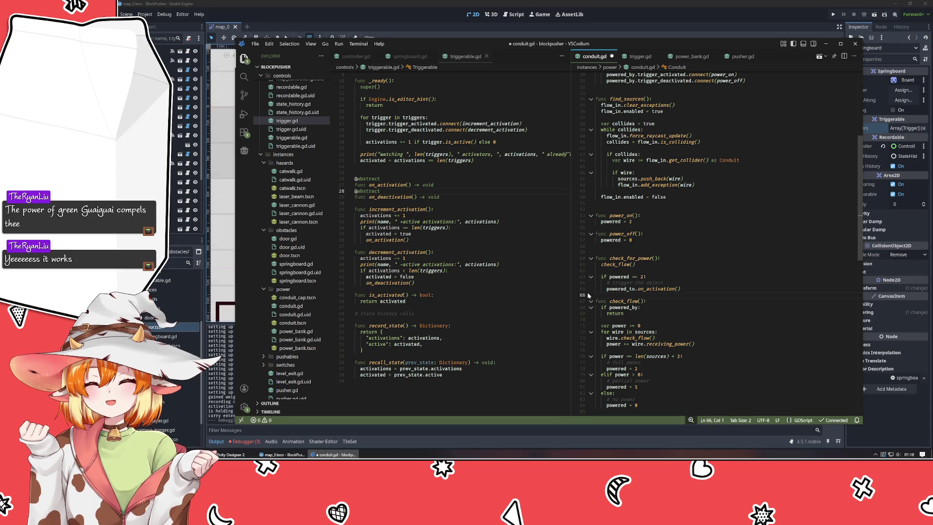
scroll(460, 260, up, 3)
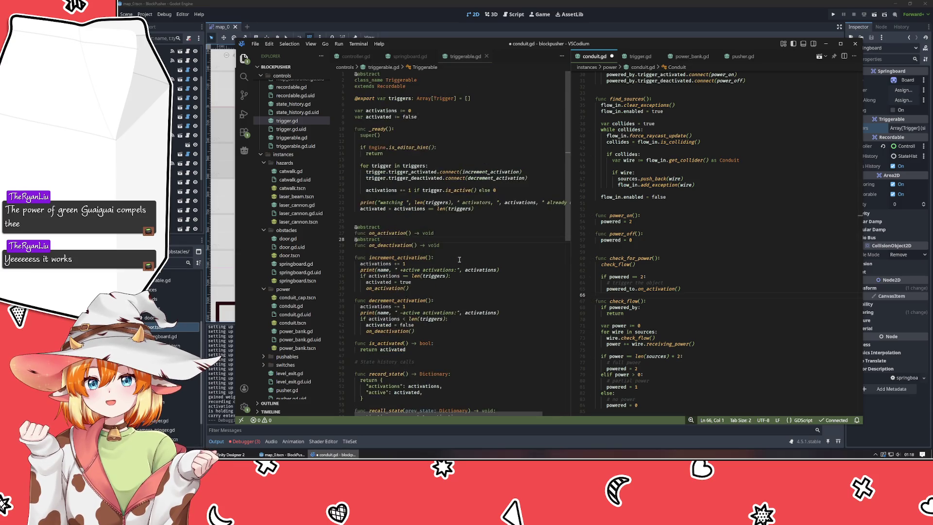
click(746, 262)
key(ctrl+s)
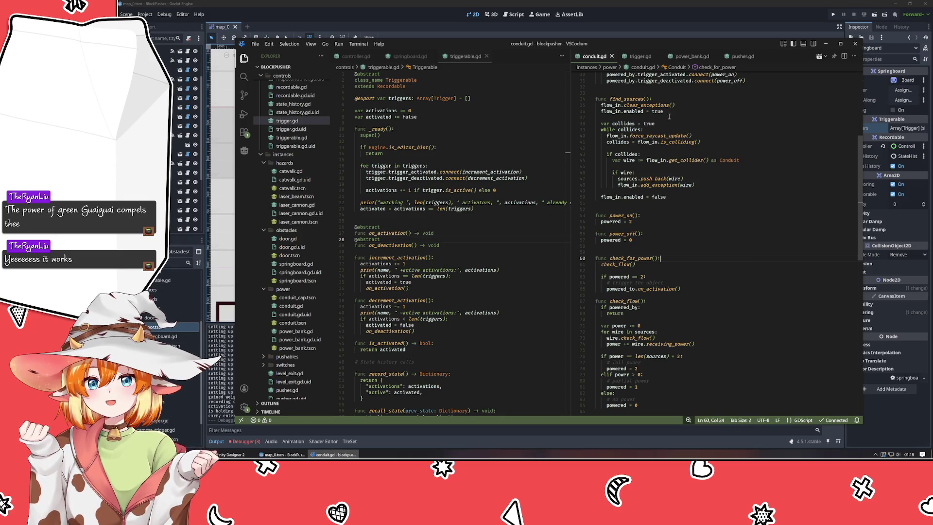
click(637, 55)
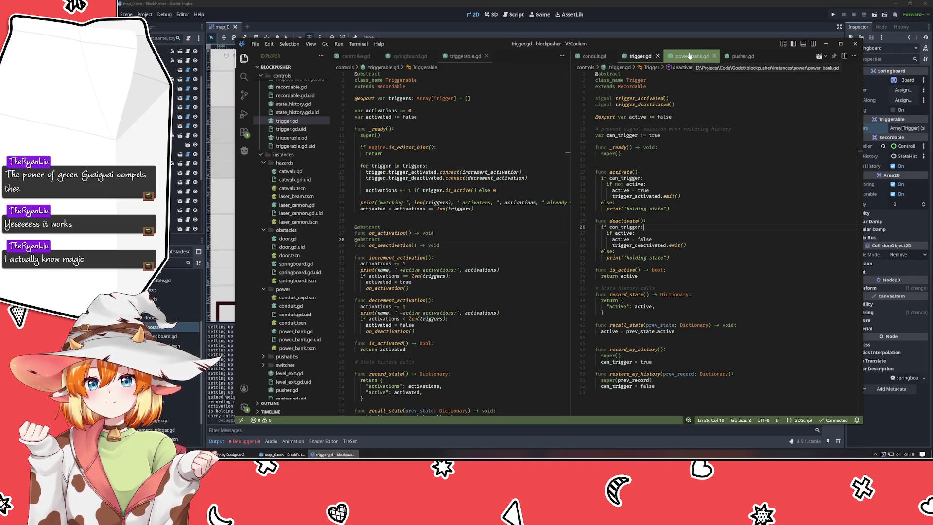
Glance at power_bank.gd, then scroll through conduit.gd
click(690, 56)
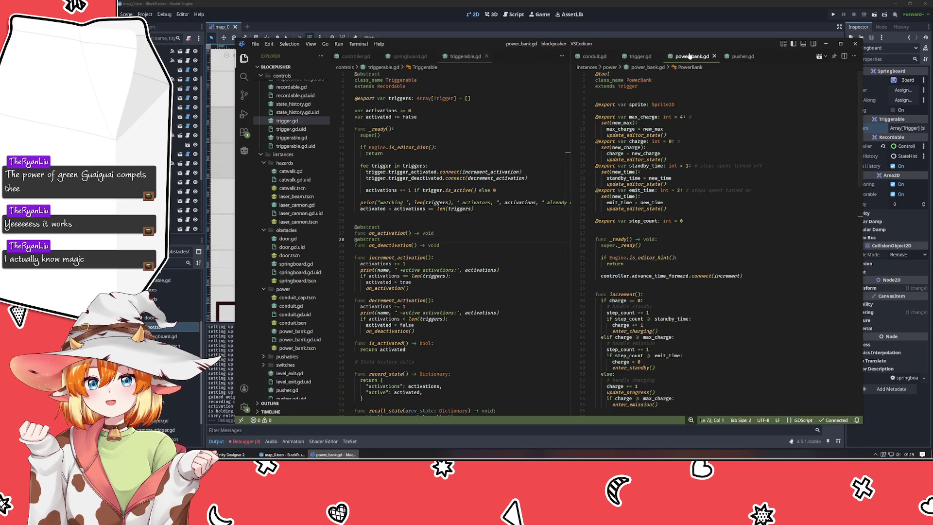
click(594, 56)
scroll(637, 231, down, 3)
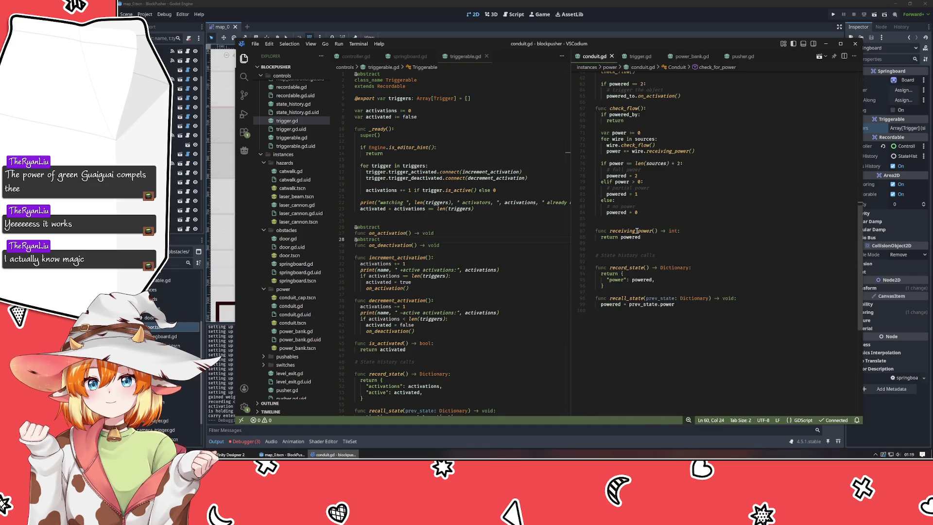
scroll(637, 231, up, 10)
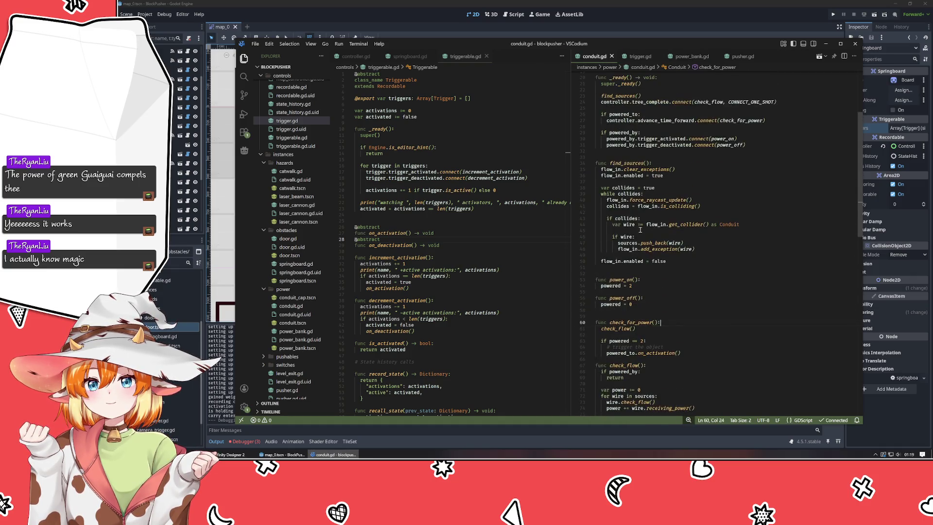
Scroll through springboard.gd's pop_up, pop_down and on_activation, with pusher.gd in the right pane
key(ctrl+Tab)
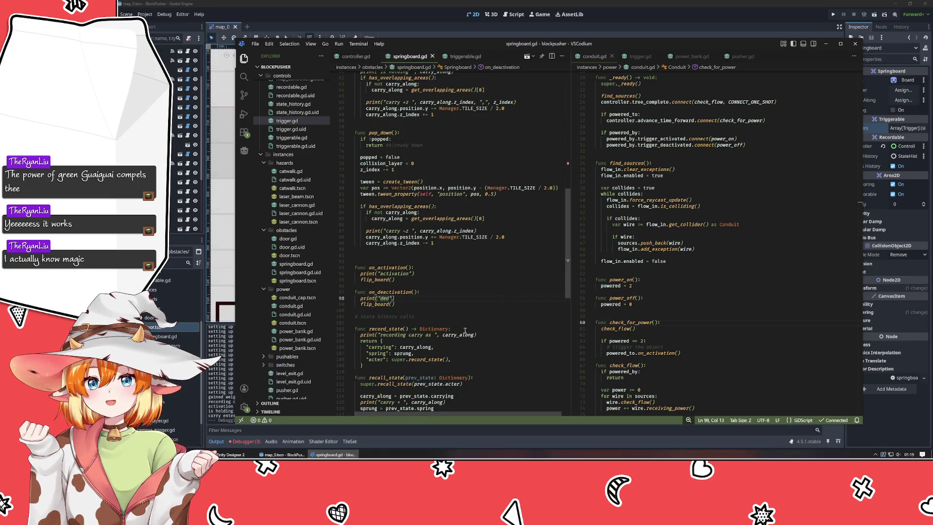
scroll(460, 338, down, 6)
scroll(447, 285, up, 10)
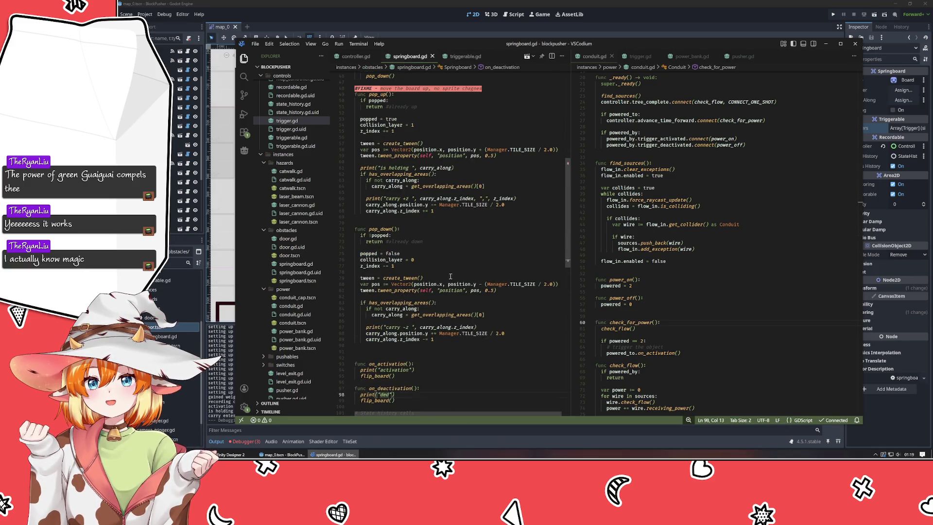
scroll(446, 285, up, 3)
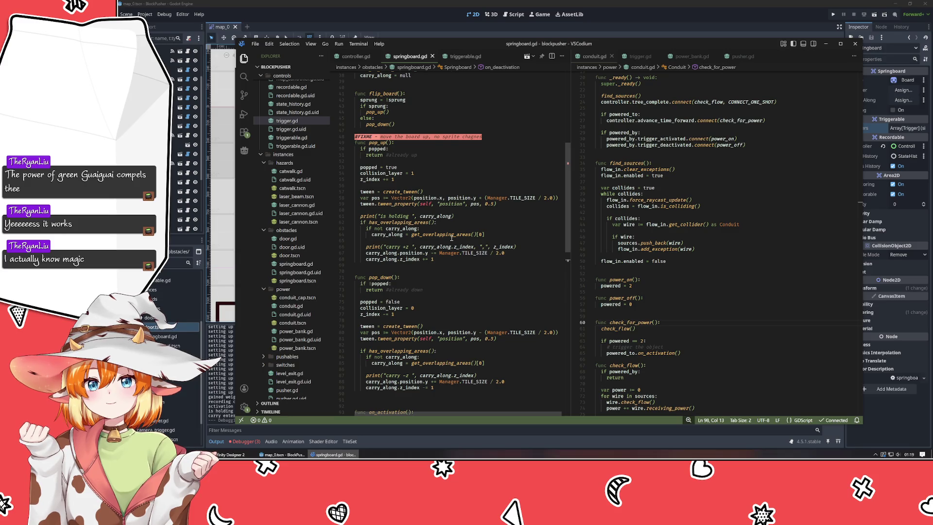
scroll(437, 282, down, 10)
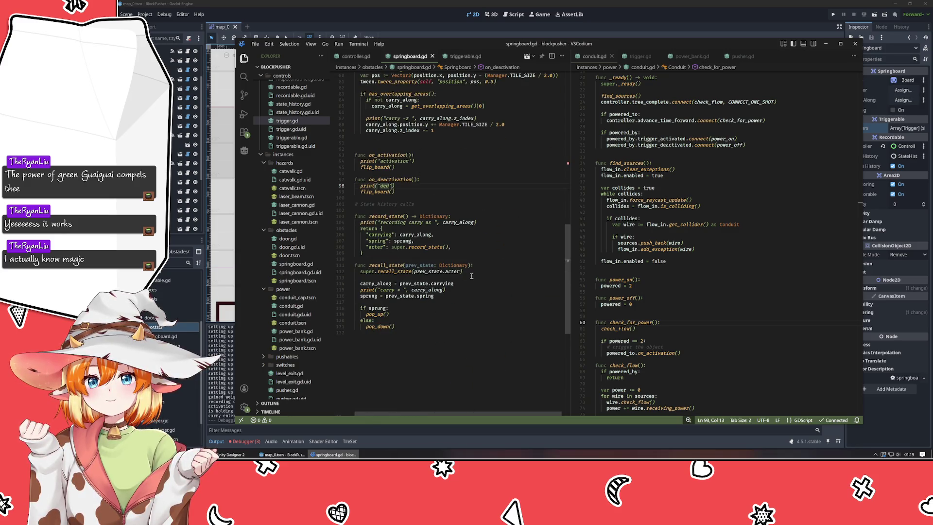
scroll(721, 261, down, 8)
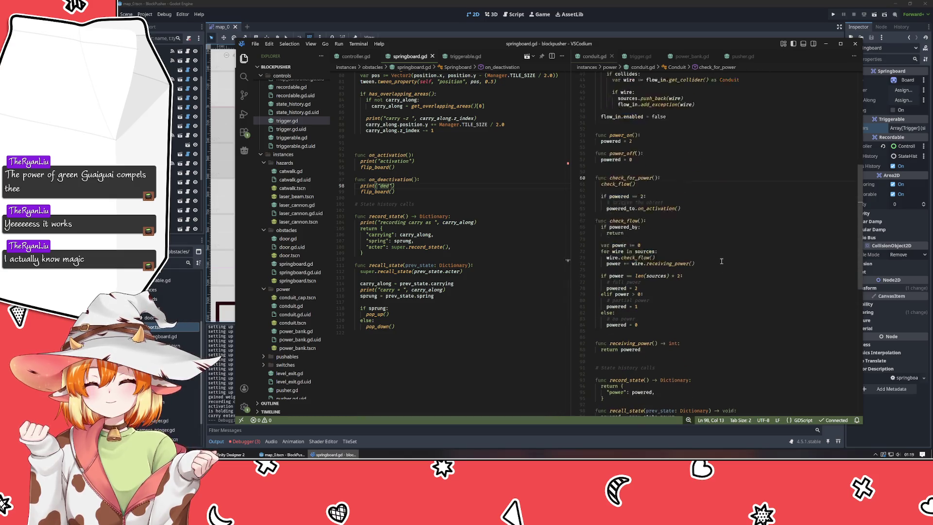
click(743, 56)
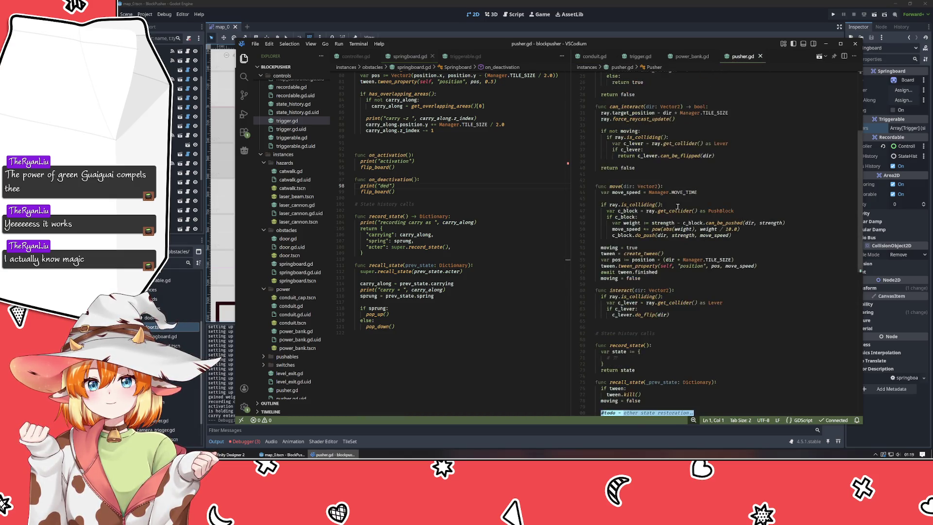
Add 'if tween: tween.kill()' after super.recall_state in springboard.gd's recall_state
scroll(678, 207, down, 15)
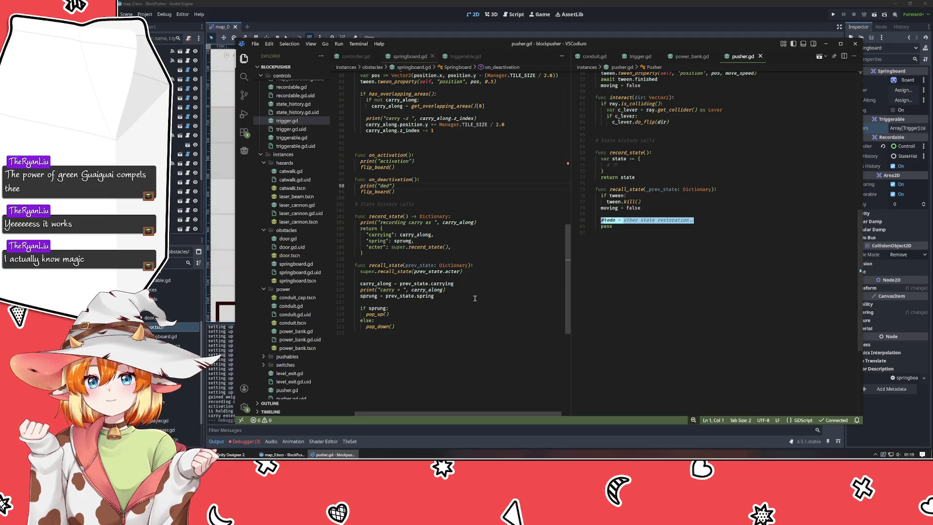
click(487, 274)
key(Return)
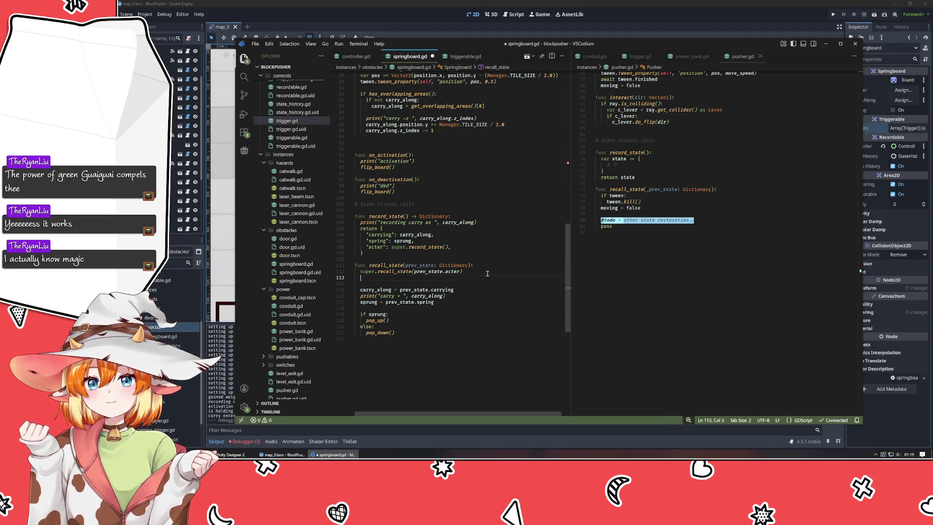
key(Return)
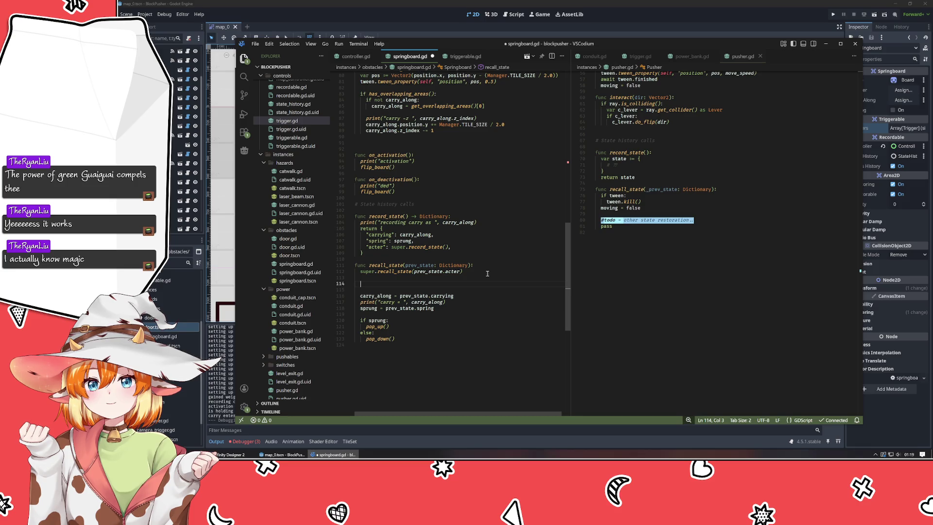
text(if tween:)
key(Return)
text(tween.kill())
click(487, 273)
Change the carried block offset in pop_up from '+=' to '-=' so it rises
scroll(488, 273, up, 2)
scroll(481, 272, up, 6)
click(471, 271)
scroll(468, 265, up, 2)
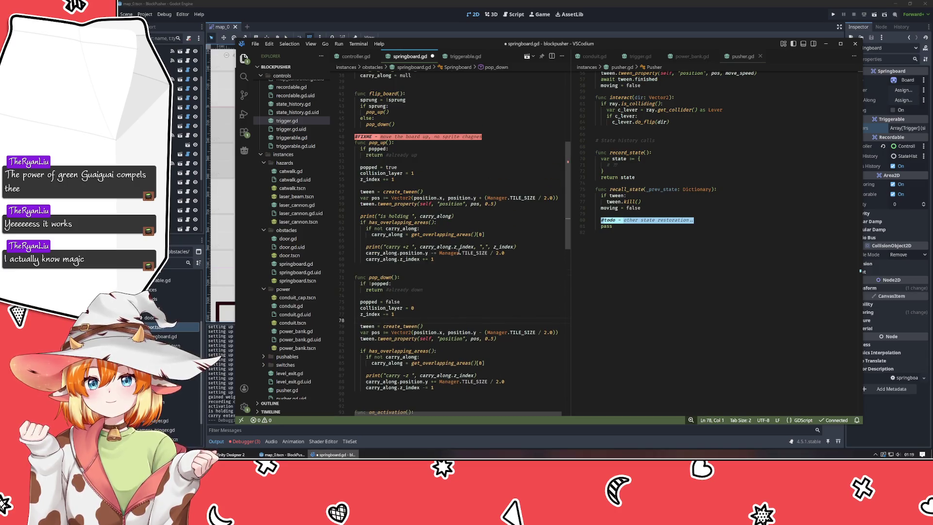
click(434, 253)
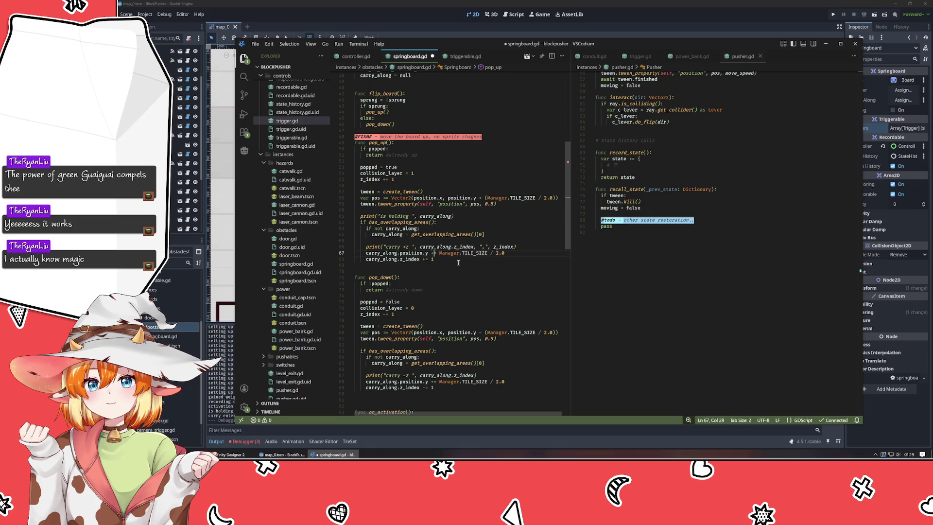
key(Left)
key(Left)
key(Left)
key(BackSpace)
text(-)
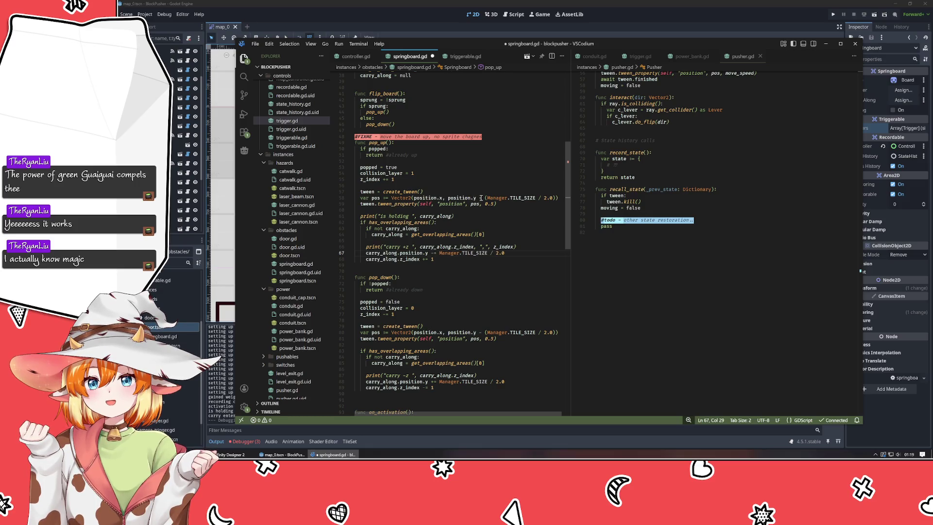
Check the pop_up and pop_down target position lines, save springboard.gd, and launch the game
click(479, 198)
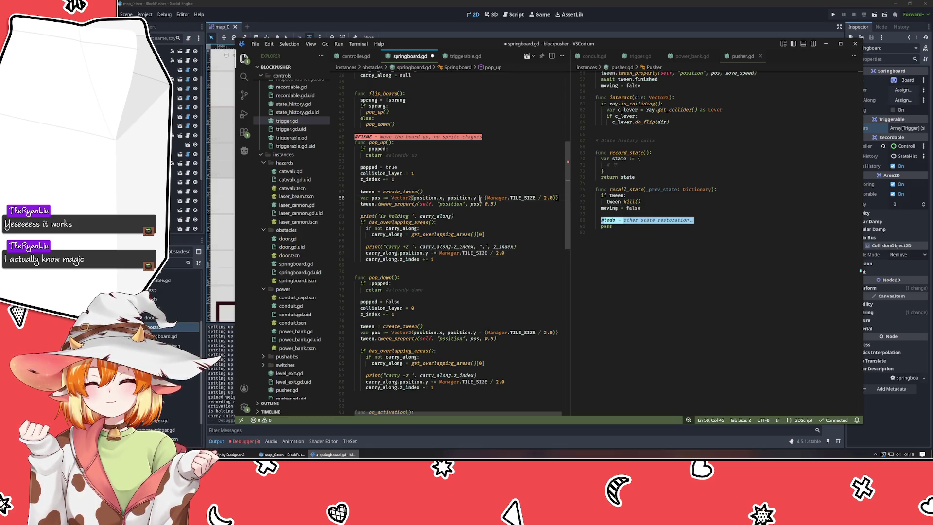
click(484, 333)
key(Left)
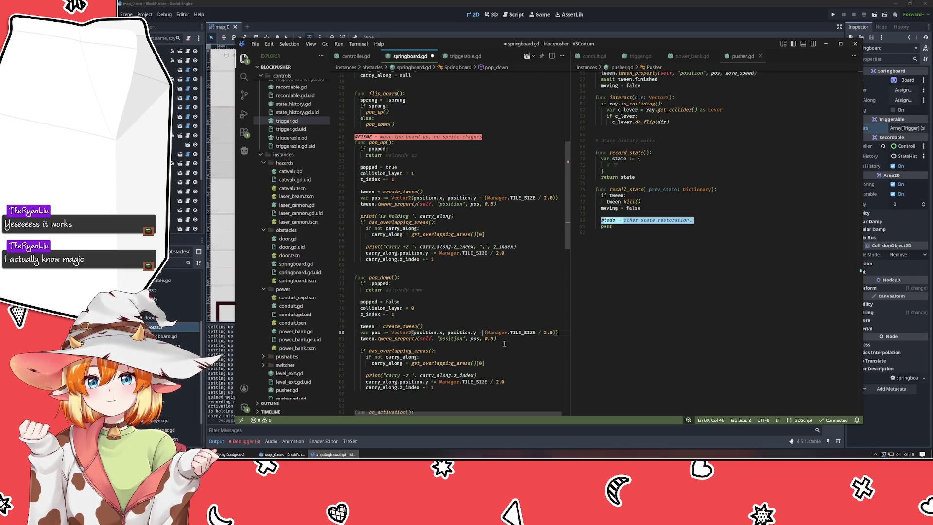
key(ctrl+s)
key(F5)
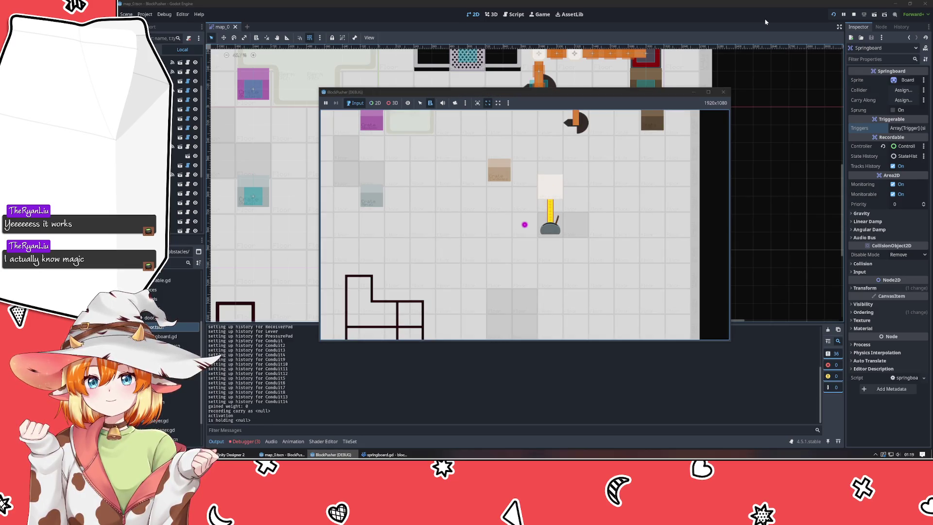
Walk the player to the springboard with the arrow keys and activate it with space
key(Down)
key(Right)
key(Right)
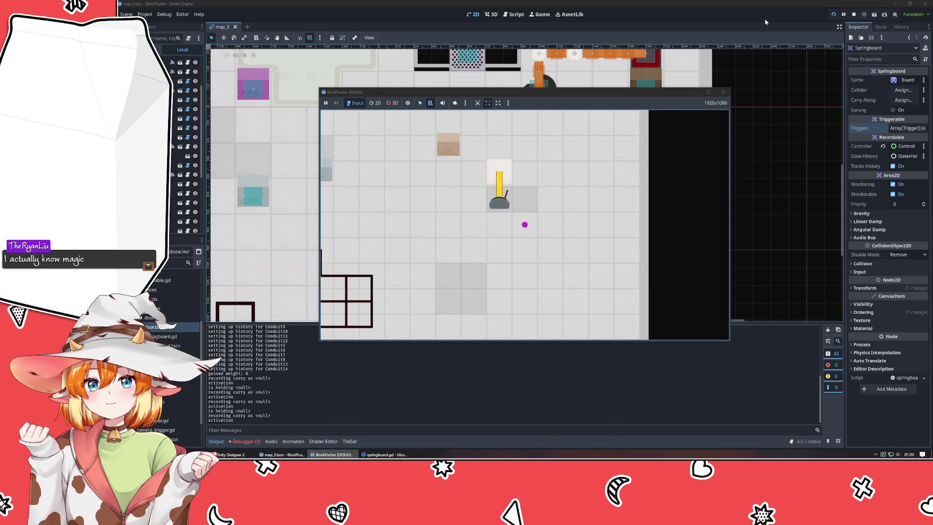
key(Right)
key(Up)
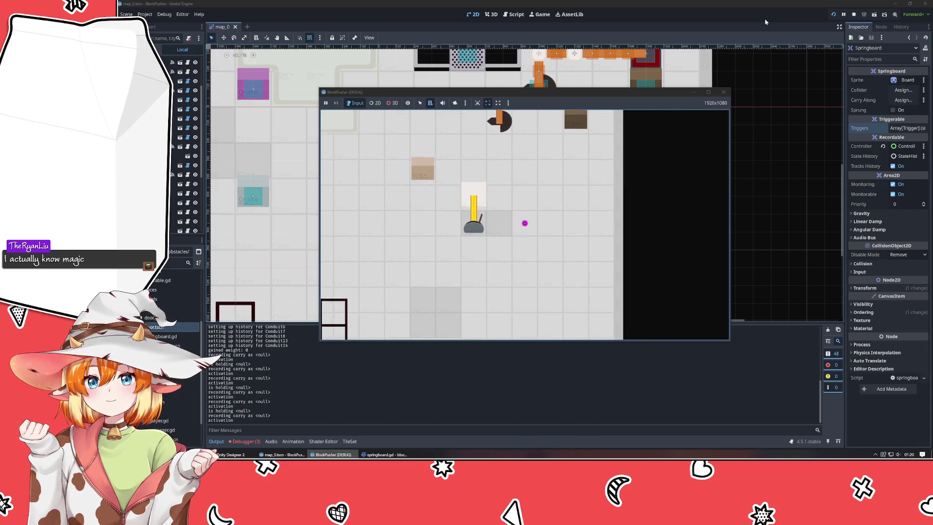
key(Up)
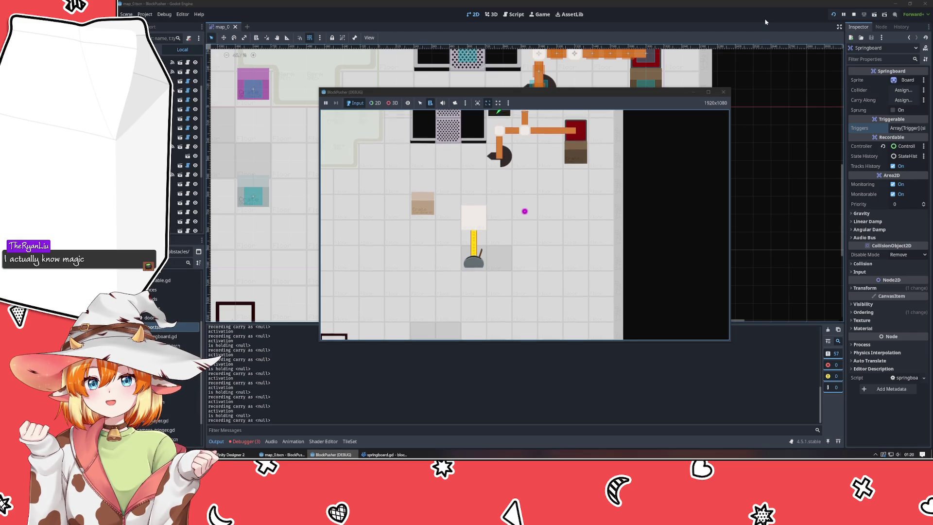
key(space)
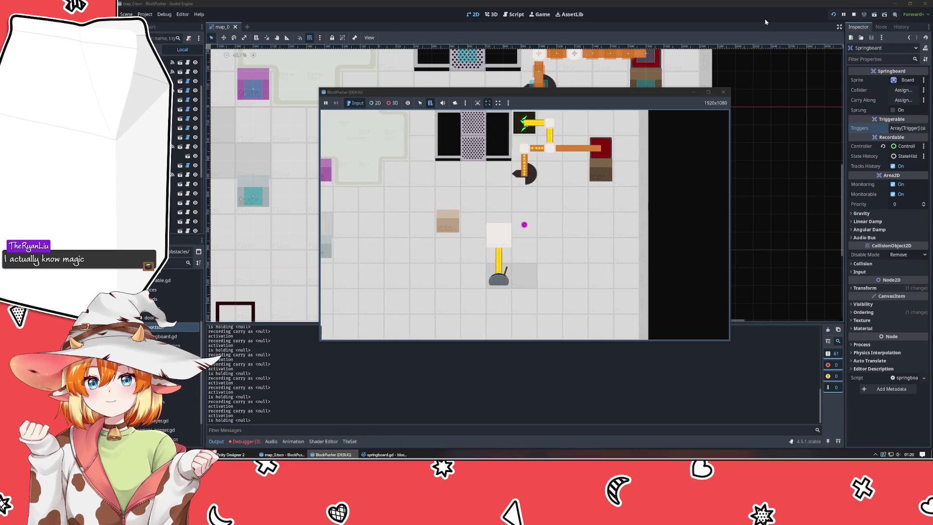
Step on and off the springboard and move around it, then close the game
key(Left)
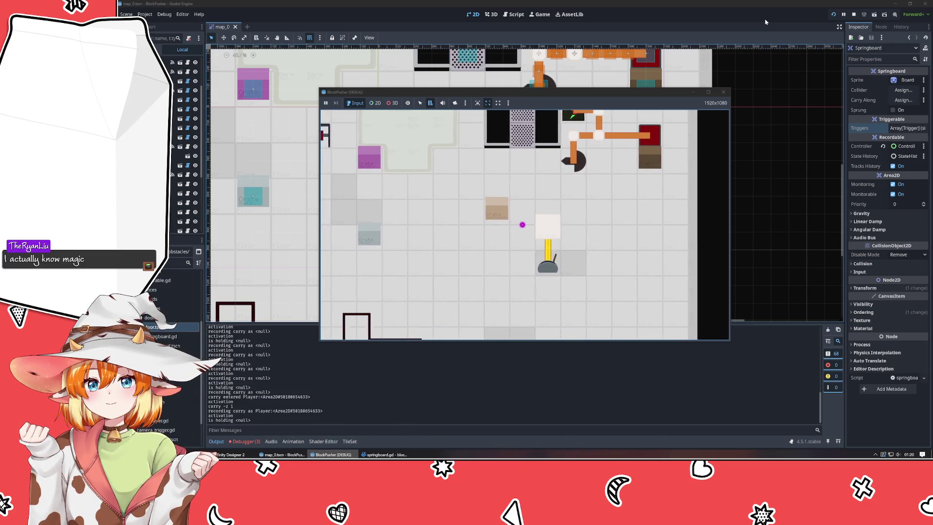
key(Left)
key(Right)
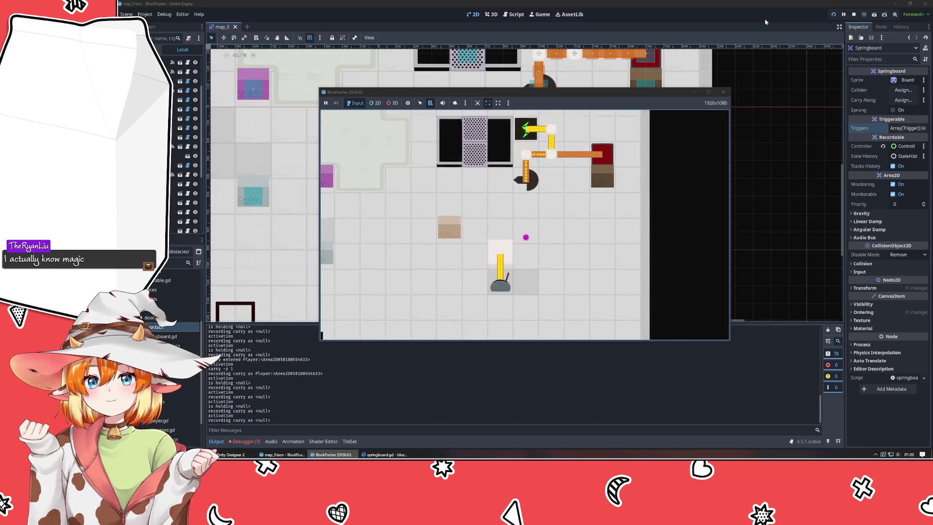
key(Up)
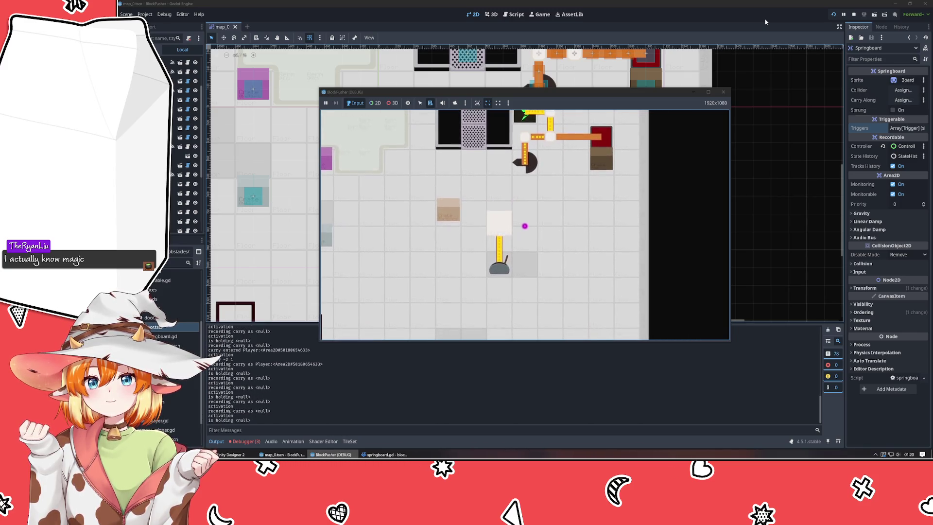
key(Left)
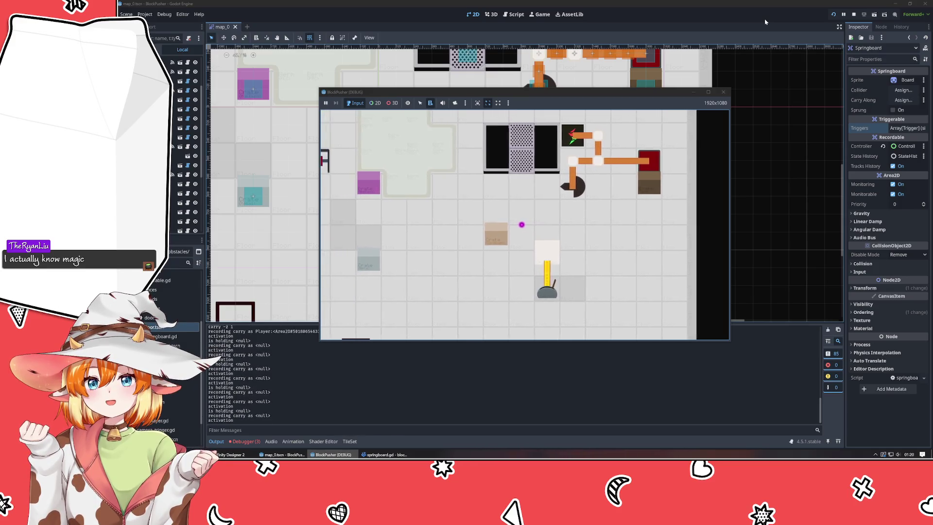
key(Right)
key(Up)
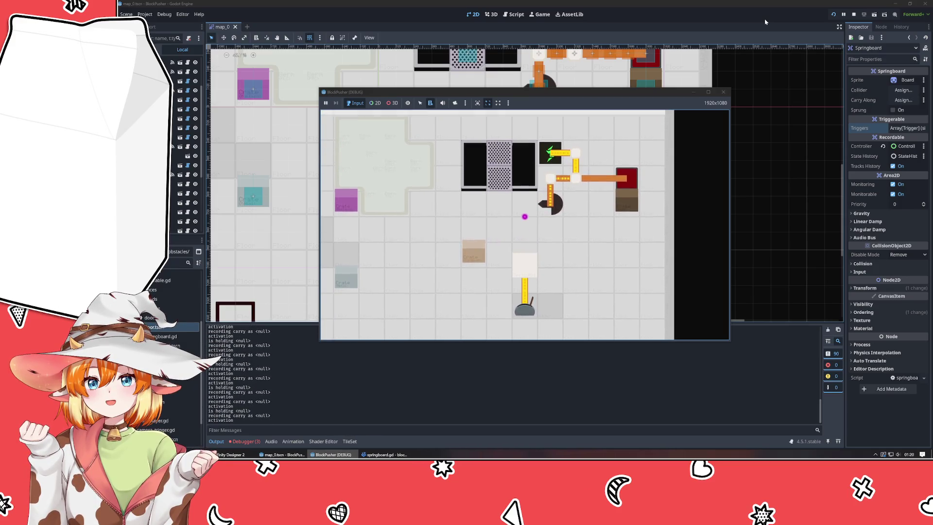
key(Down)
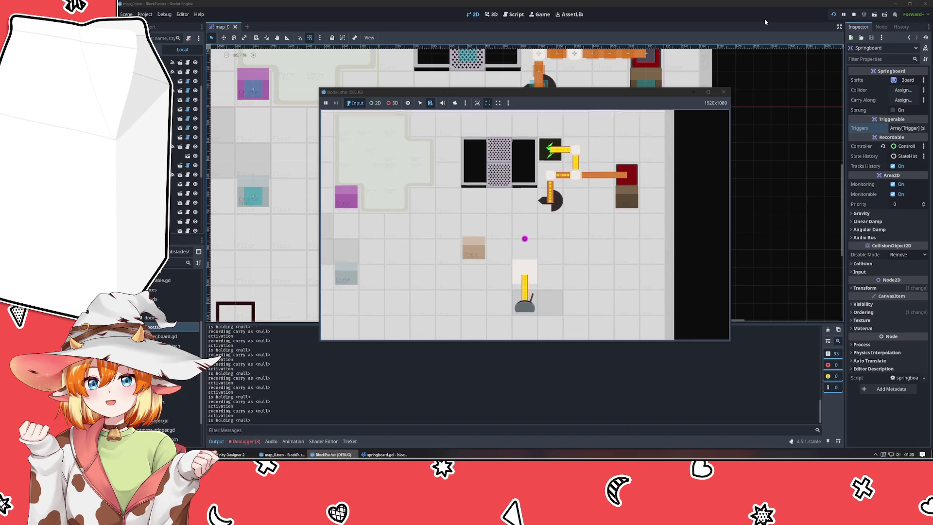
key(Right)
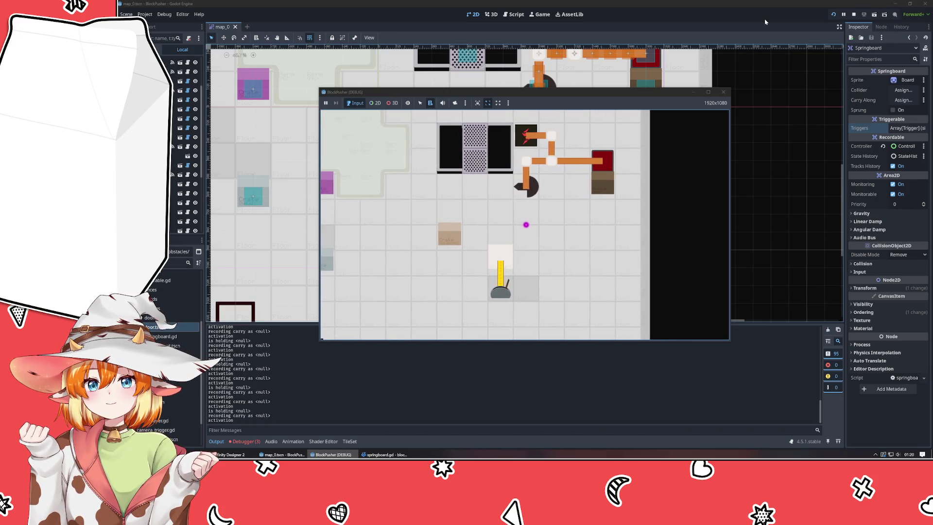
click(722, 92)
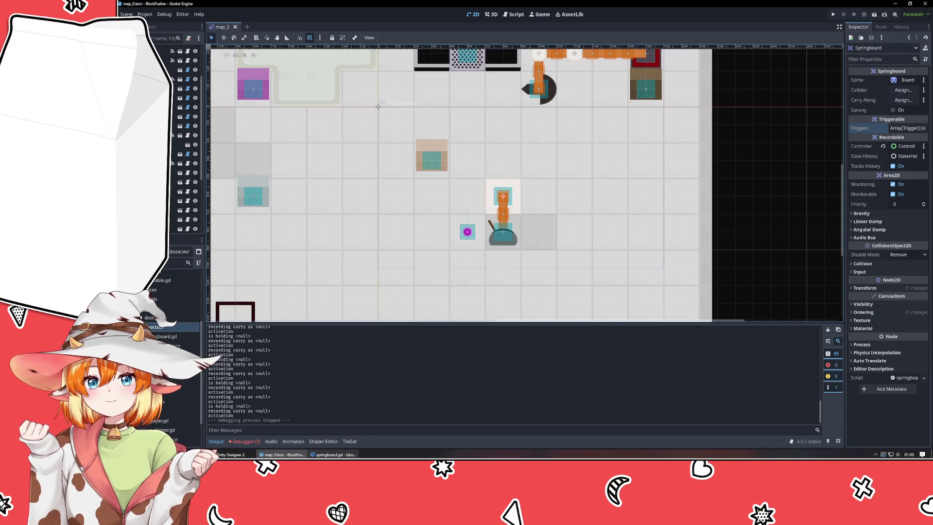
click(333, 454)
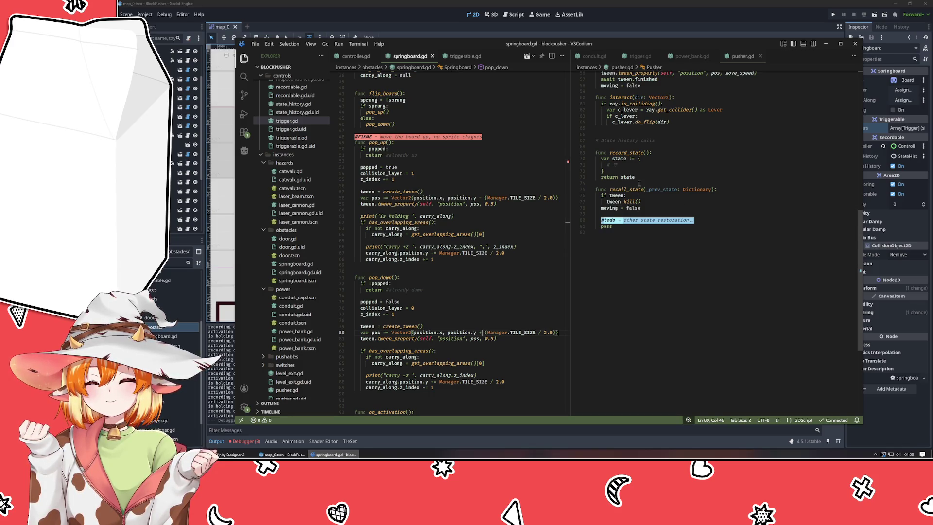
Review increment_activation in triggerable.gd alongside the on_activation call in conduit.gd
key(ctrl+Page_Up)
key(ctrl+Page_Up)
key(ctrl+Page_Up)
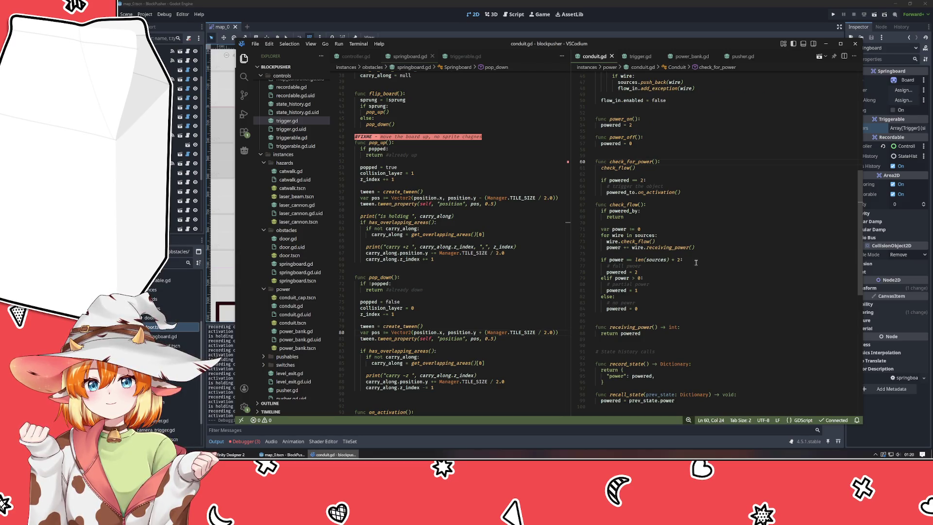
click(464, 56)
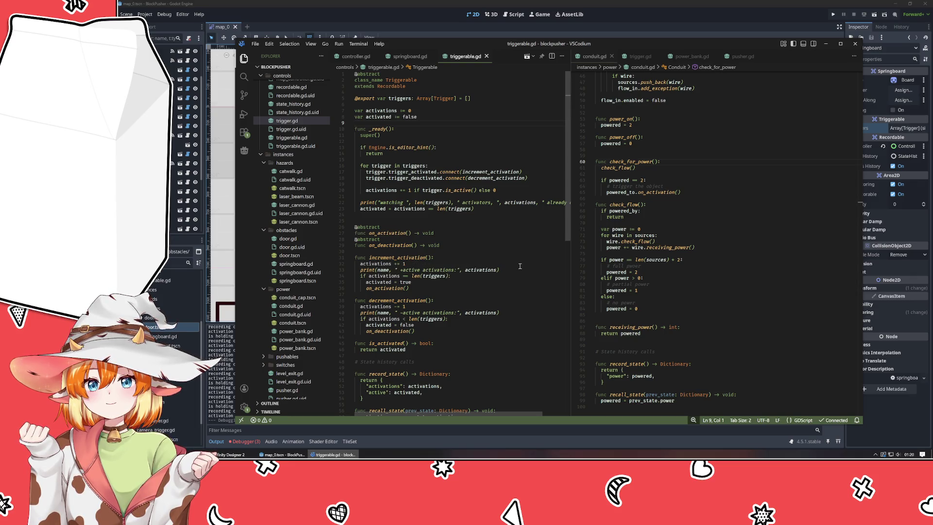
scroll(520, 266, down, 3)
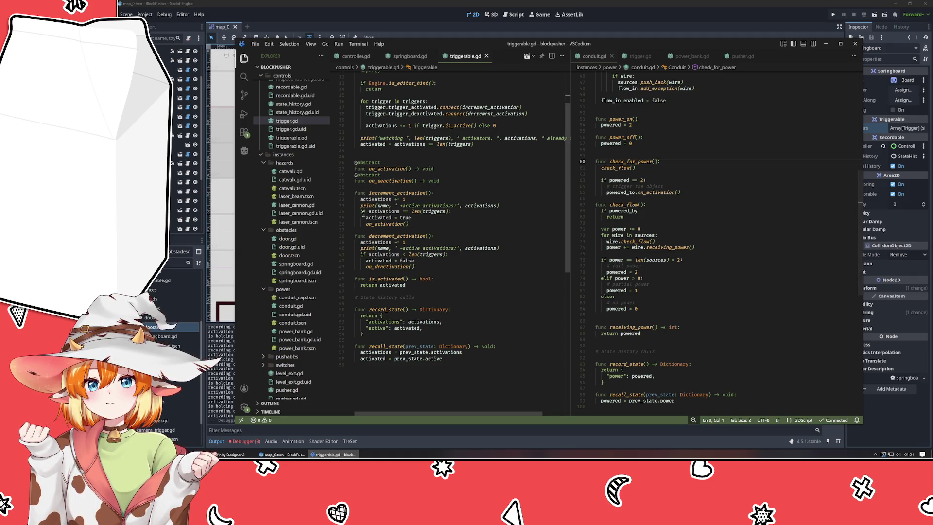
click(384, 218)
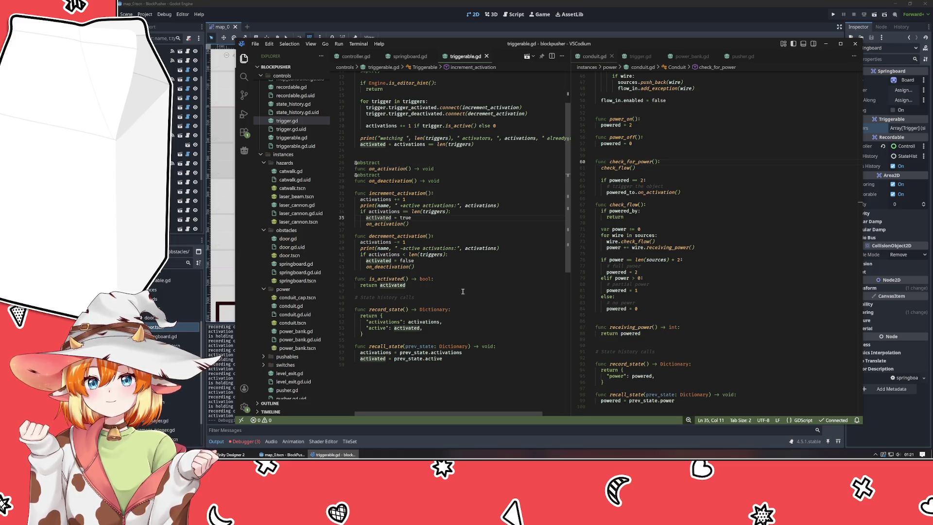
scroll(687, 315, down, 4)
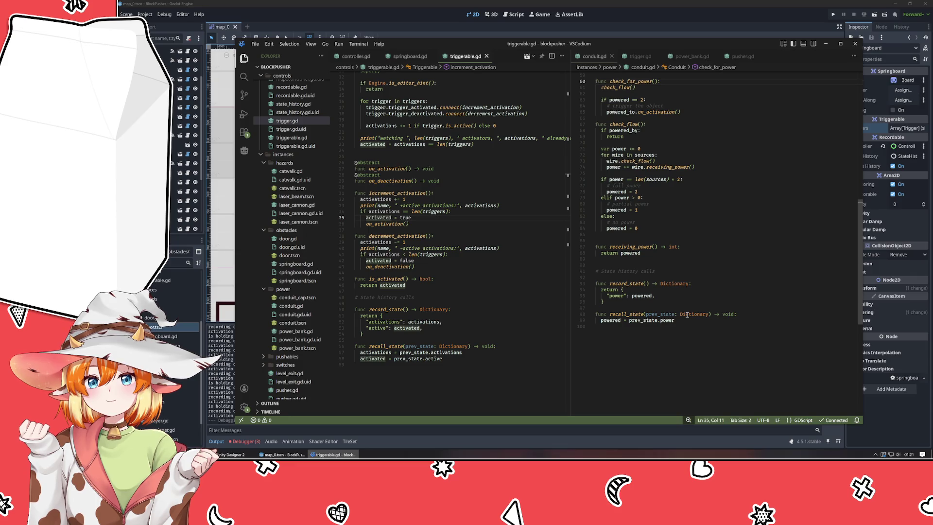
scroll(687, 315, up, 8)
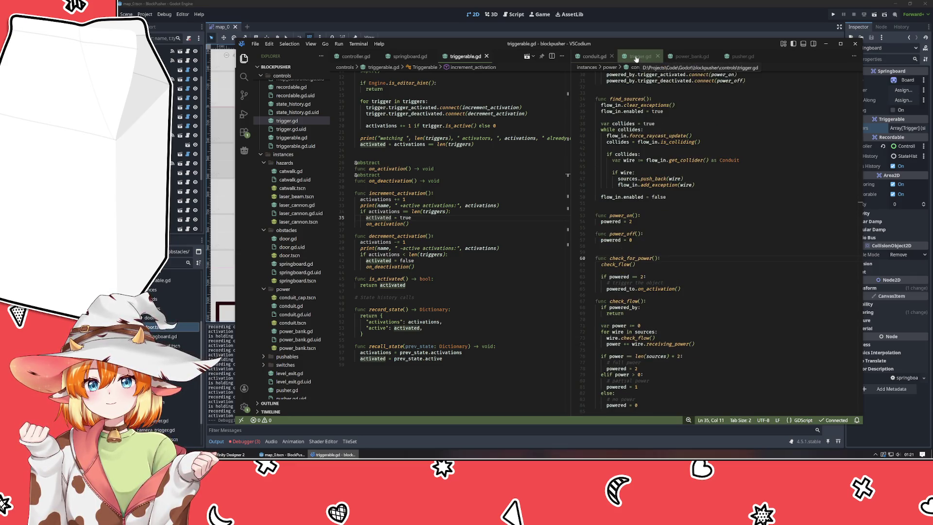
click(662, 289)
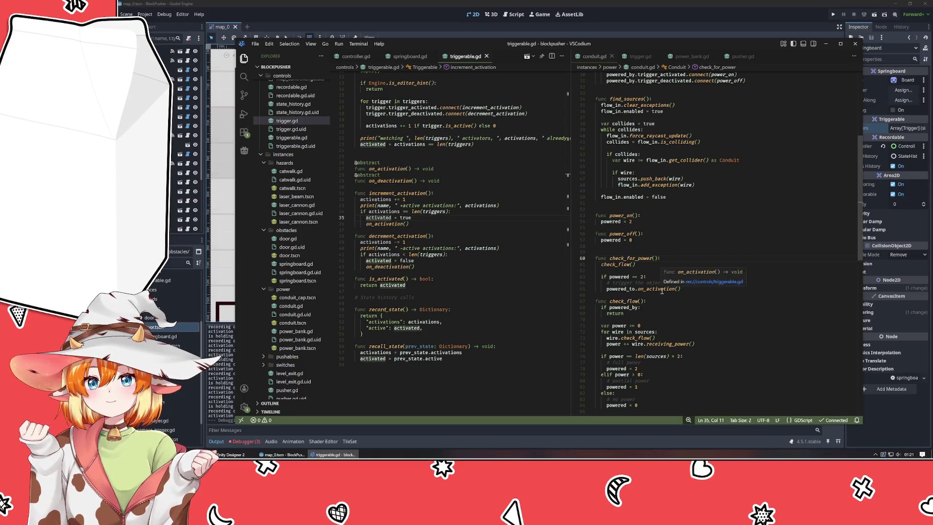
Replace on_activation with increment_activation() on line 65 and add an else branch repeating the call
double_click(402, 193)
key(ctrl+c)
double_click(656, 289)
key(ctrl+v)
key(Return)
text(else:)
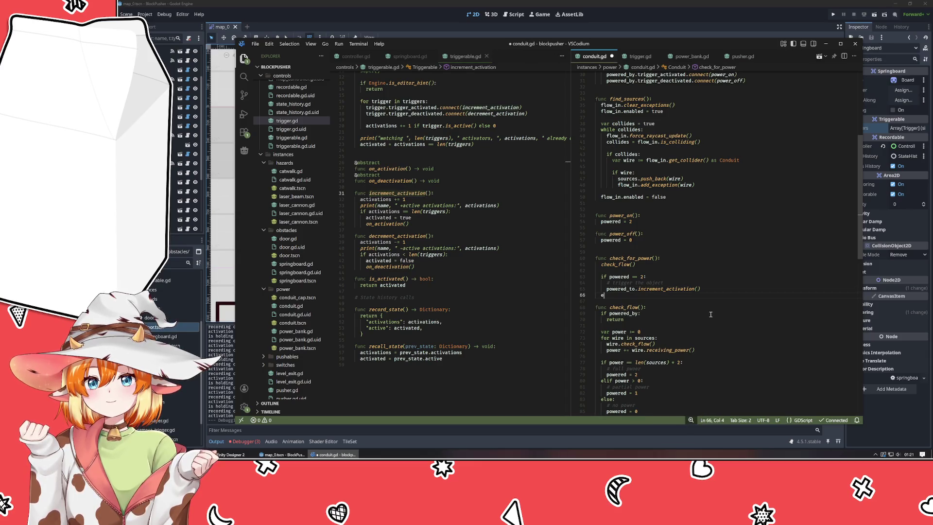
key(Return)
key(Tab)
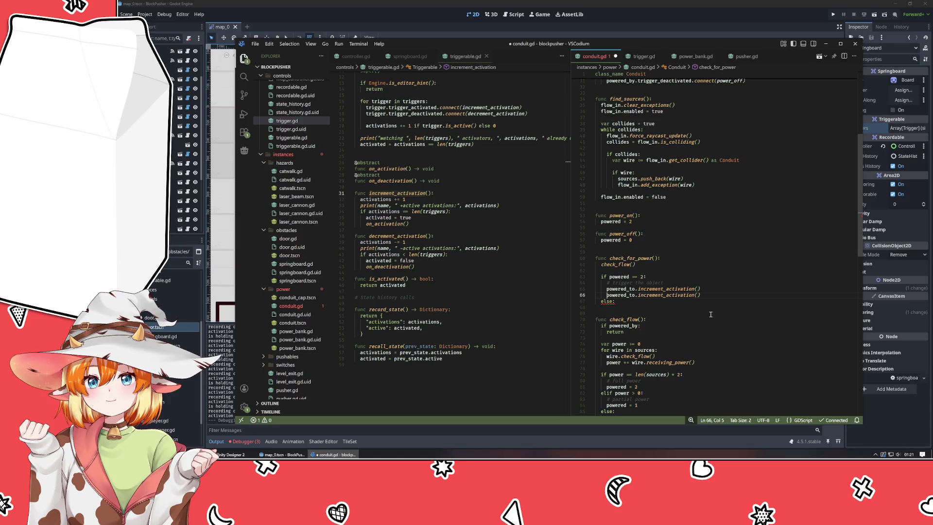
Change the else-branch call to decrement_activation(), save conduit.gd, and run the game
key(ctrl+Right)
key(Right)
key(shift+Right)
key(shift+Right)
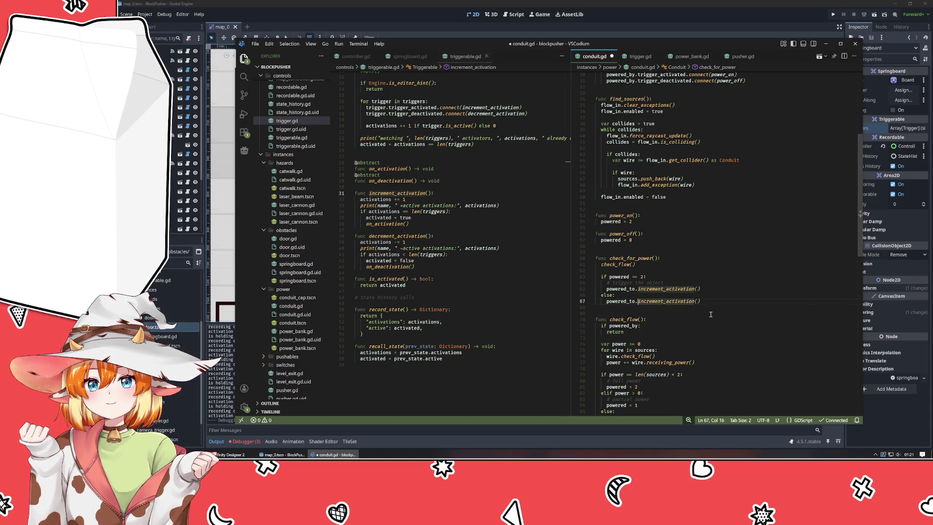
text(de)
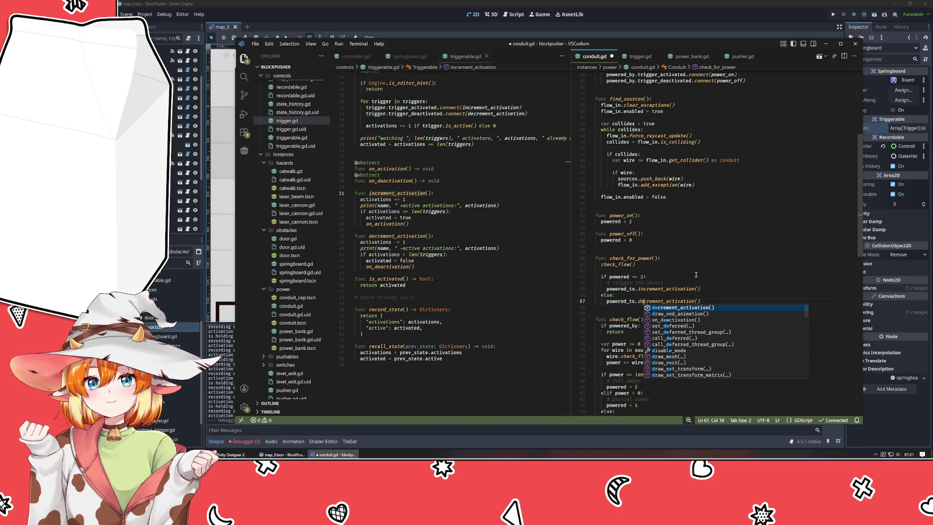
click(696, 274)
key(ctrl+s)
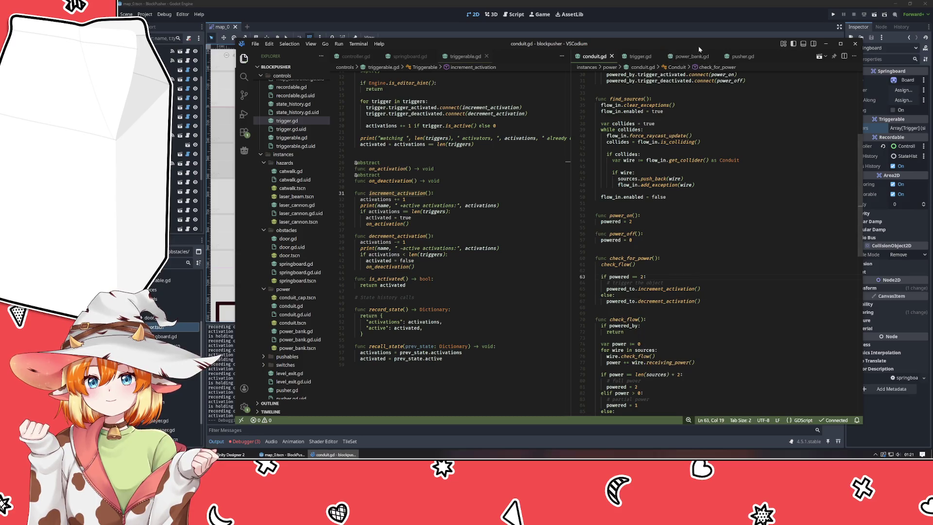
click(833, 14)
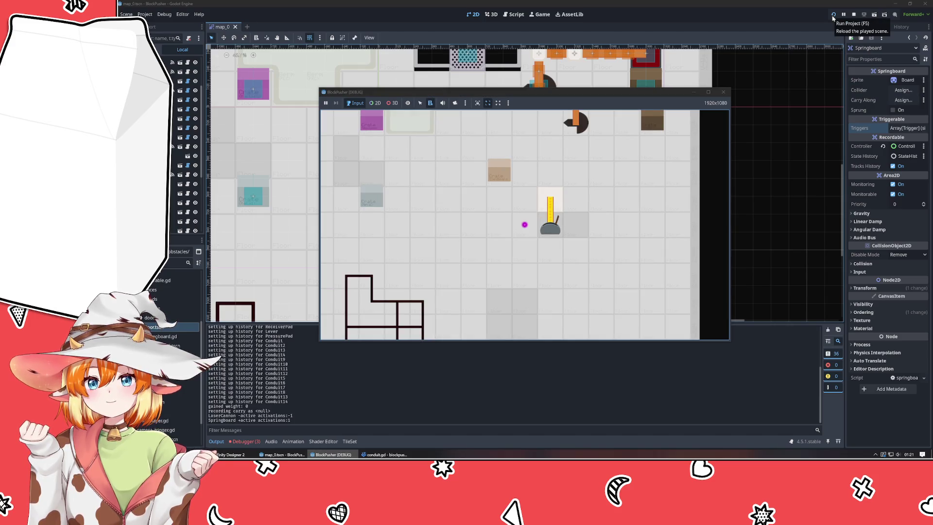
Stop the test run and inspect the Lever, PressurePad, ReceiverPad and Springboard nodes
click(723, 91)
click(513, 238)
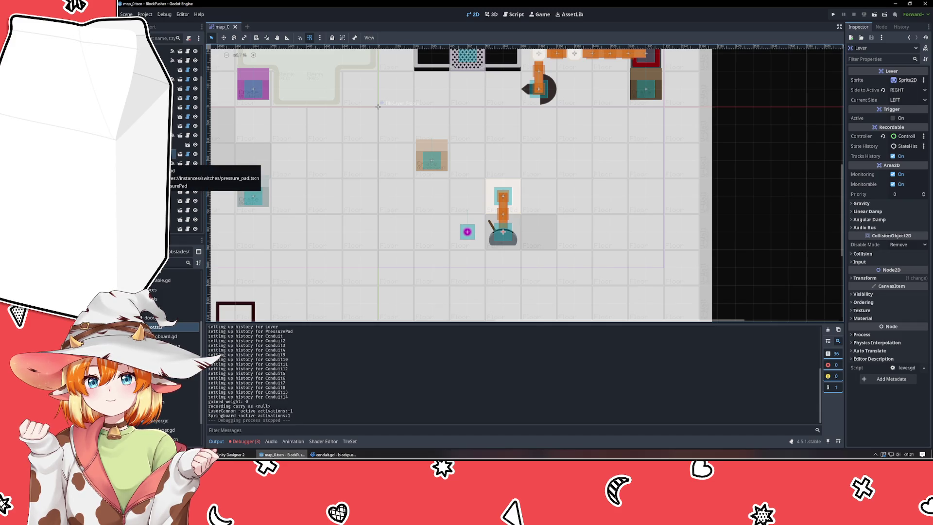
click(160, 157)
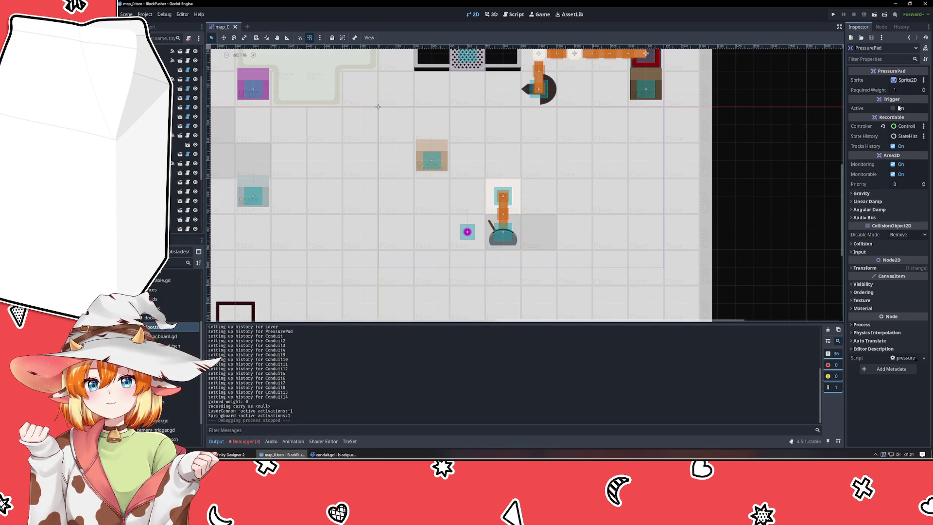
click(174, 153)
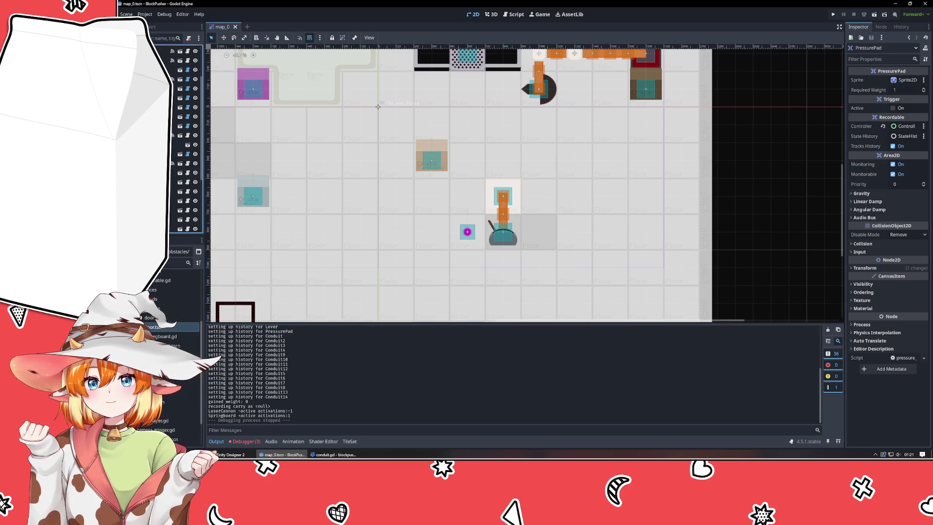
key(Down)
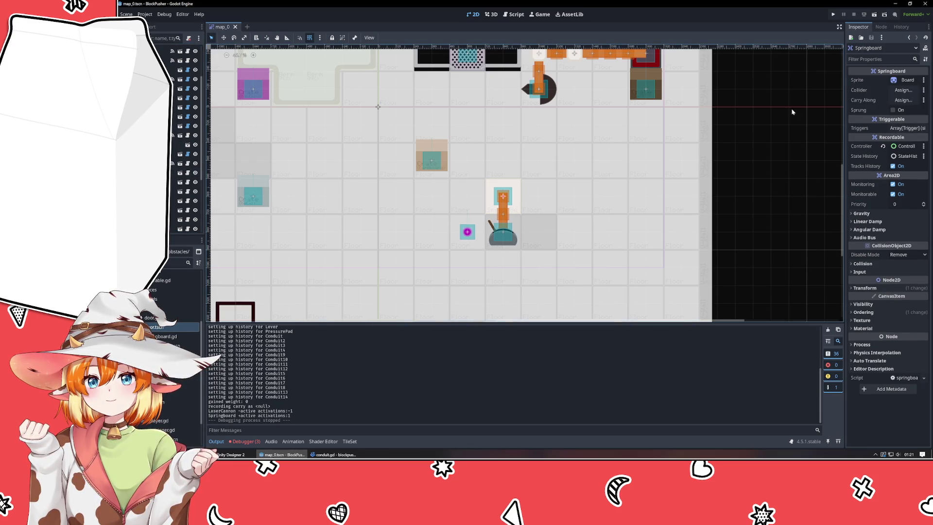
Add and then remove a Springboard Triggers entry, leaving it empty, and return to triggerable.gd
click(897, 128)
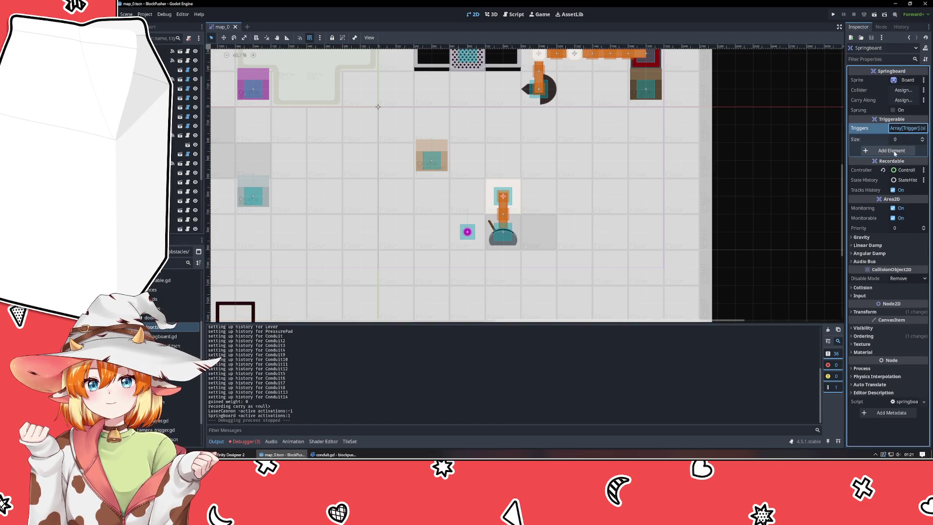
click(891, 150)
click(897, 151)
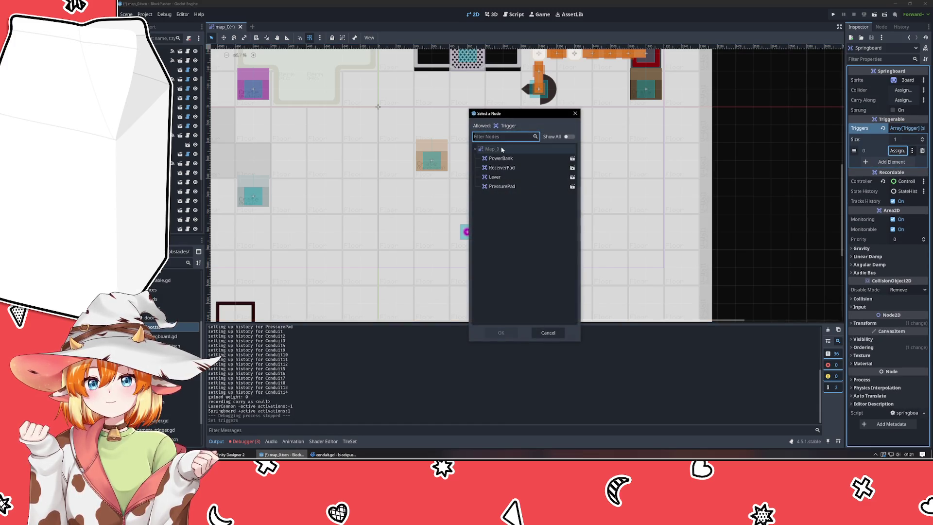
click(548, 333)
click(923, 150)
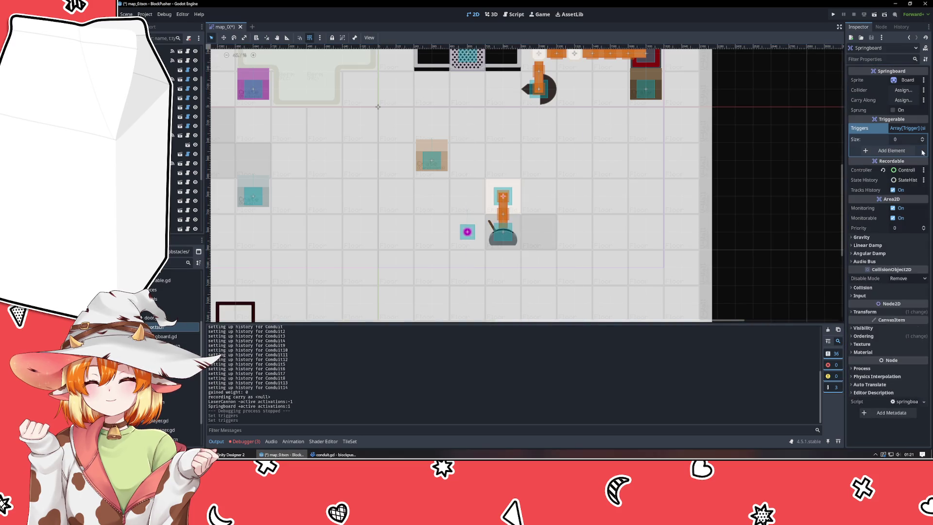
click(334, 454)
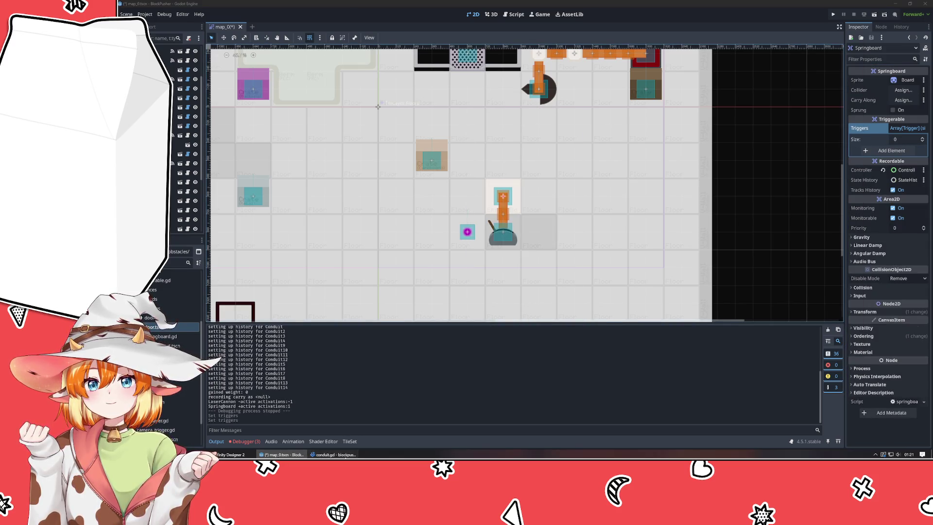
click(466, 259)
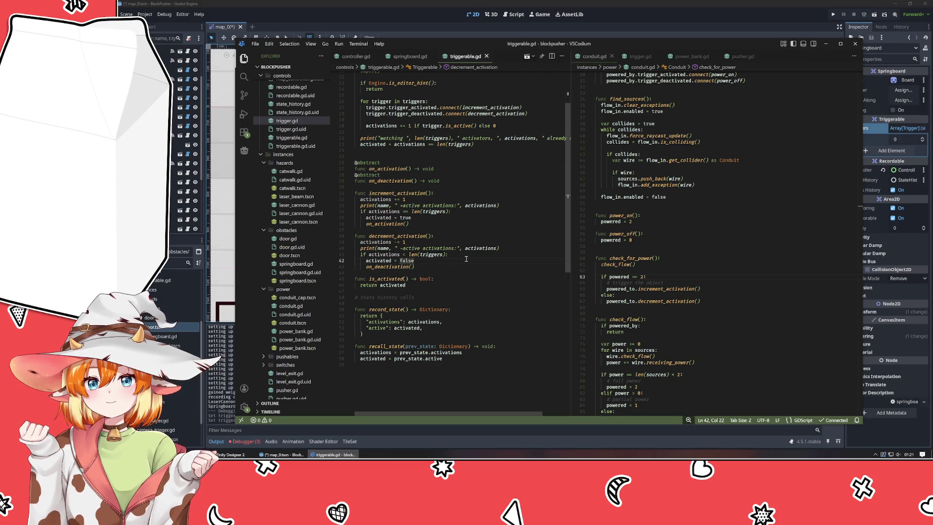
Review how activations and the triggers count are checked in triggerable.gd
click(412, 230)
click(399, 211)
scroll(466, 242, up, 3)
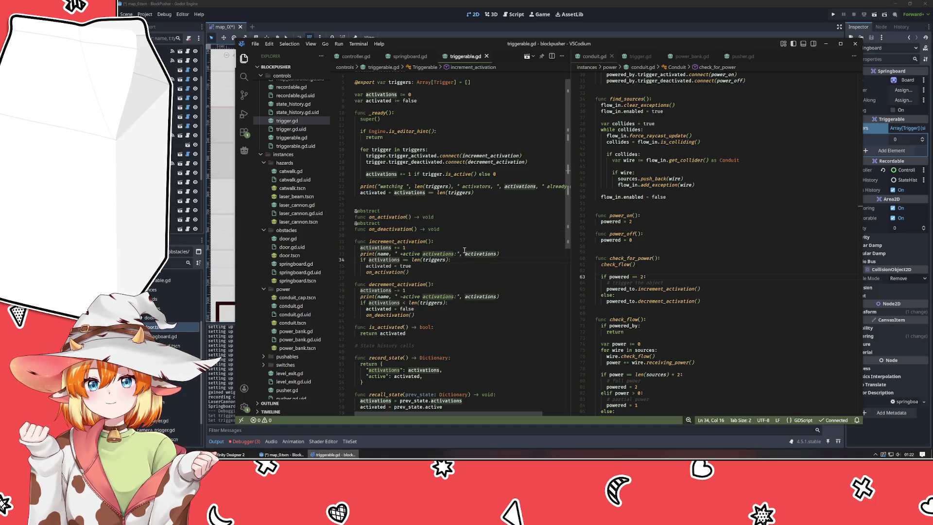
scroll(464, 251, up, 1)
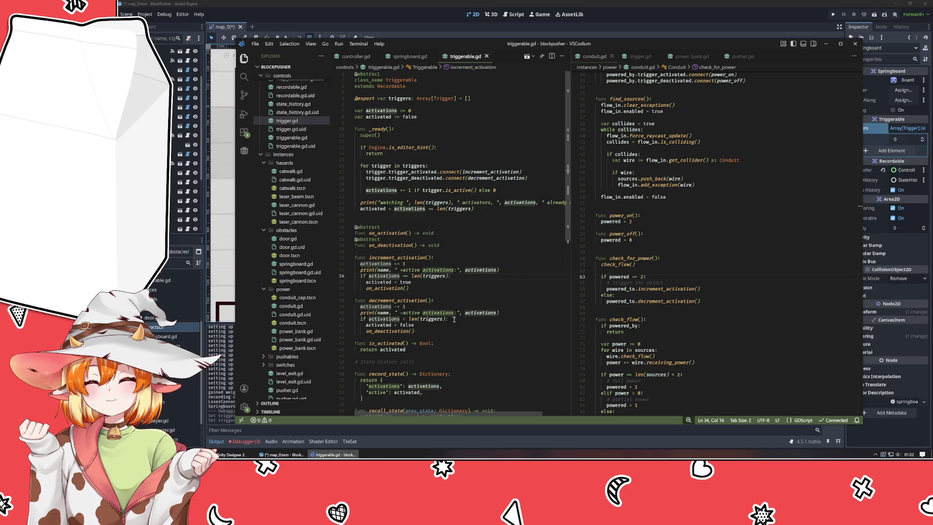
click(428, 319)
click(424, 276)
mouse_move(422, 322)
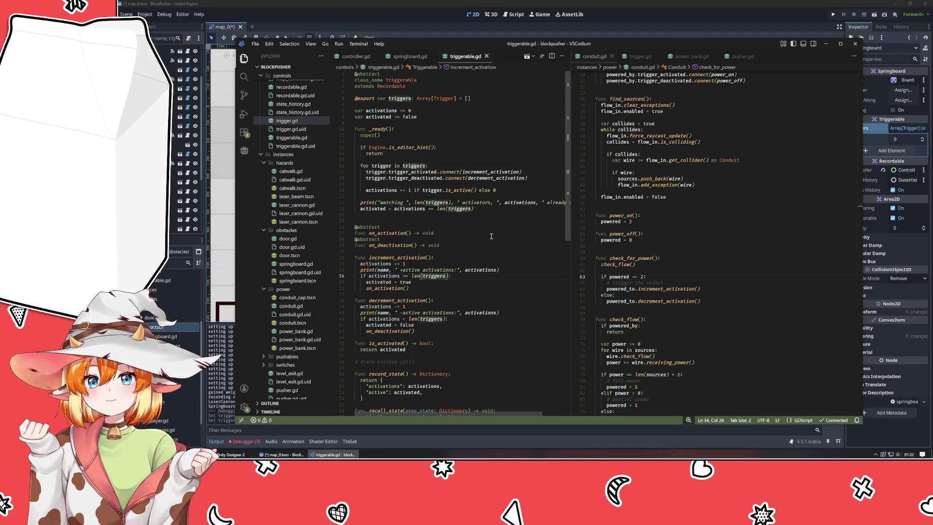
click(389, 194)
click(384, 190)
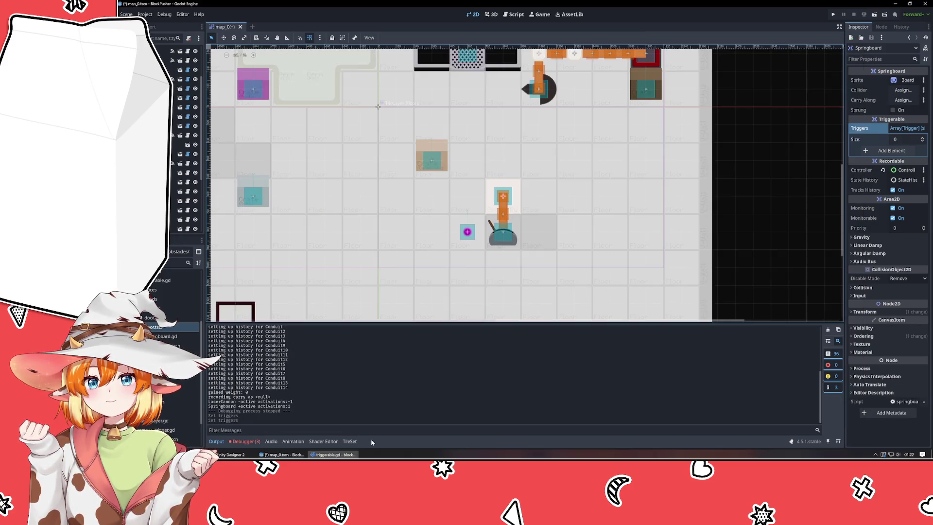
click(372, 439)
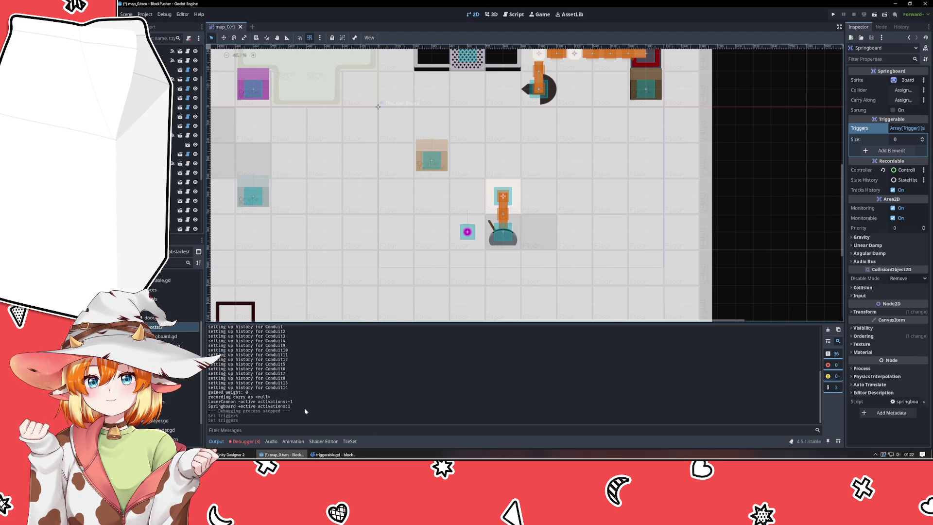
scroll(305, 411, up, 10)
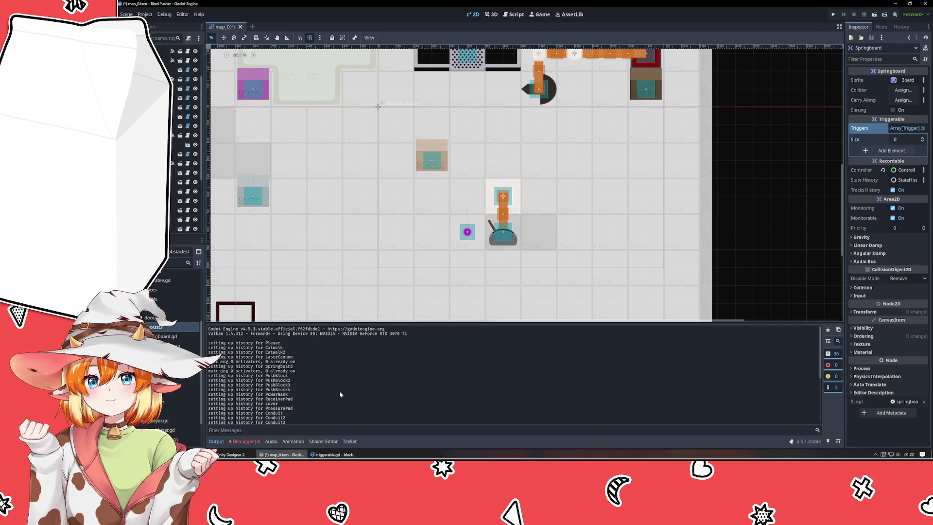
click(335, 454)
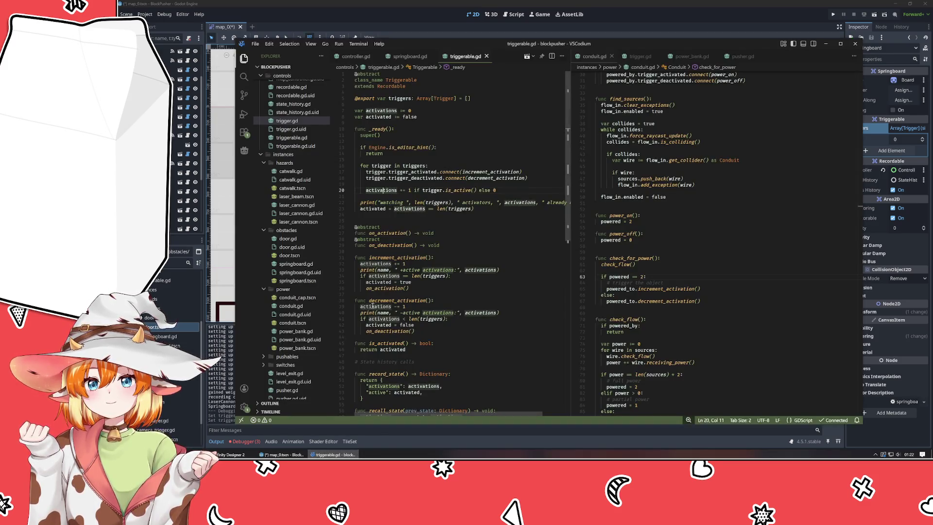
Change line 34's == to >= in increment_activation, save triggerable.gd, and rerun the game
click(405, 275)
key(BackSpace)
text(>)
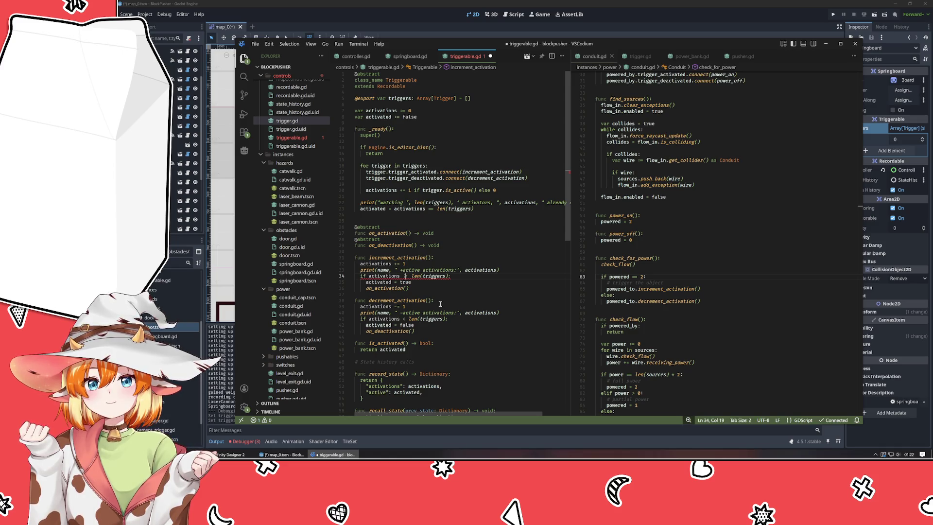
key(ctrl+s)
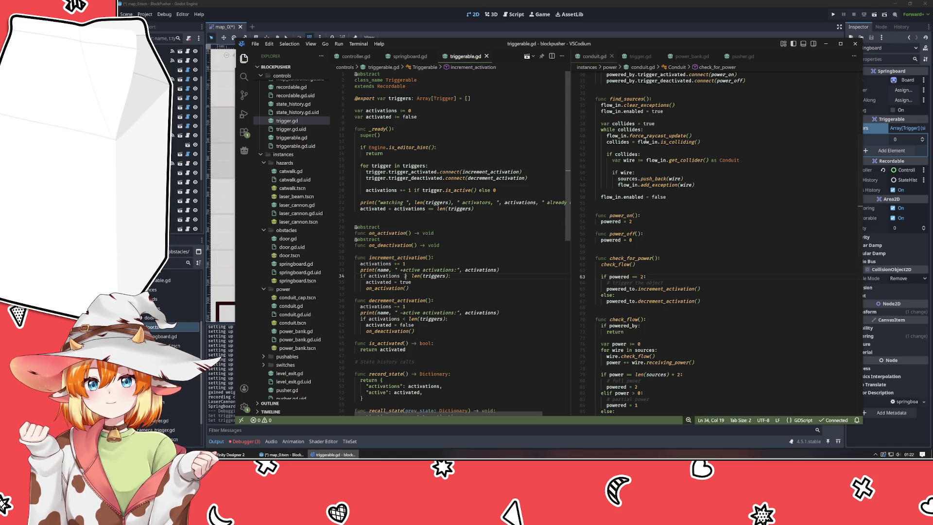
click(833, 14)
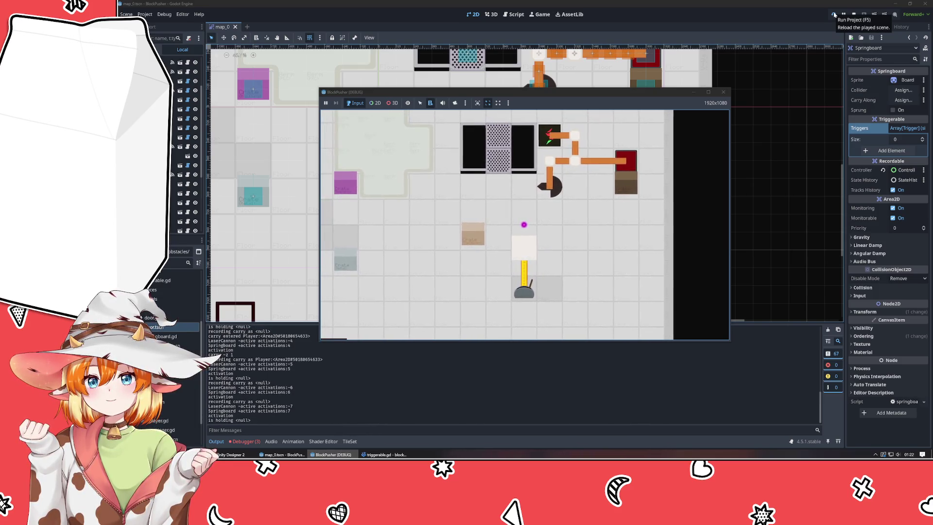
Close the BlockPusher debug window and bring triggerable.gd back up in VSCodium
click(723, 92)
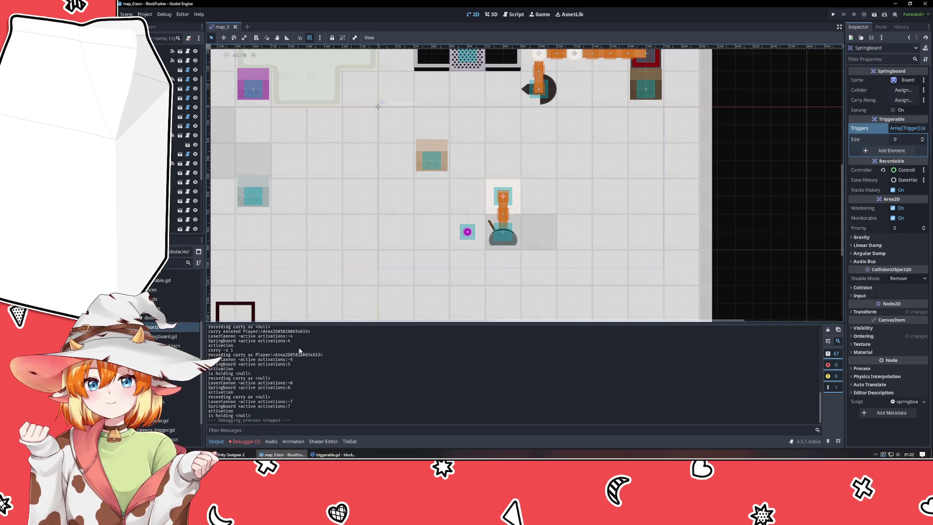
click(336, 454)
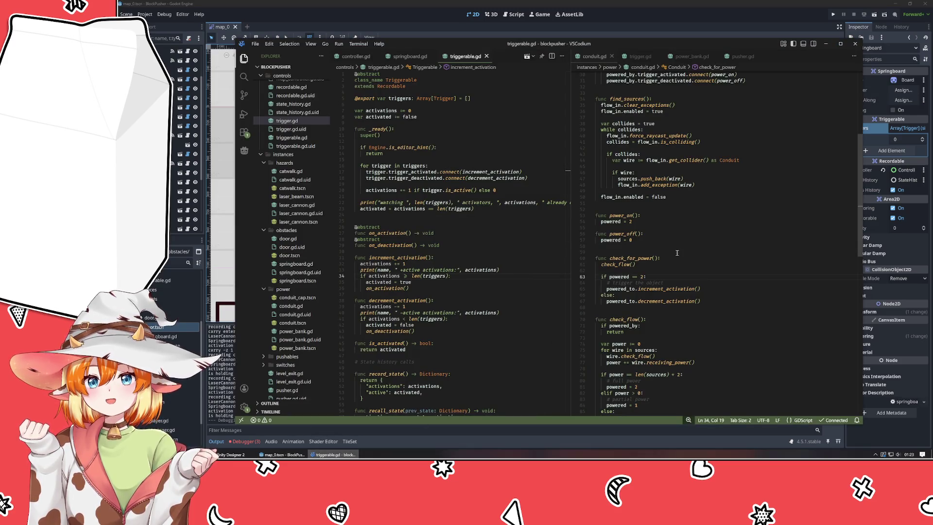
key(ctrl+z)
key(ctrl+z)
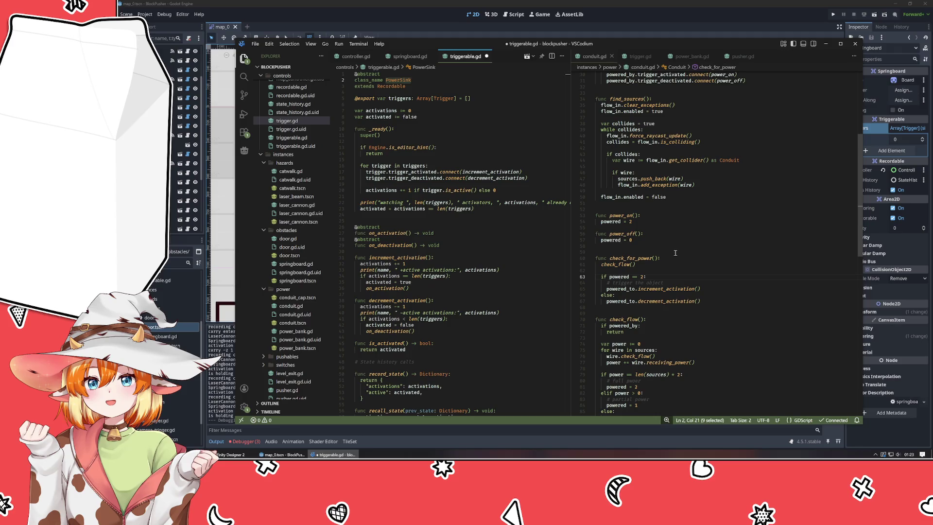
key(ctrl+shift+z)
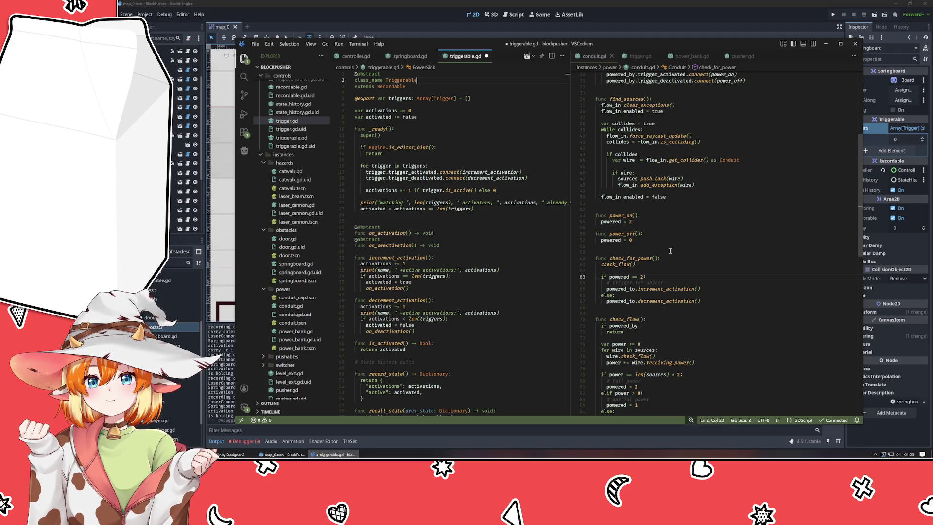
click(686, 290)
ctrl+click(686, 294)
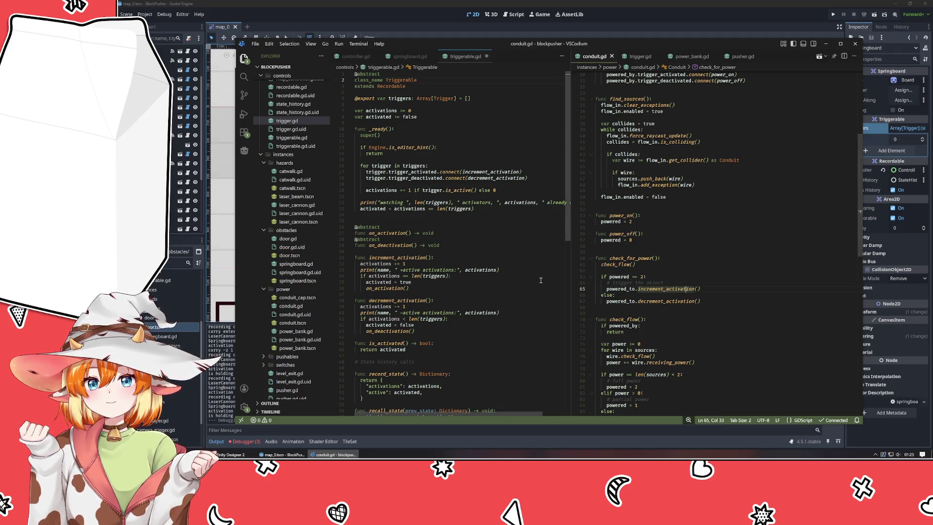
click(408, 276)
key(BackSpace)
text(=)
click(748, 266)
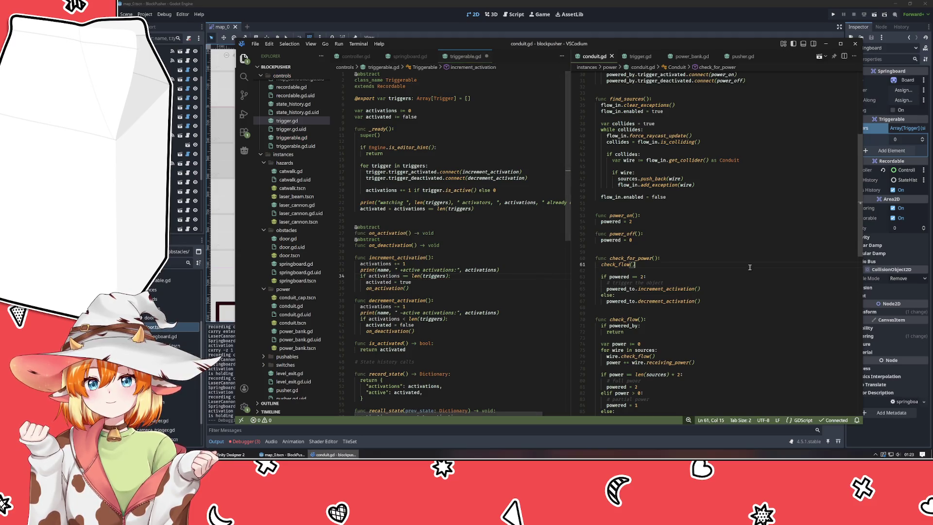
click(717, 301)
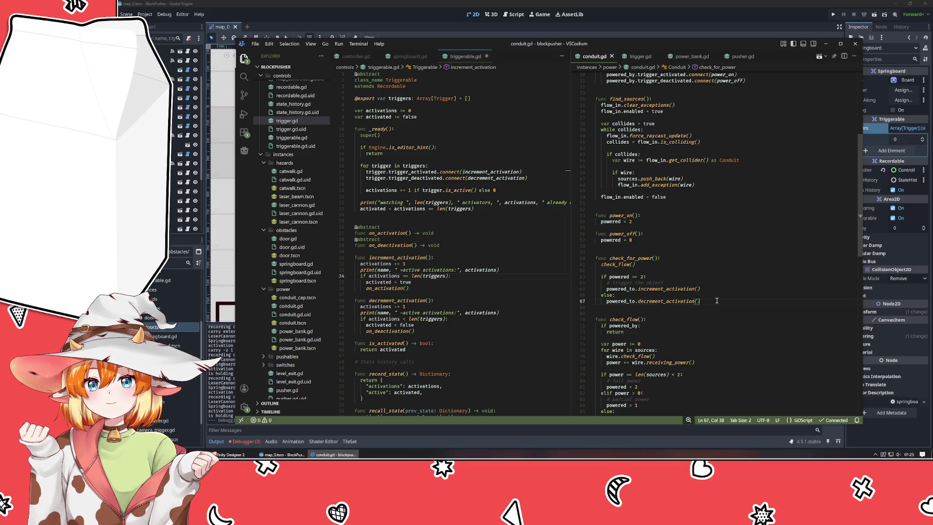
mouse_move(716, 301)
mouse_down()
mouse_move(586, 275)
mouse_move(588, 286)
mouse_up()
click(719, 294)
scroll(692, 288, up, 10)
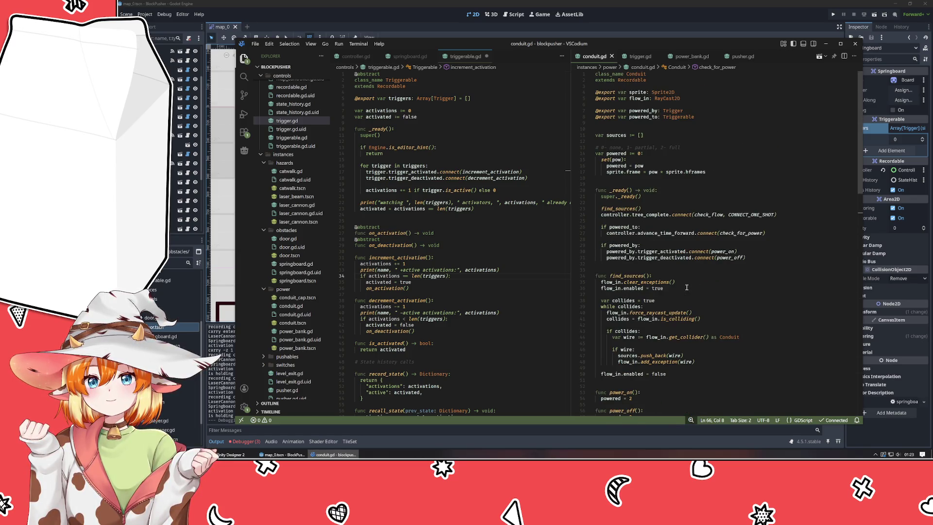
scroll(687, 287, down, 6)
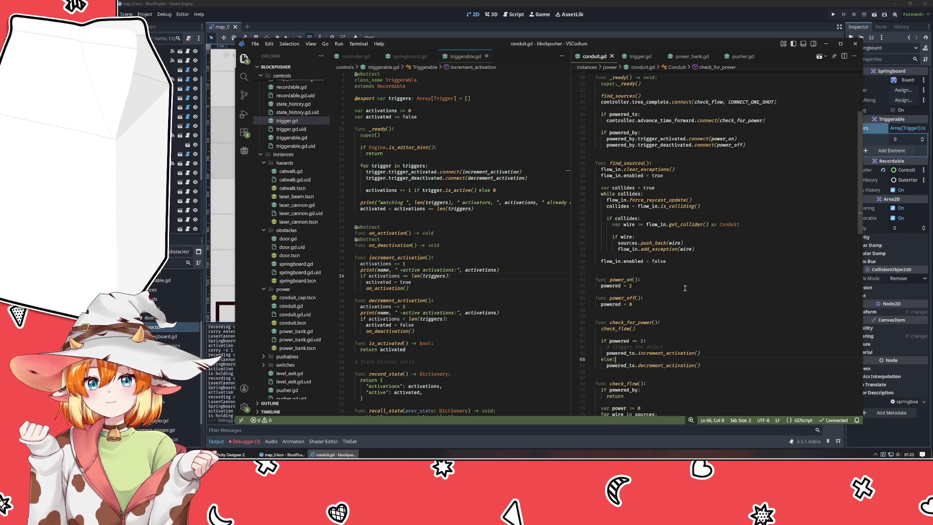
scroll(683, 297, down, 5)
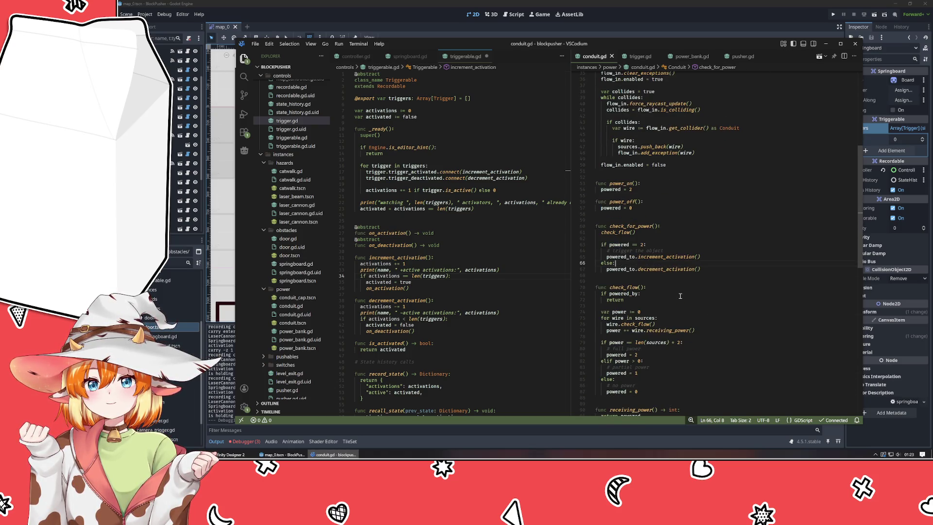
scroll(681, 296, down, 2)
scroll(691, 273, up, 4)
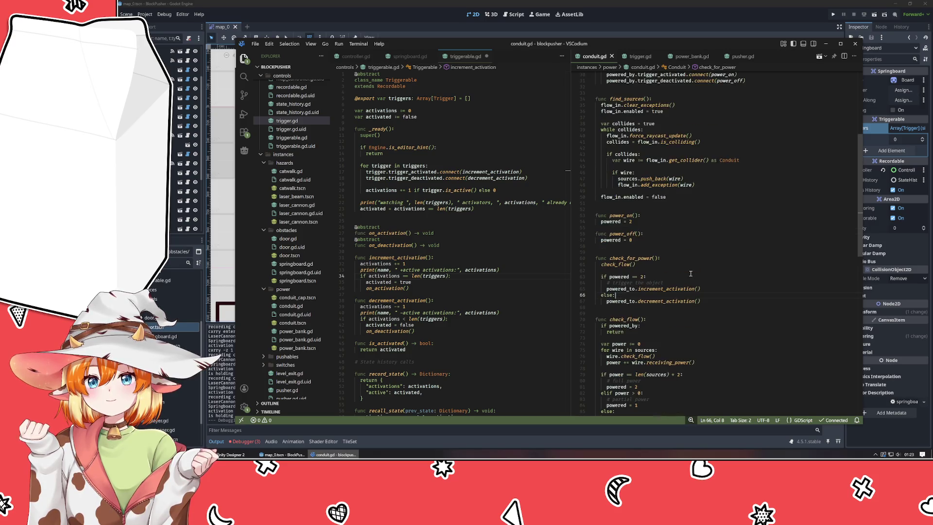
click(684, 261)
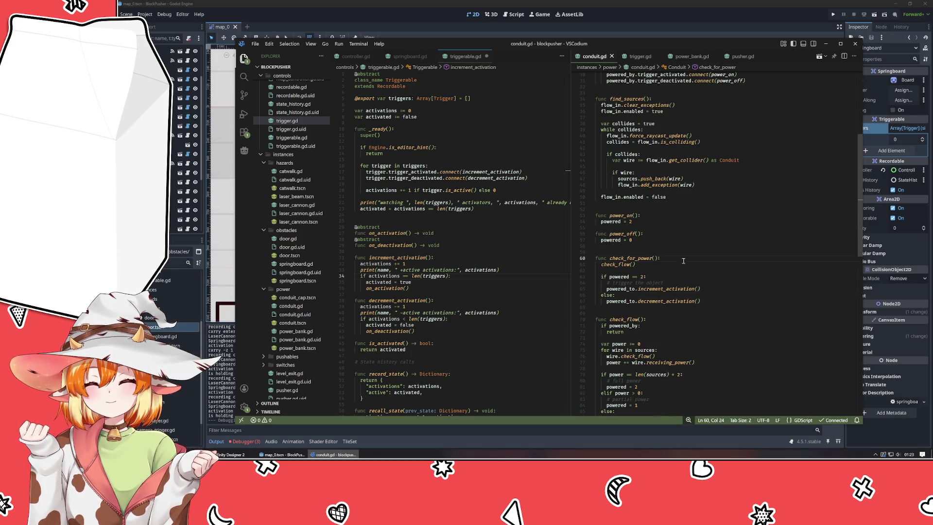
Add 'var pow_at := powered' and wrap the if/else in 'if pow_at != powered:'
key(Return)
key(Return)
text(var)
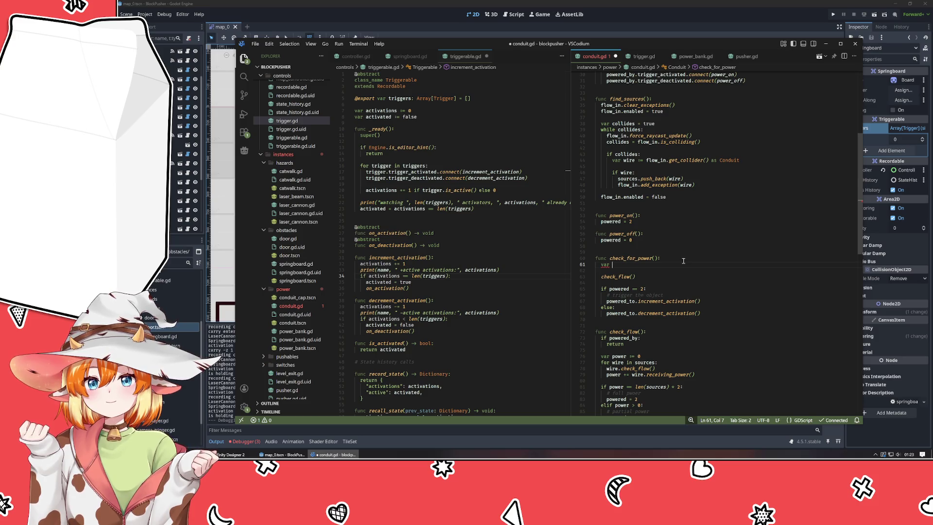
text(pow_at :)
text(= powered)
key(Return)
key(Down)
key(Down)
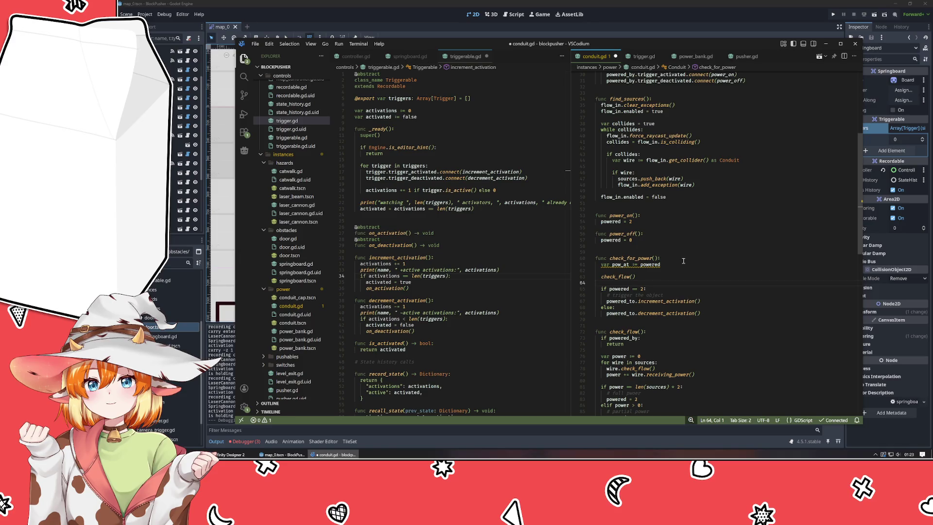
key(Return)
text(if pow)
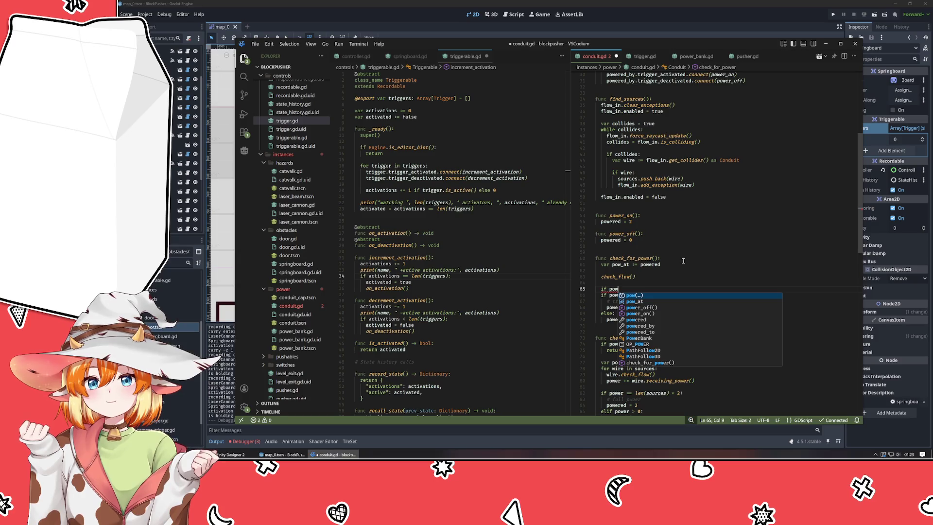
text(_at !)
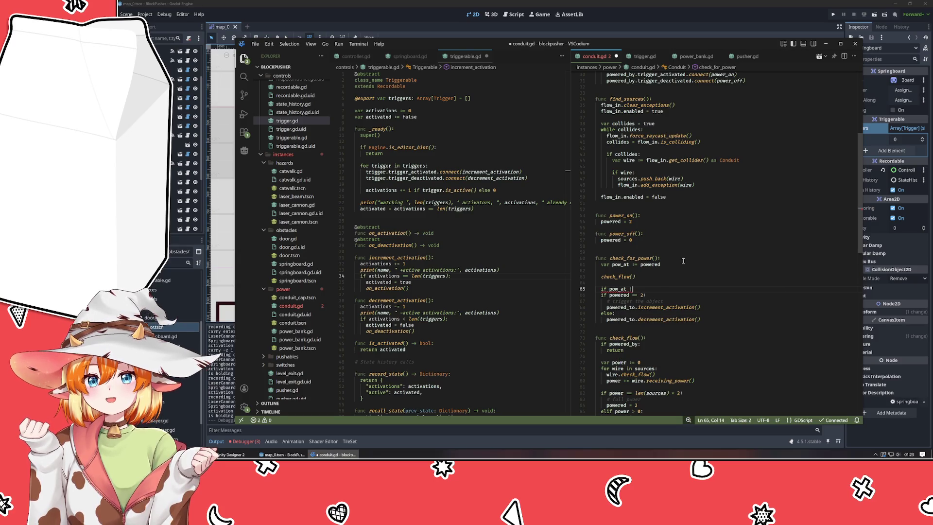
text(= powered:)
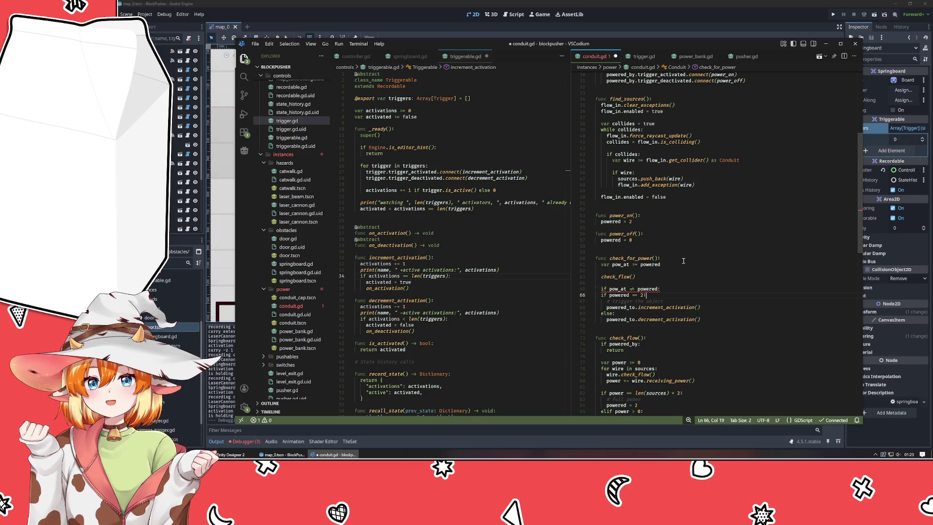
key(shift+Down)
key(shift+Down)
key(shift+Down)
key(shift+Down)
key(shift+Down)
key(Tab)
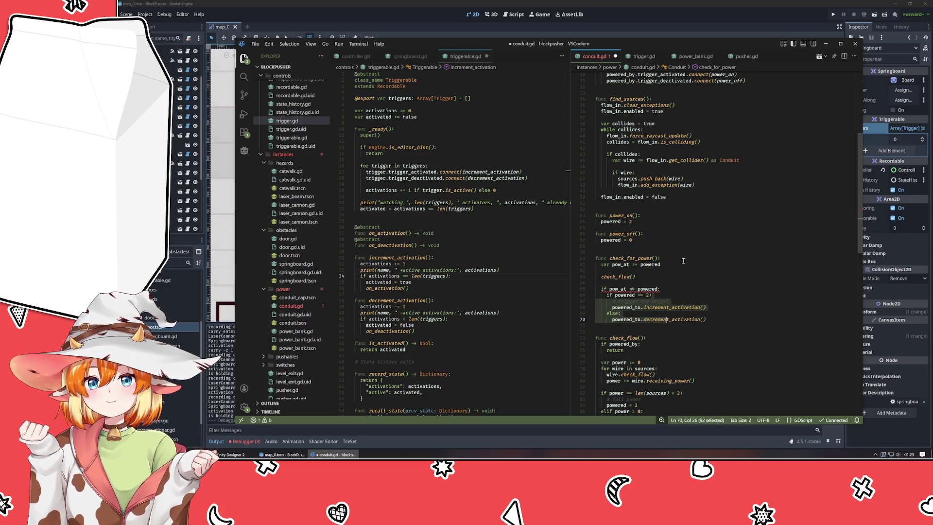
key(ctrl+z)
key(Down)
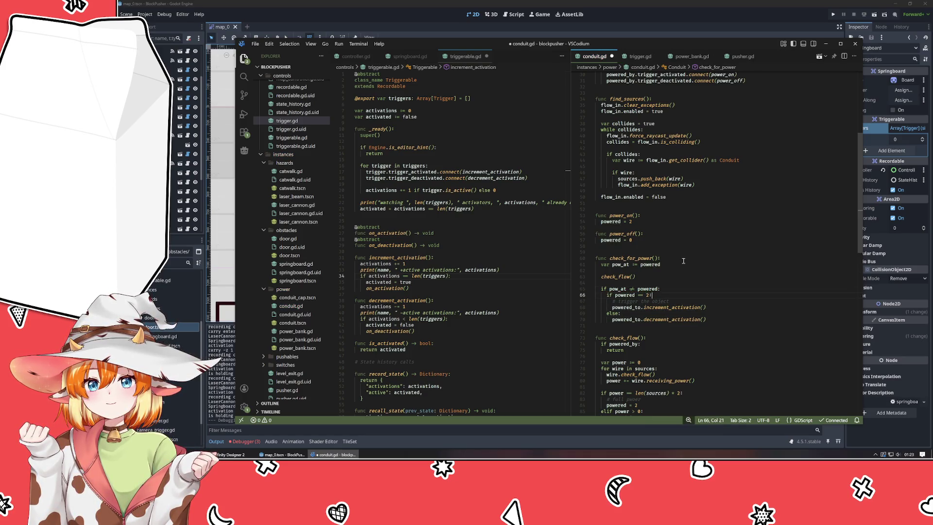
Replace the increment/decrement_activation calls with on_activation and on_deactivation
ctrl+click(661, 308)
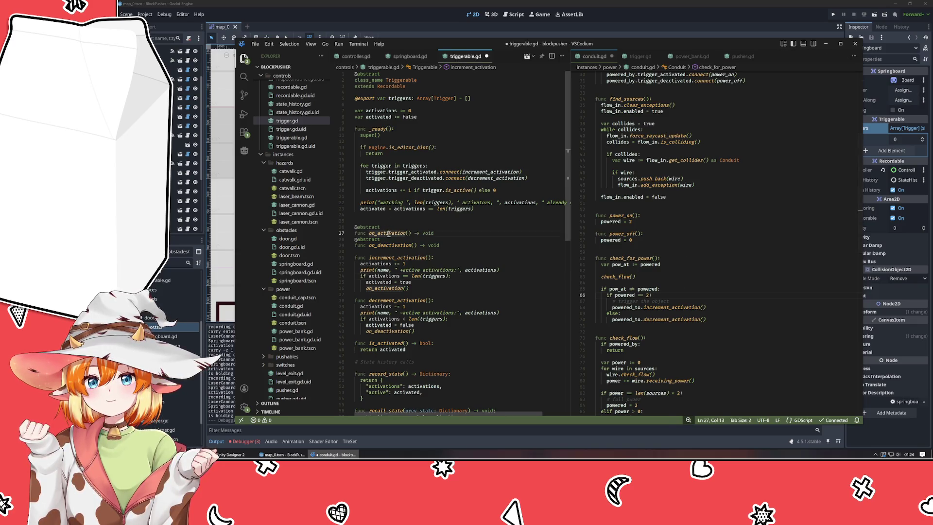
double_click(661, 308)
text(on_activation)
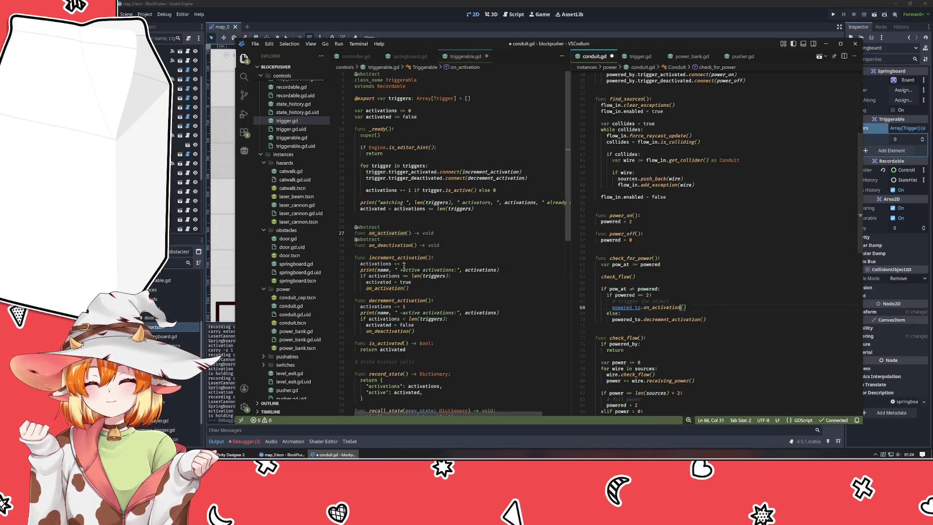
double_click(675, 320)
text(on_deactivation)
click(689, 301)
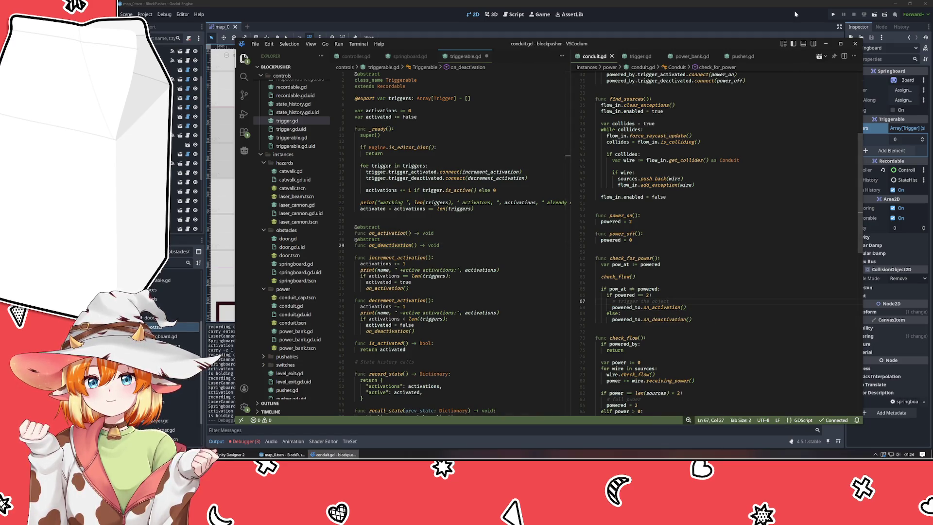
click(755, 20)
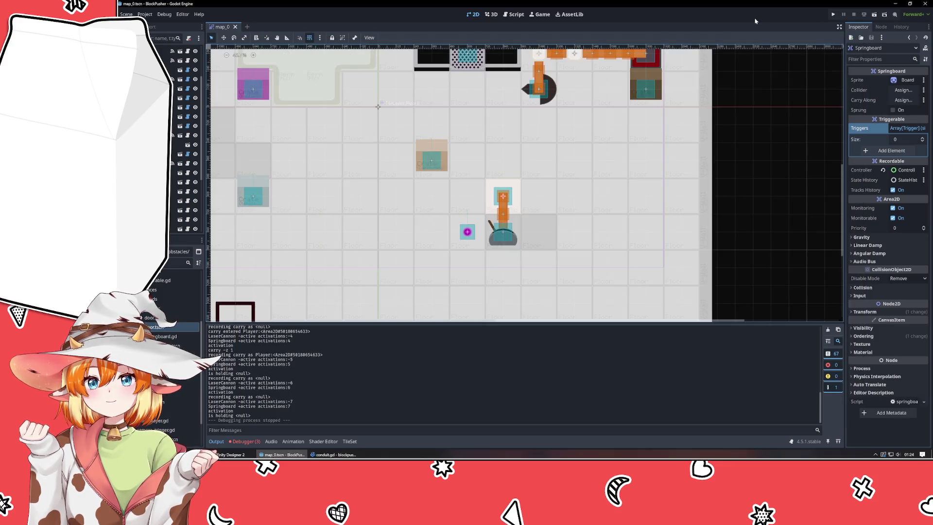
key(F5)
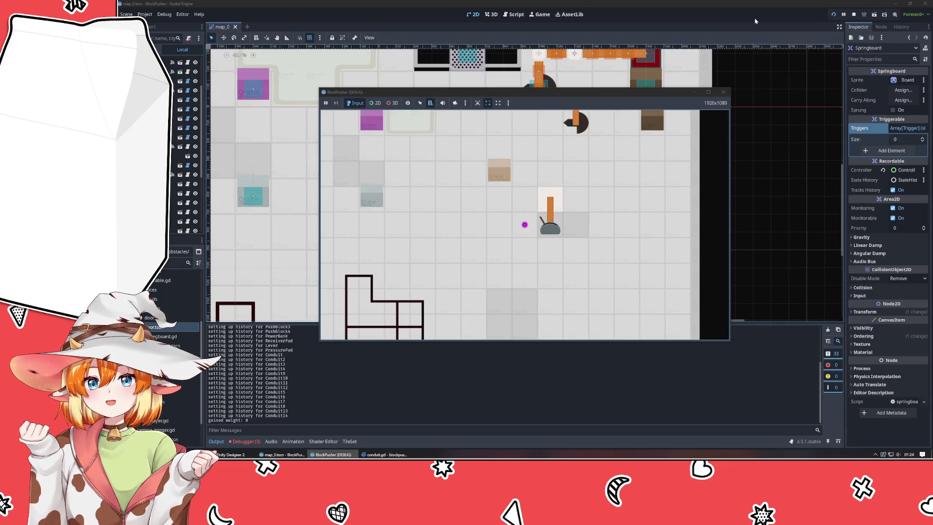
key(Up)
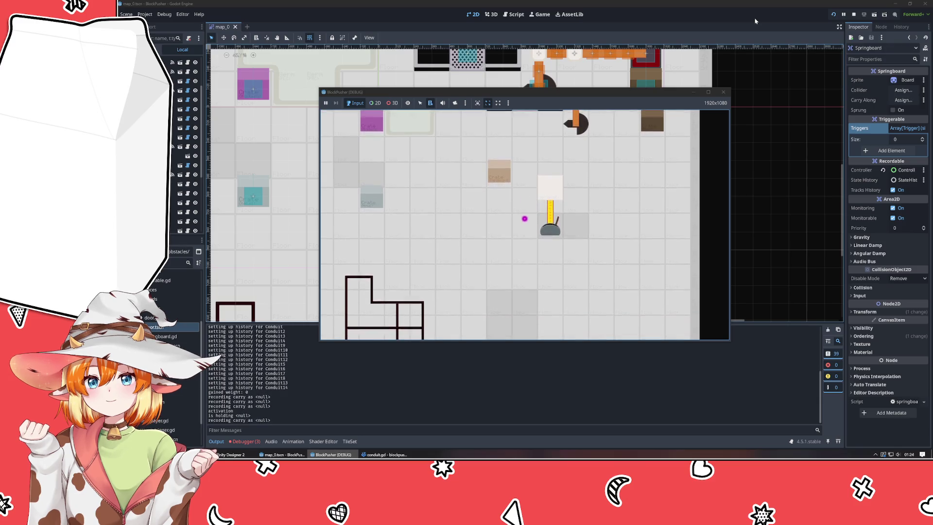
key(Up)
key(Up)
key(Down)
key(Down)
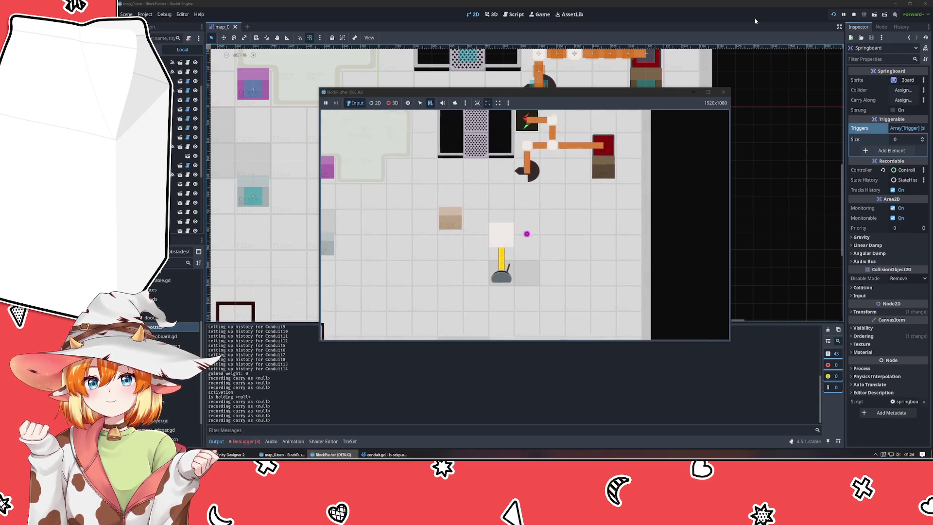
key(Up)
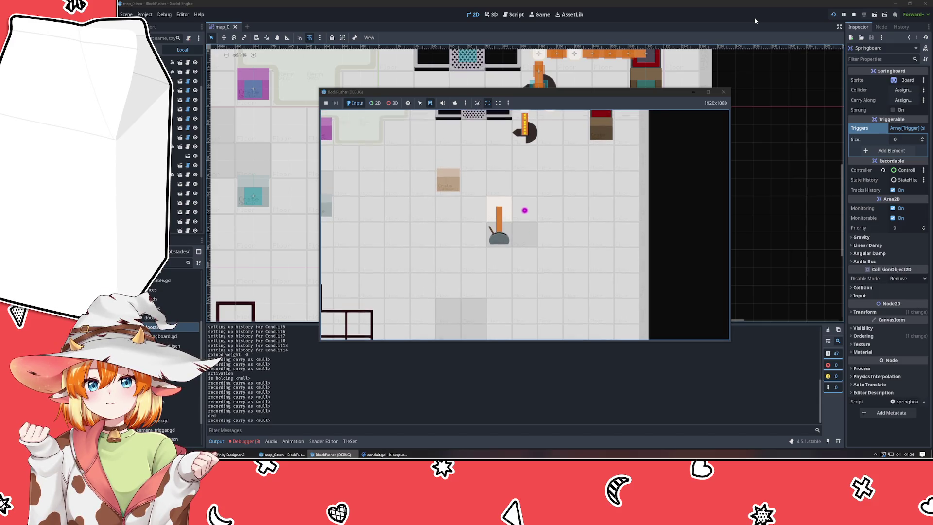
key(Up)
key(Left)
key(Left)
key(Down)
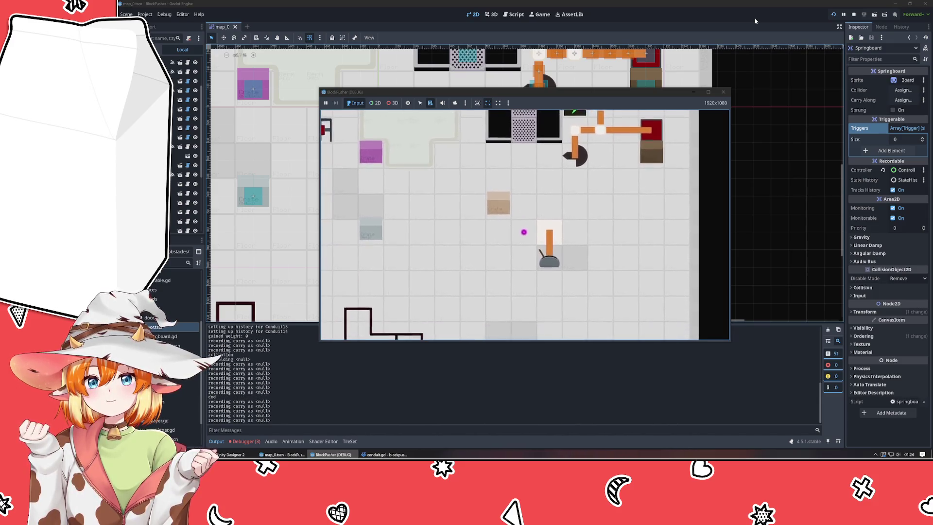
key(Up)
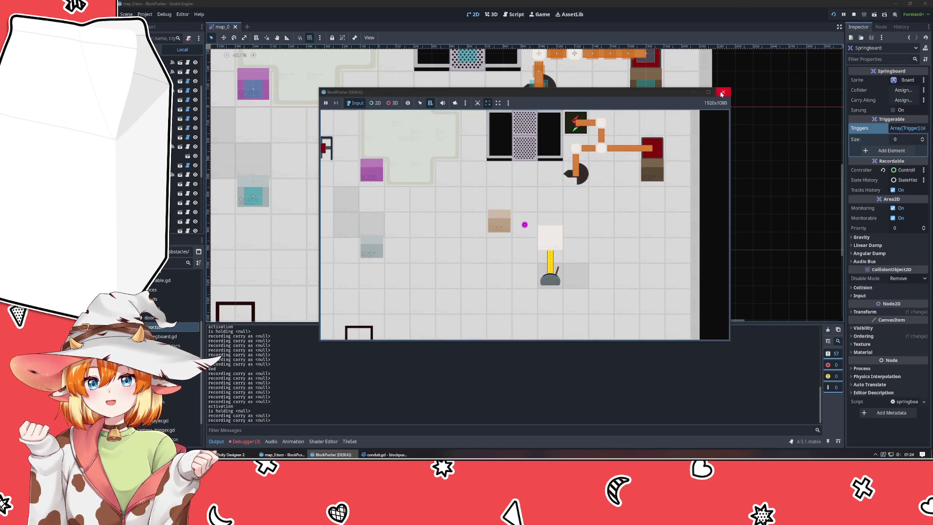
click(722, 93)
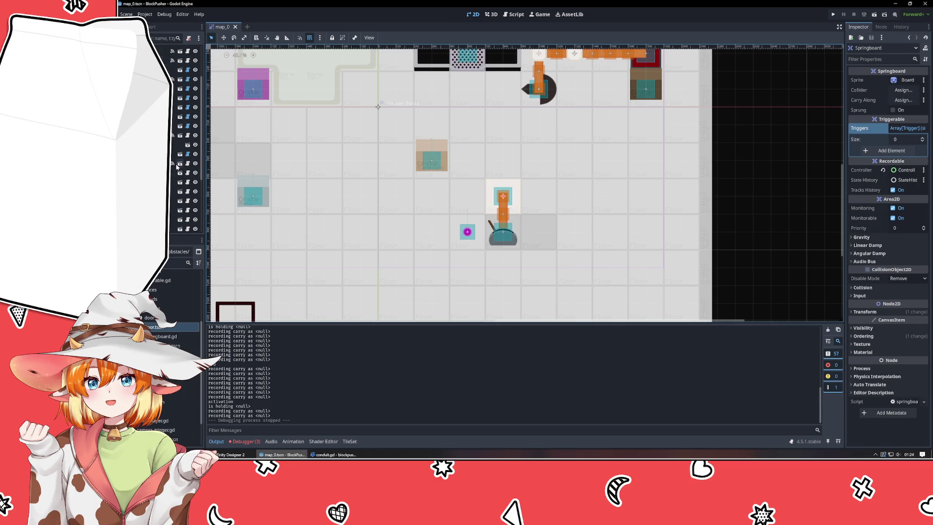
Create a new scene with a Sprite2D root node
click(247, 27)
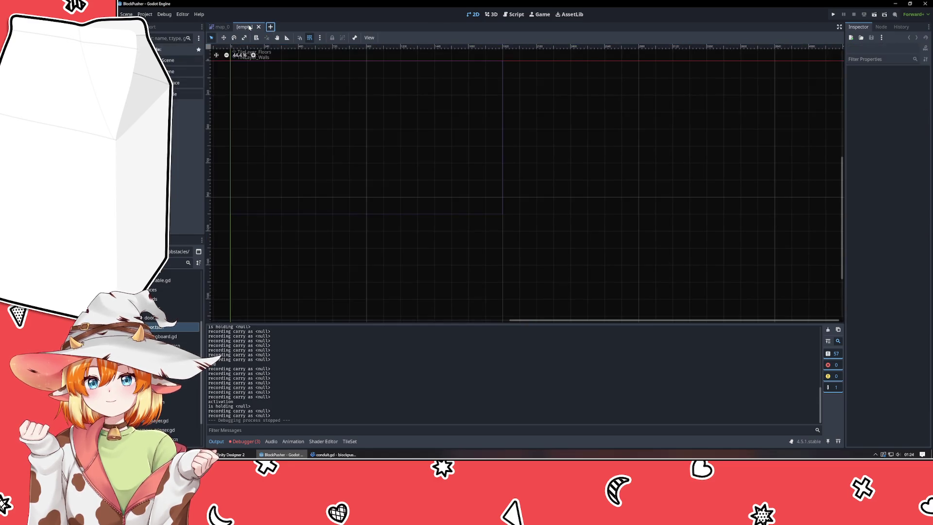
click(188, 94)
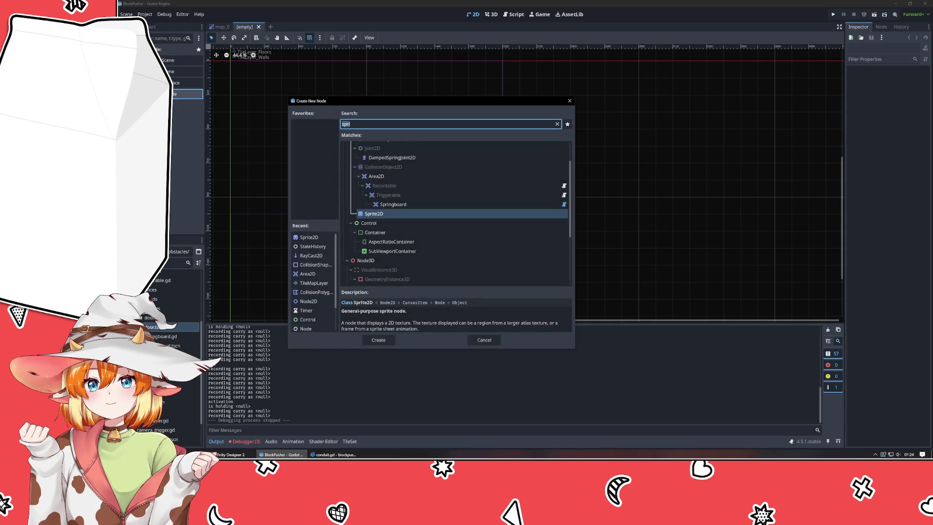
key(Return)
key(F2)
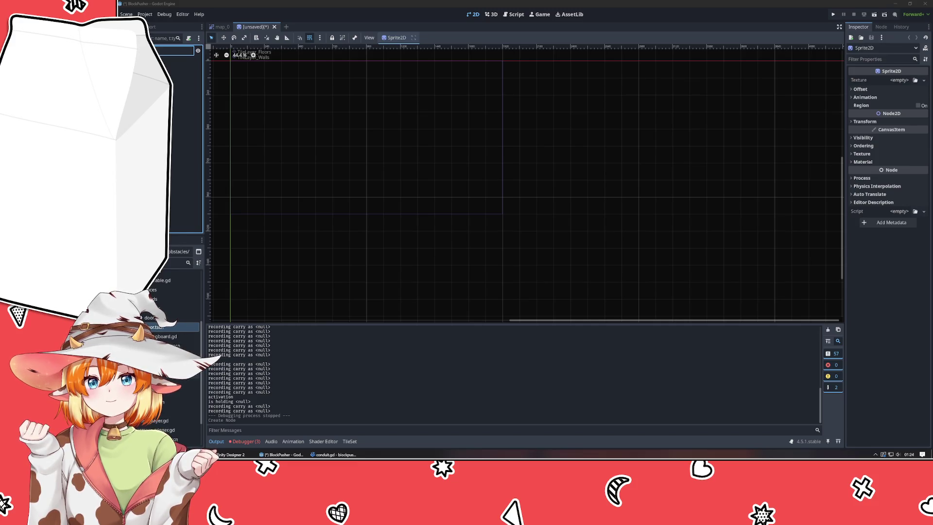
Open springboard.tscn, move and undo the Board sprite, and select the Springboard root
click(187, 346)
double_click(187, 345)
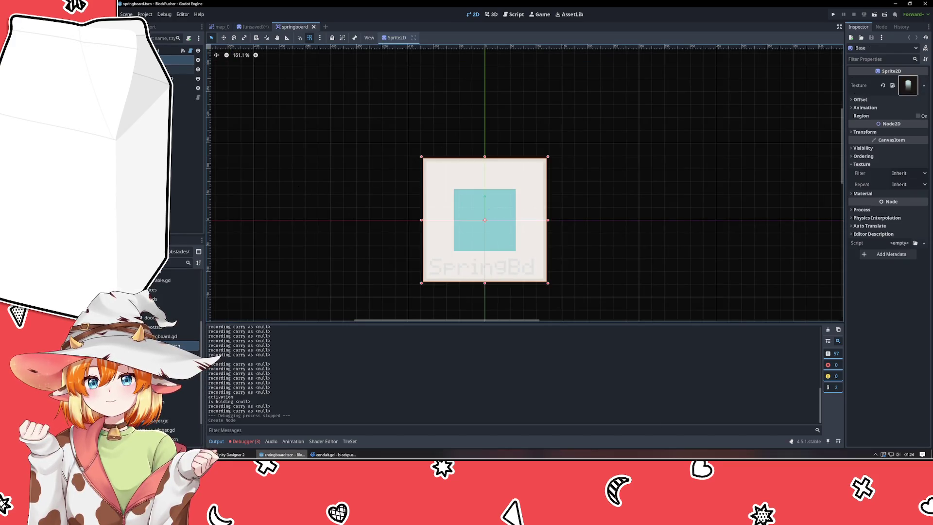
click(448, 217)
mouse_move(435, 221)
mouse_down()
mouse_move(356, 130)
mouse_move(343, 130)
mouse_up()
key(ctrl+z)
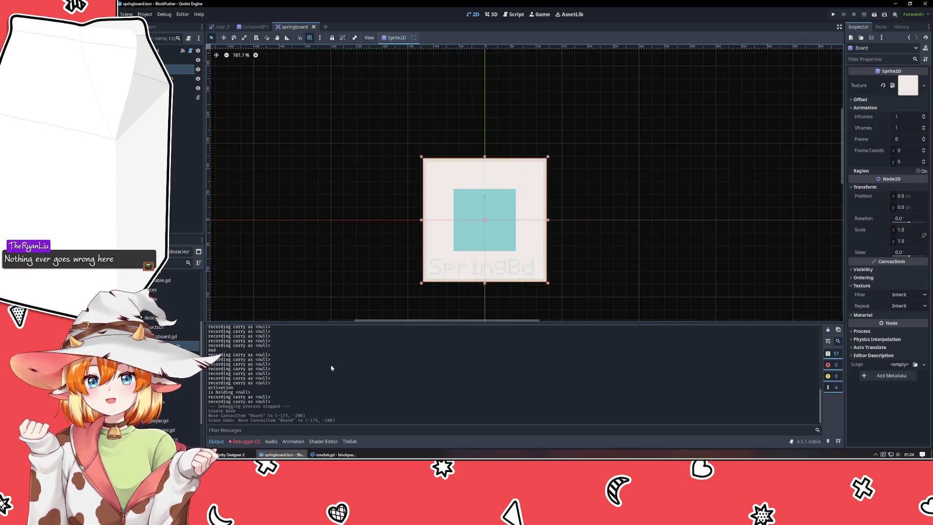
click(165, 51)
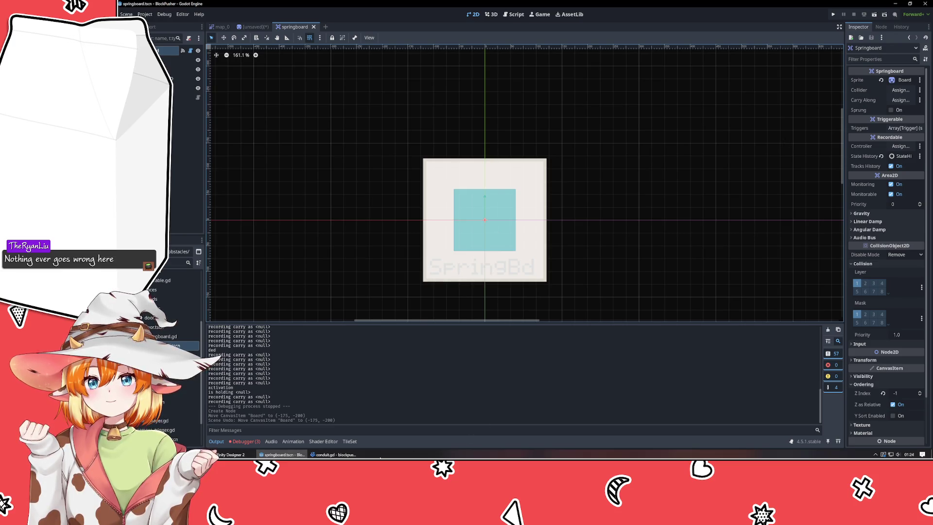
click(334, 455)
click(414, 325)
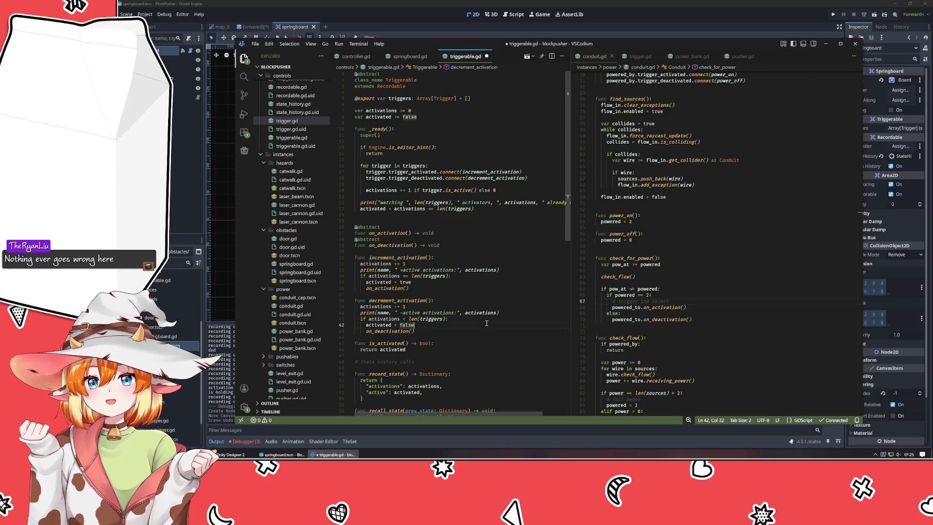
Save triggerable.gd and review the powered if/else block in conduit.gd
key(ctrl+s)
click(695, 299)
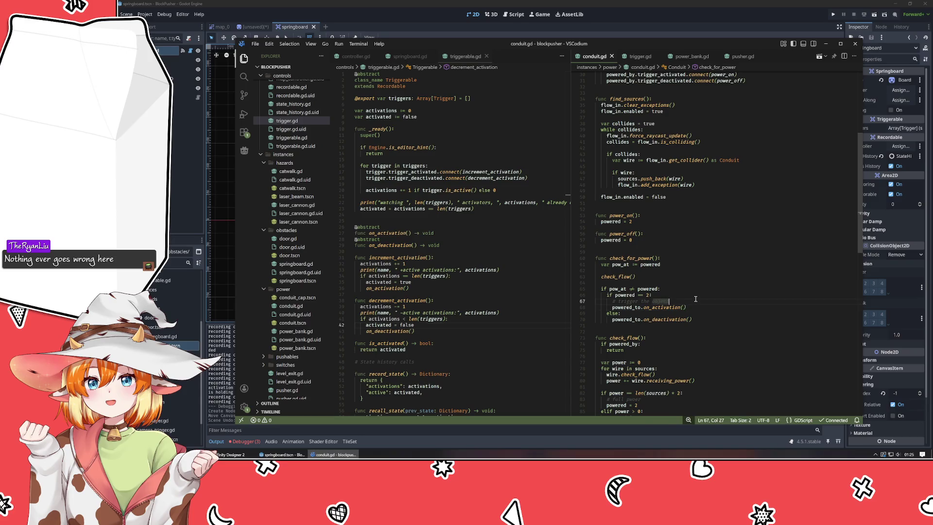
drag(699, 291, 713, 333)
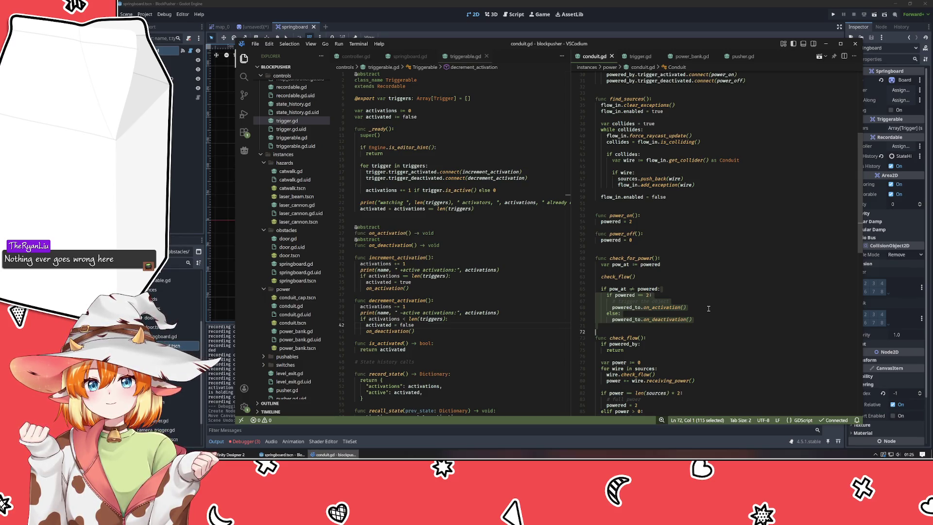
click(709, 308)
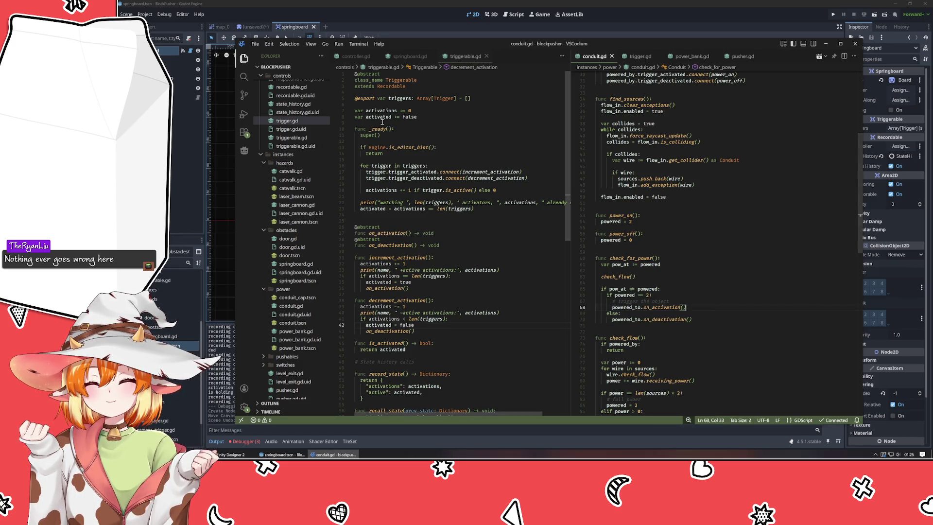
click(403, 102)
click(398, 99)
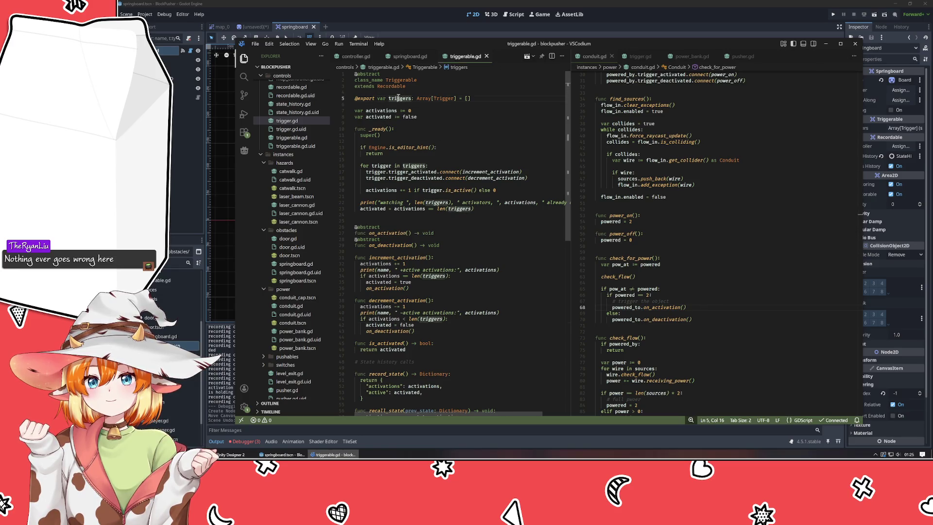
key(ctrl+slash)
mouse_move(398, 98)
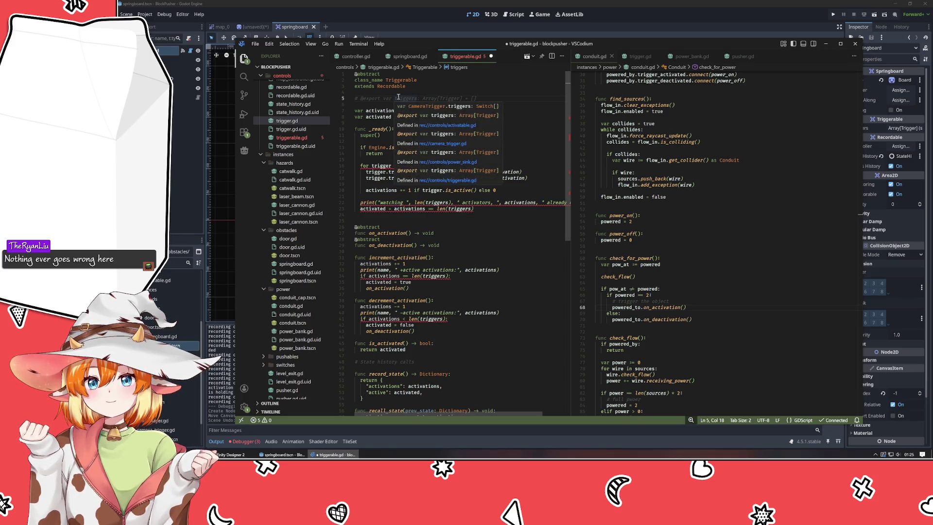
key(Home)
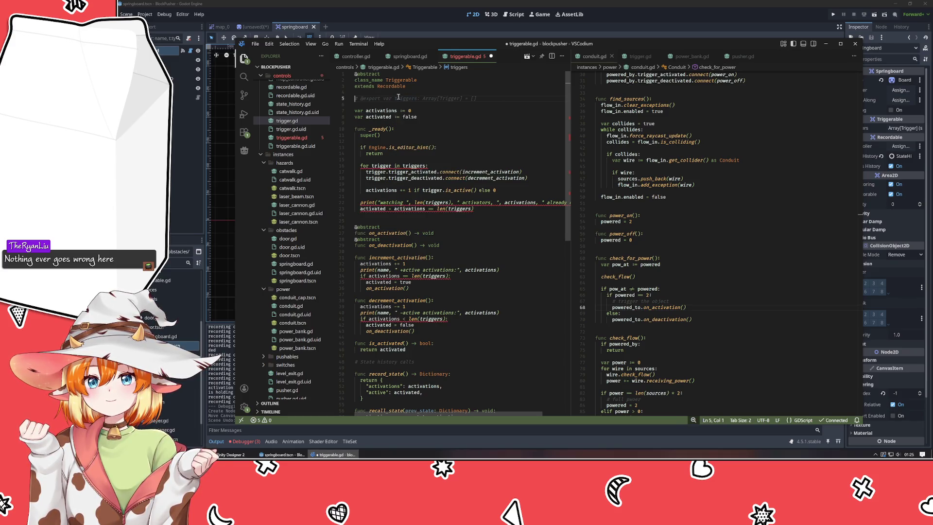
key(Delete)
key(Delete)
key(Delete)
key(Up)
key(Return)
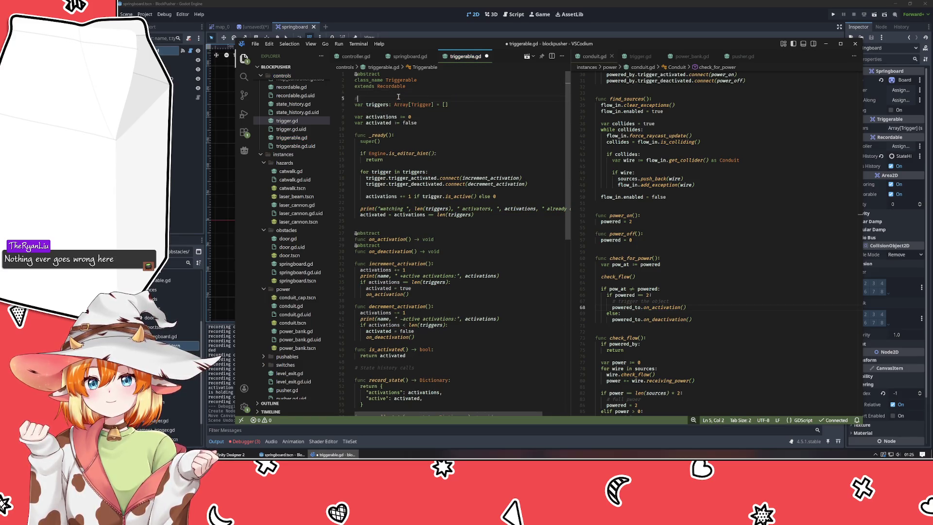
text(todo - remo)
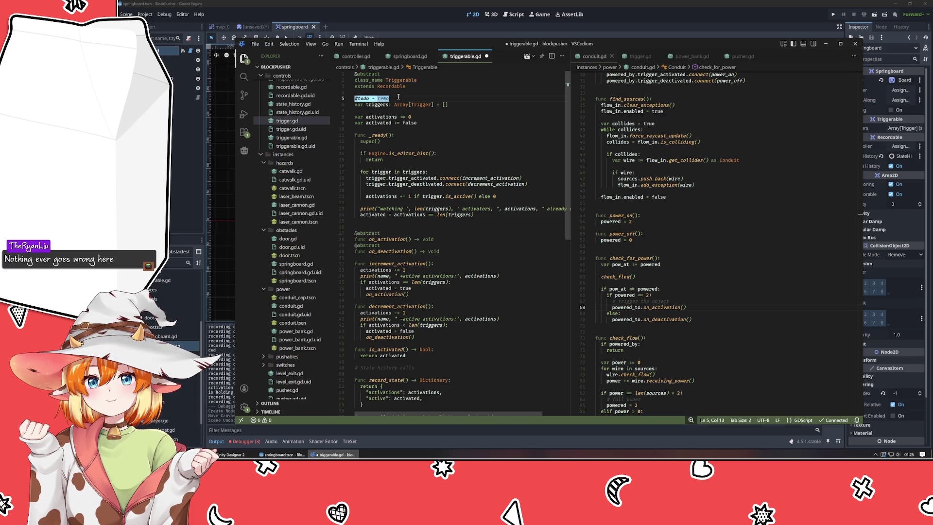
text(ve ?)
key(ctrl+s)
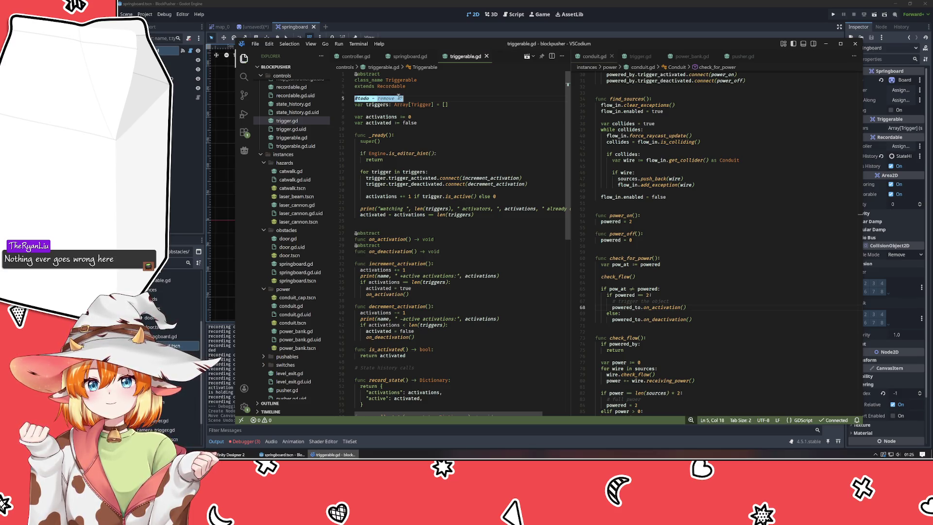
click(456, 117)
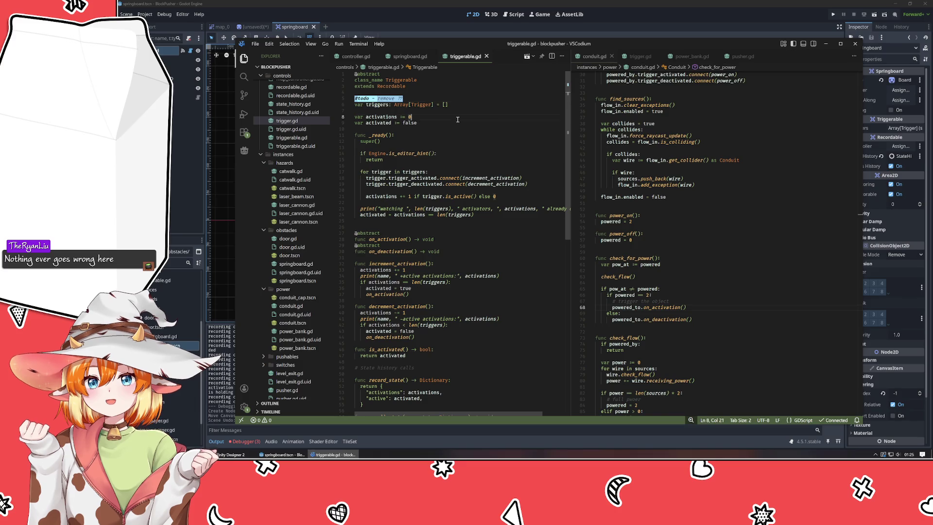
key(Up)
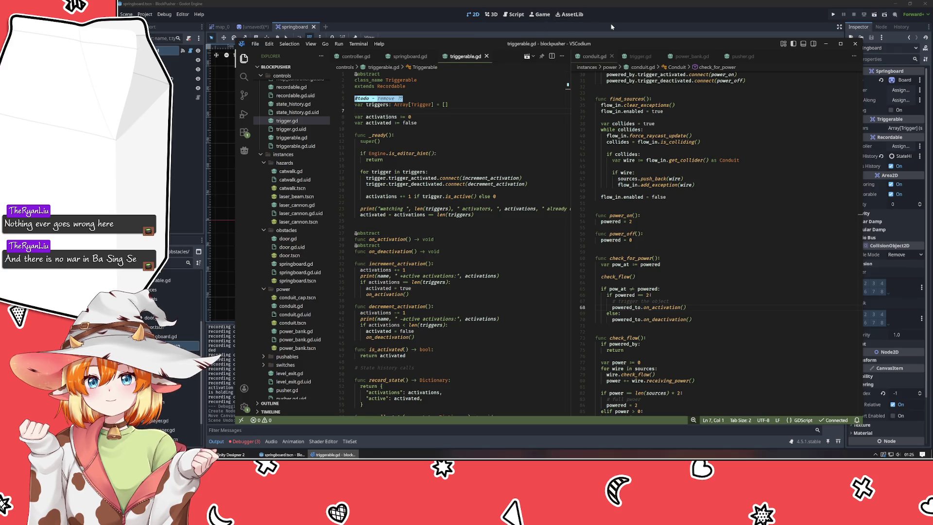
key(alt+Tab)
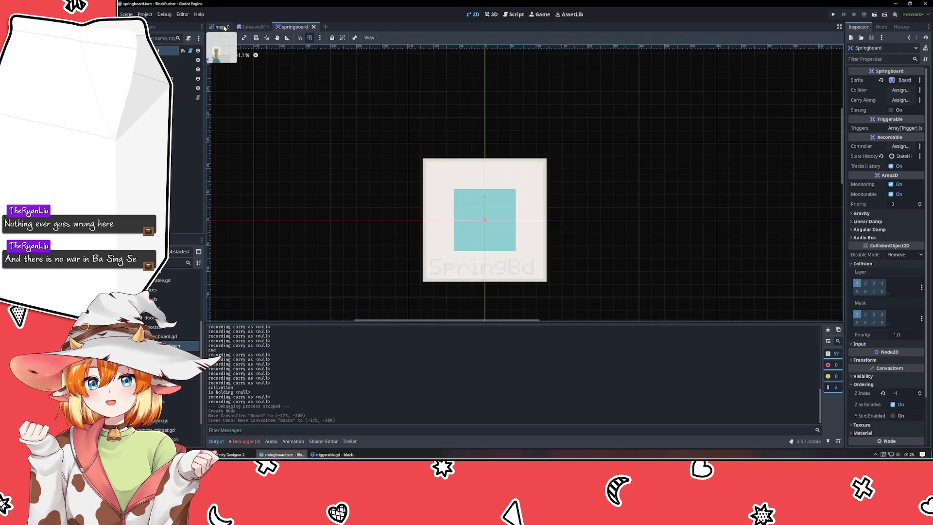
Switch to the map_0 scene, run the game with F5, and return to VSCodium
click(221, 26)
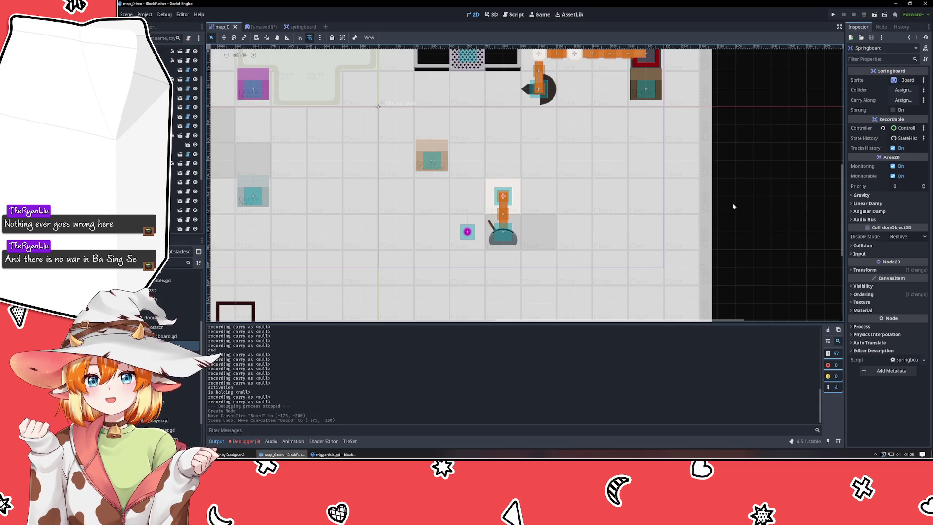
click(175, 95)
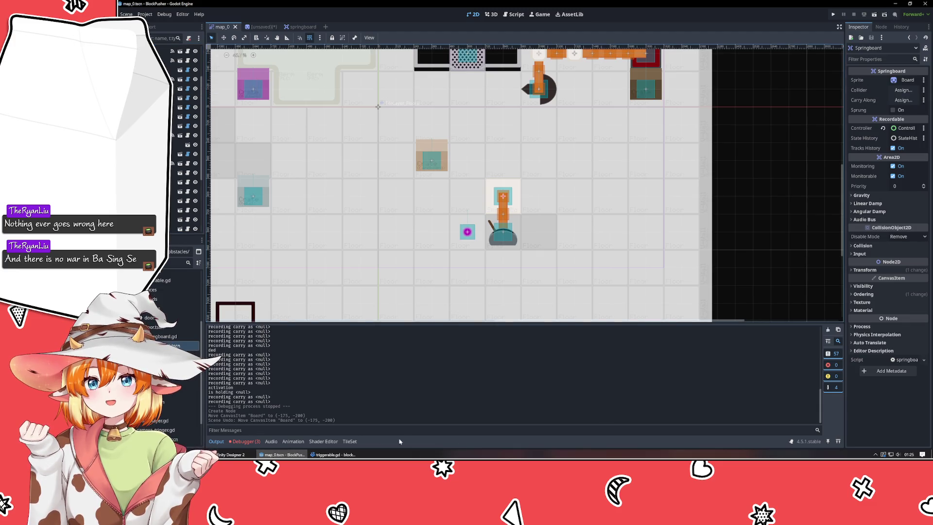
click(336, 455)
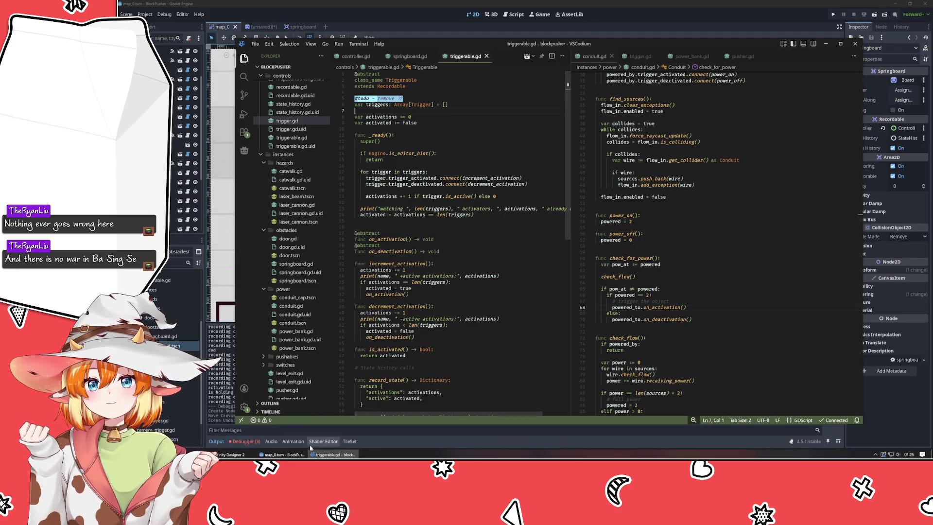
click(335, 454)
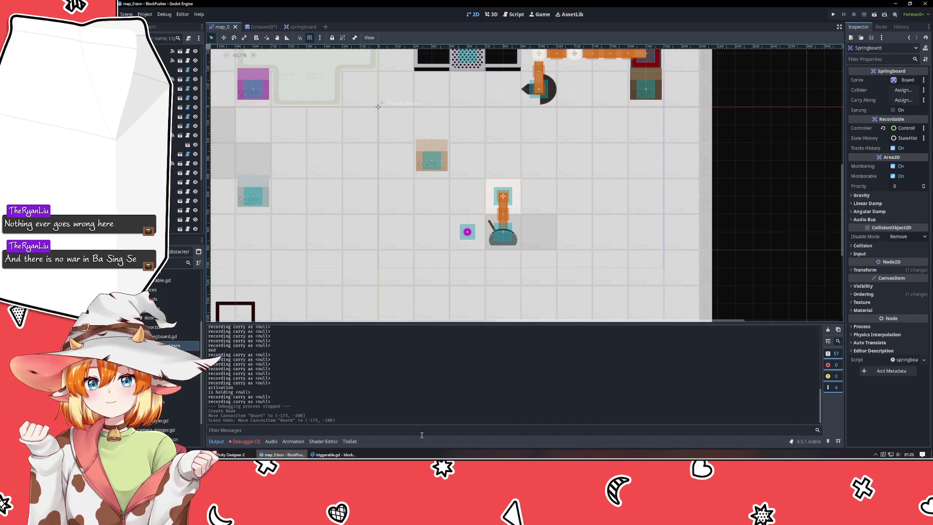
key(F5)
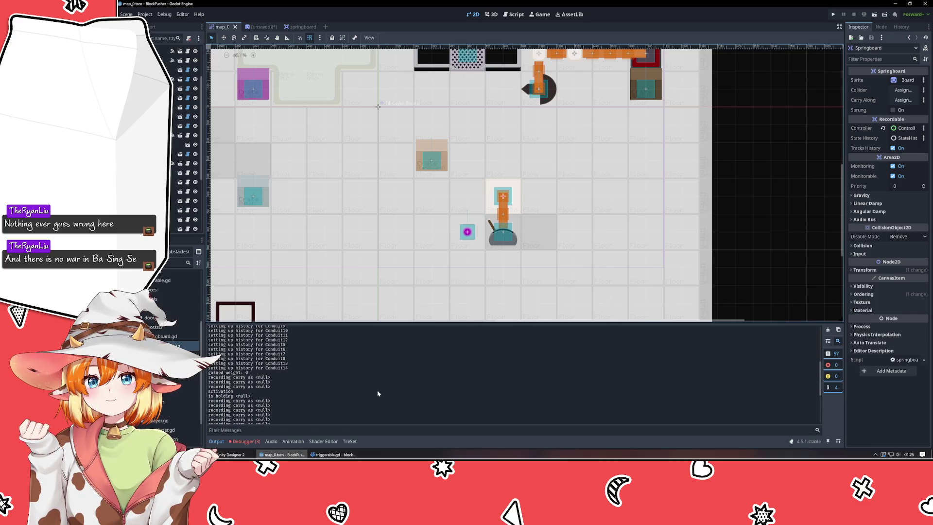
scroll(378, 393, up, 5)
scroll(377, 392, up, 3)
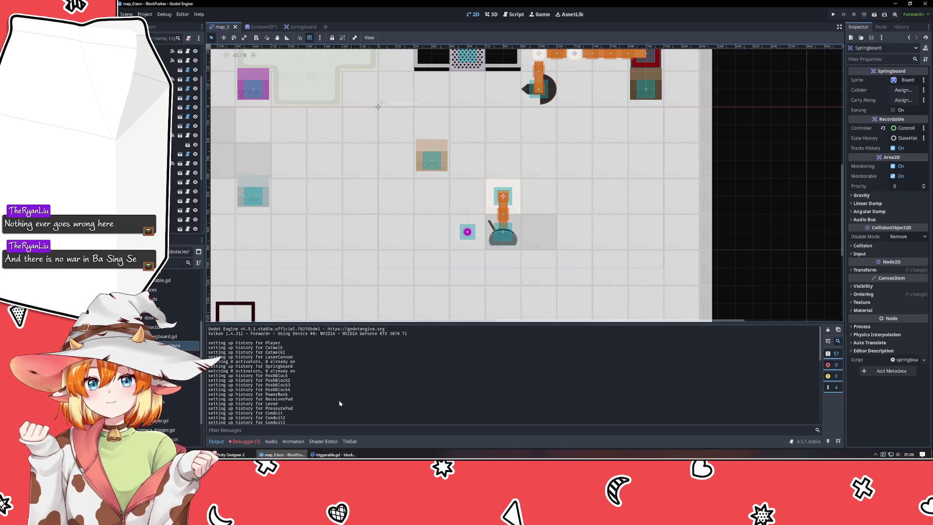
click(334, 454)
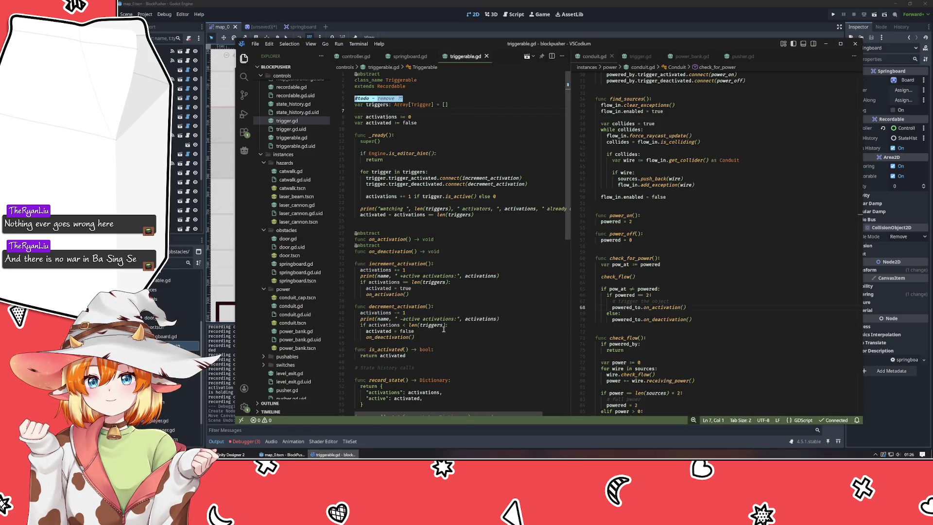
Delete the debug print lines in springboard.gd's on_activation and on_deactivation
scroll(443, 329, down, 5)
scroll(443, 329, up, 5)
click(410, 56)
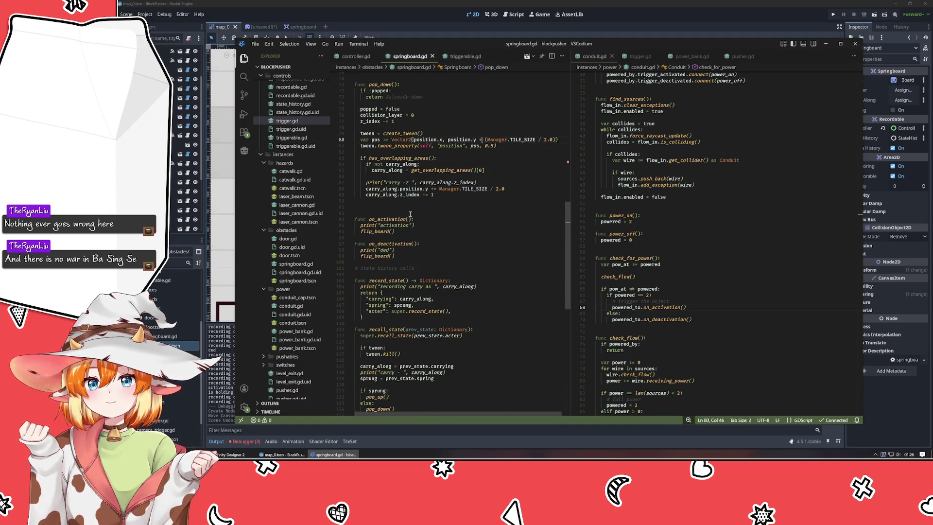
double_click(406, 226)
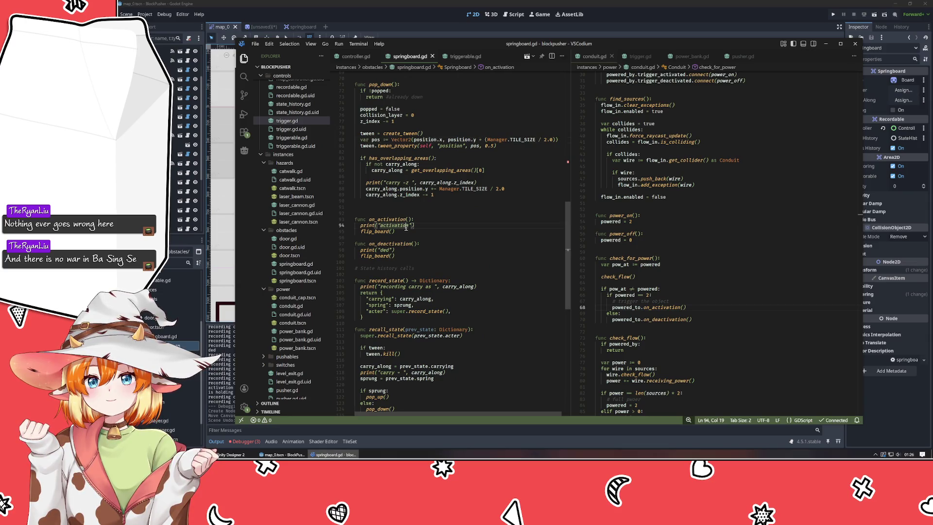
key(ctrl+shift+k)
key(Down)
key(Down)
key(Down)
key(ctrl+shift+k)
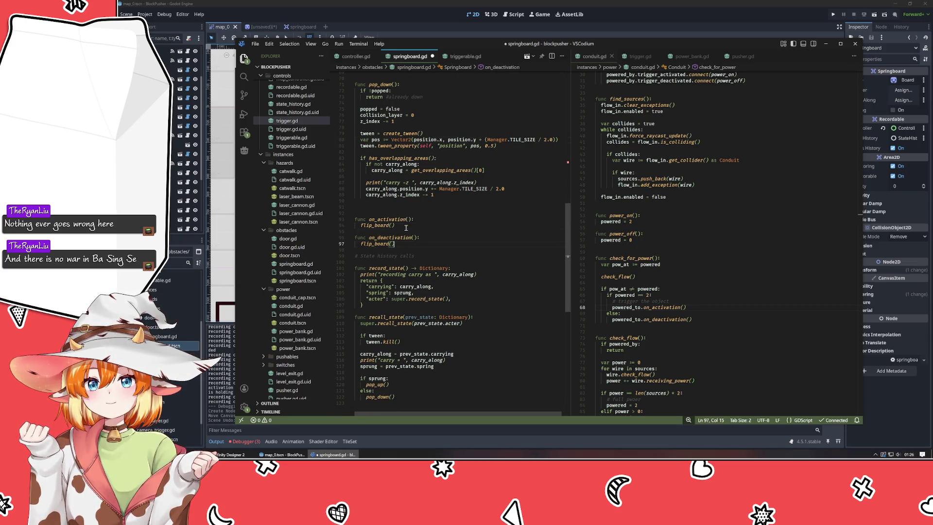
Delete the FIXME comment above pop_up
scroll(405, 228, up, 6)
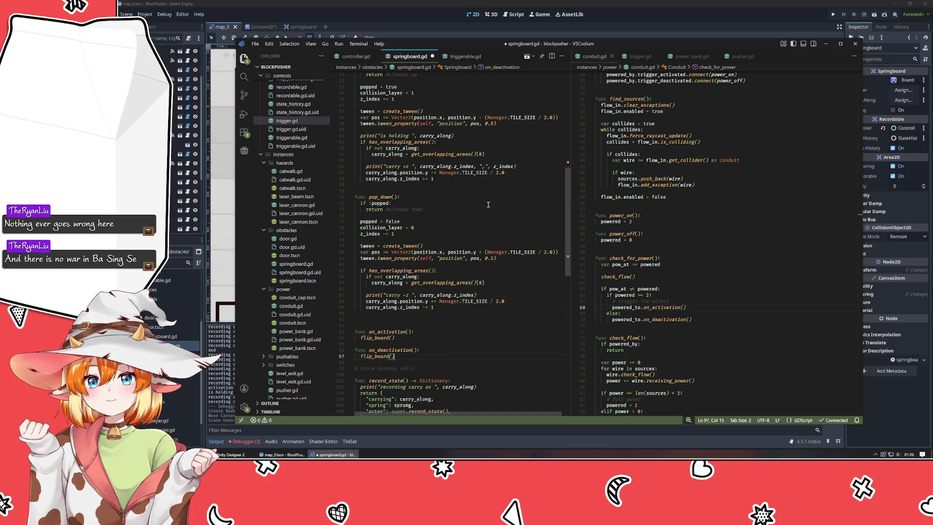
scroll(484, 206, up, 2)
scroll(476, 210, up, 7)
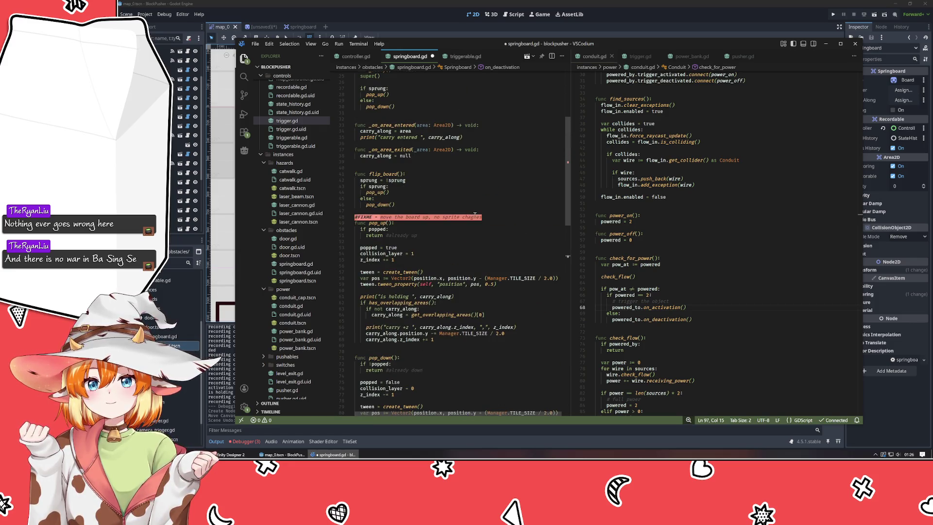
click(494, 218)
key(shift+Home)
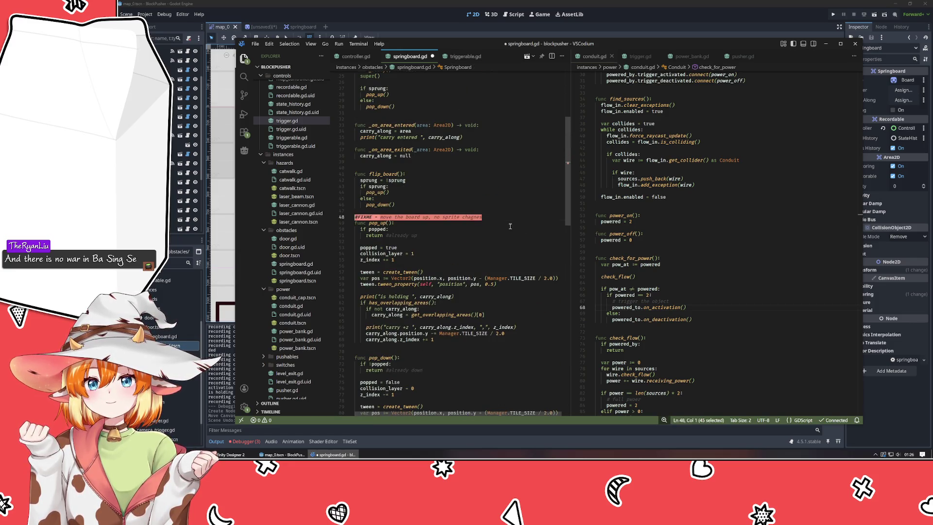
key(BackSpace)
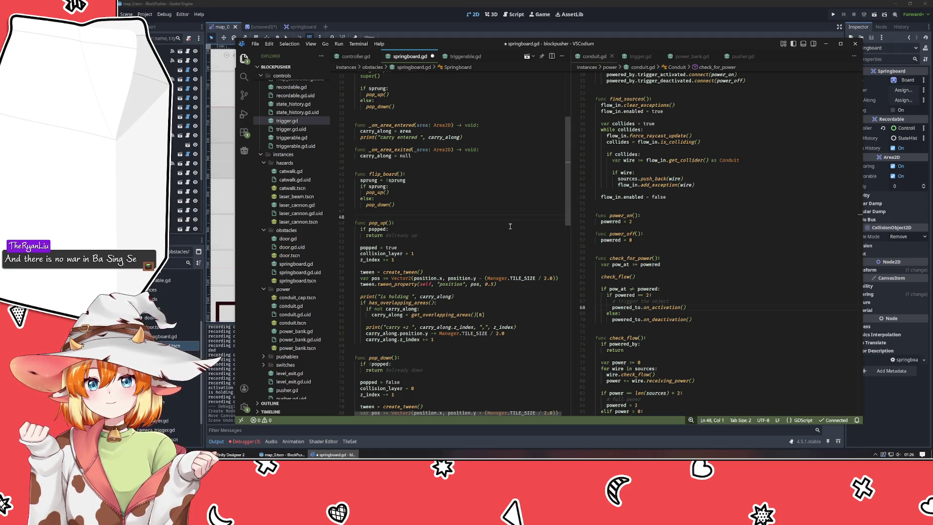
Add an indented #todo line before pop_up's carry-along code
click(435, 241)
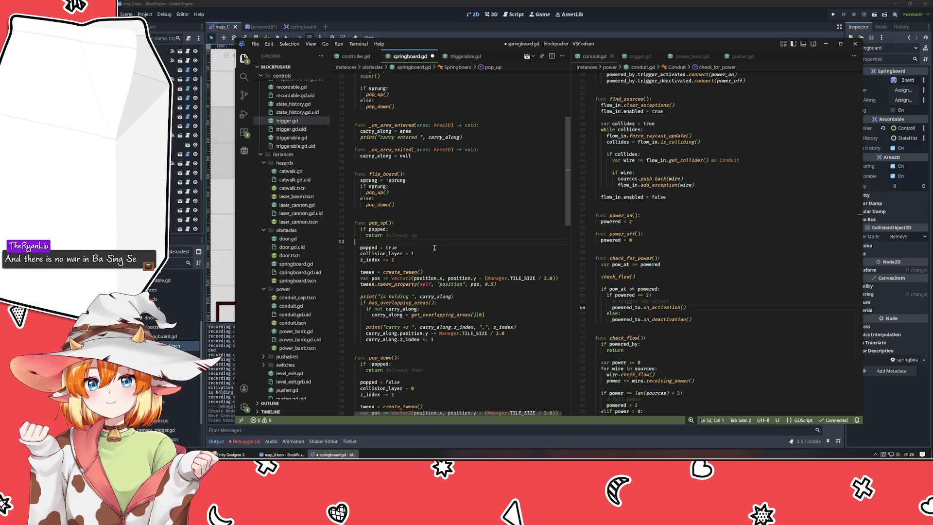
click(394, 322)
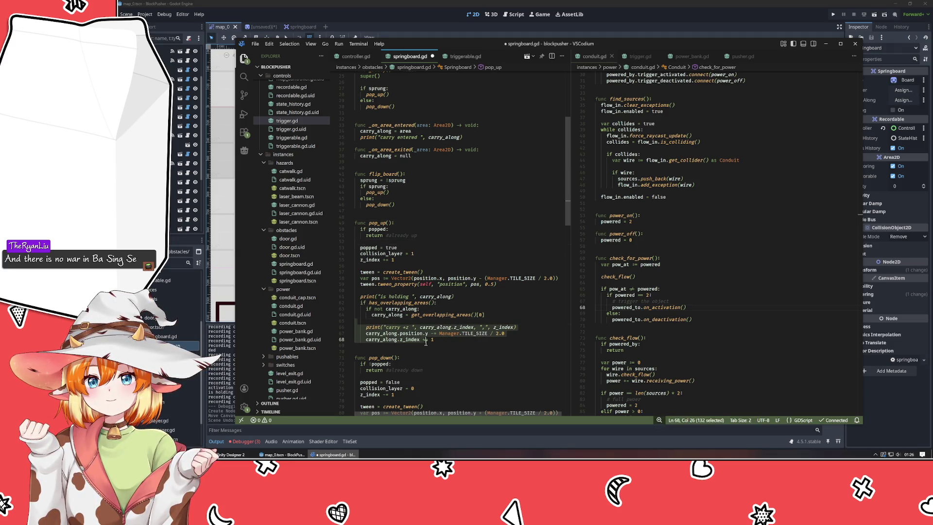
key(Return)
text(#todo)
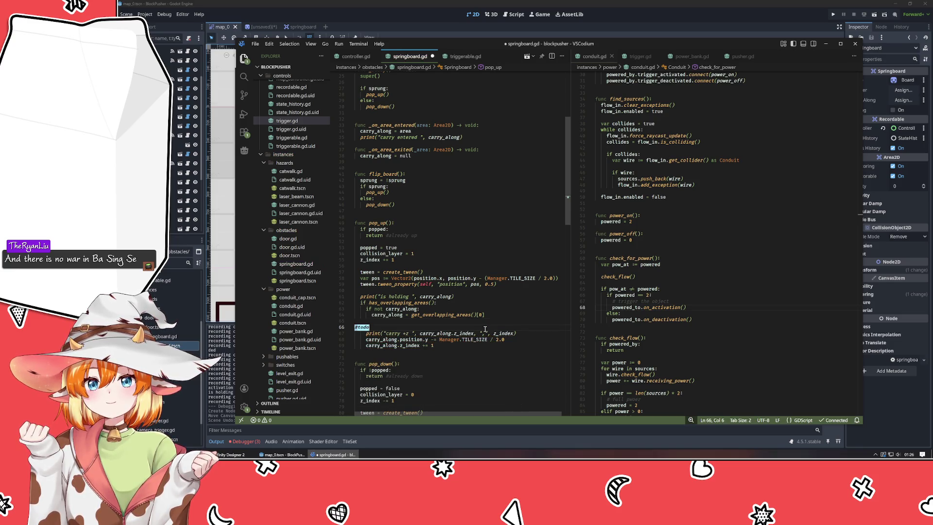
key(ctrl+bracketright)
key(ctrl+bracketright)
Extend the note to '#todo !!!' and copy it into pop_down
text( !!!)
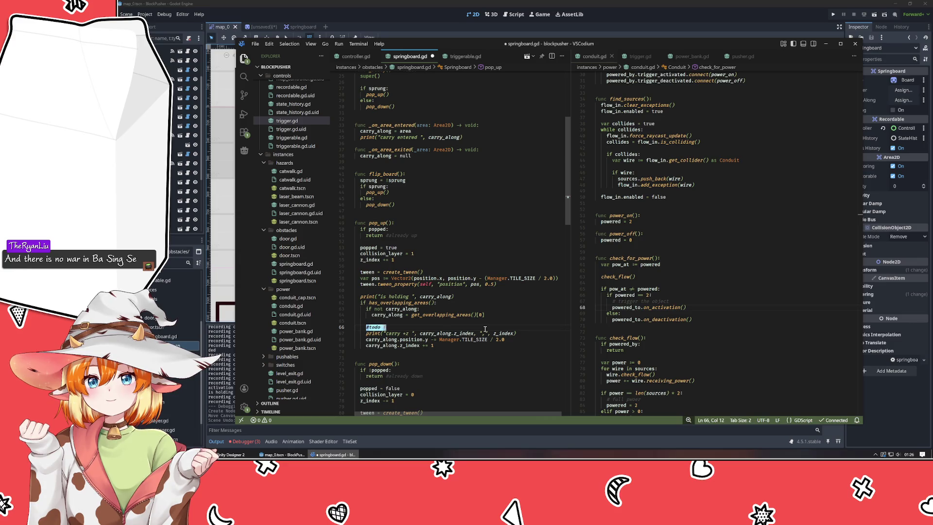
key(shift+alt+Down)
key(alt+Down)
key(alt+Down)
key(alt+Down)
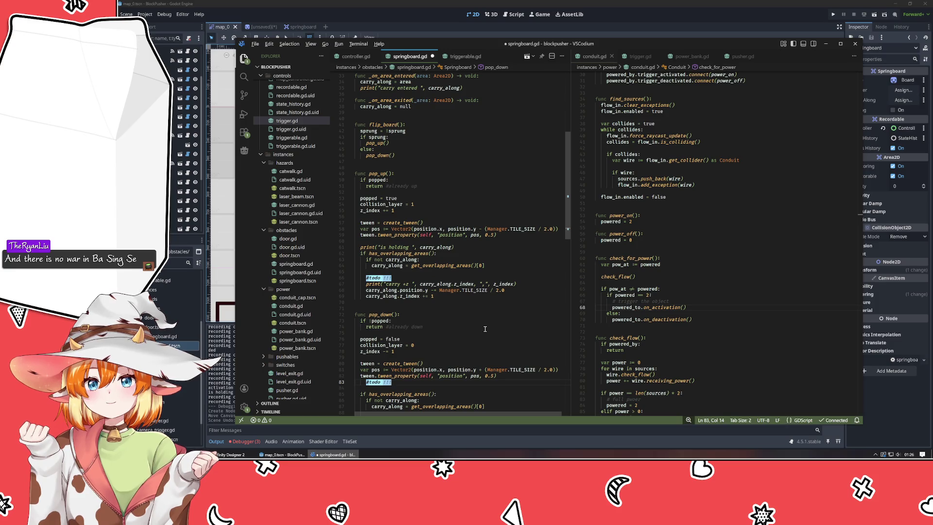
key(alt+Down)
key(alt+Down)
key(alt+Down)
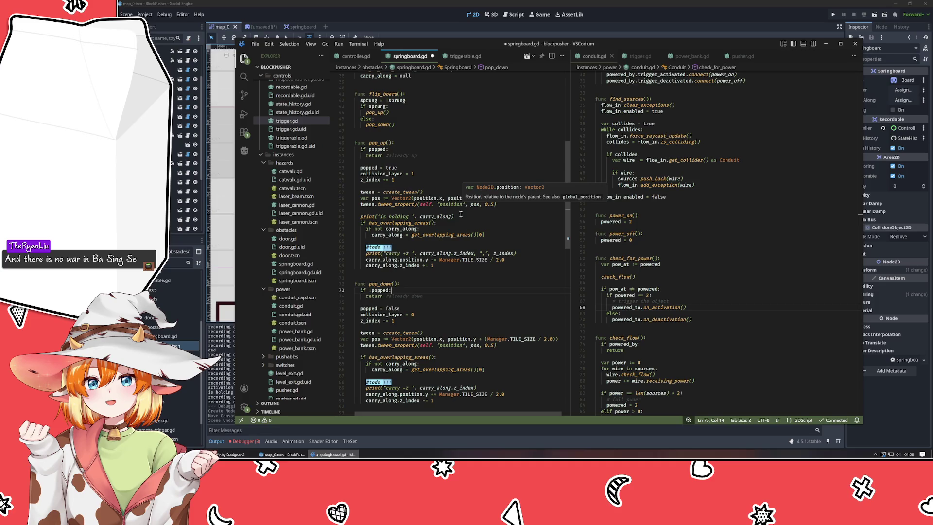
Change the tween target from self to sprite in pop_up and pop_down, then save
click(440, 211)
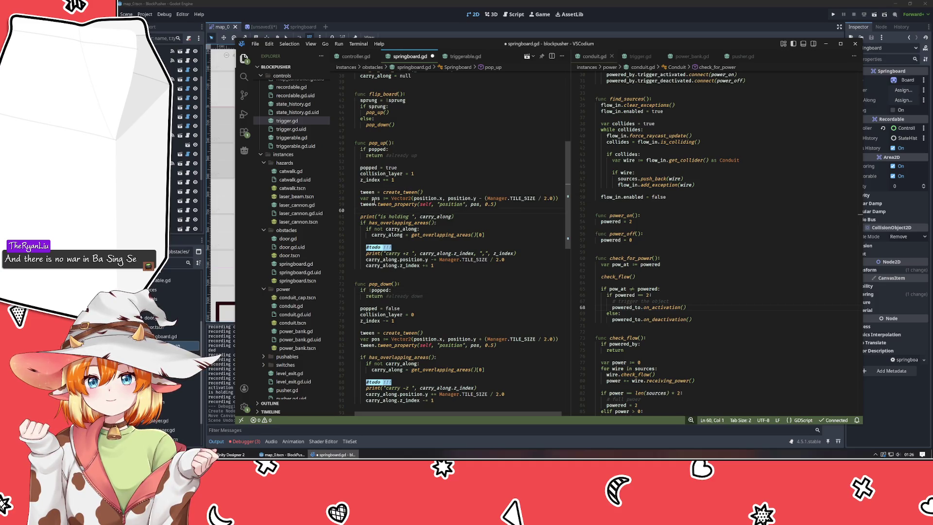
click(376, 199)
scroll(475, 253, up, 2)
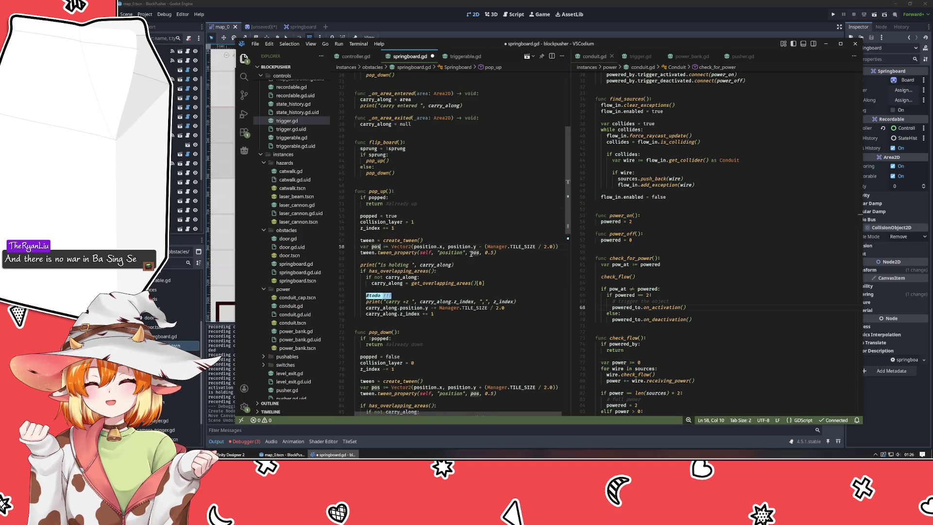
double_click(440, 252)
double_click(424, 252)
text(sprite)
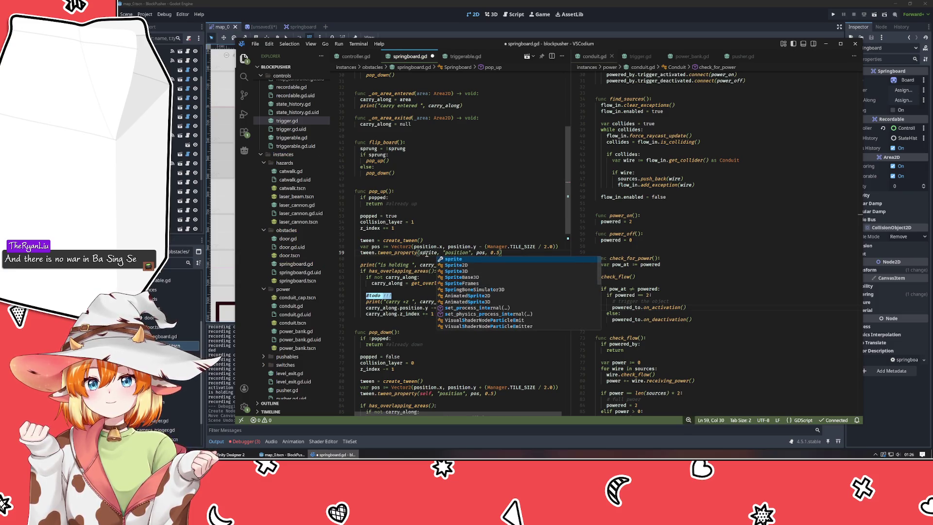
key(Escape)
double_click(427, 253)
key(ctrl+c)
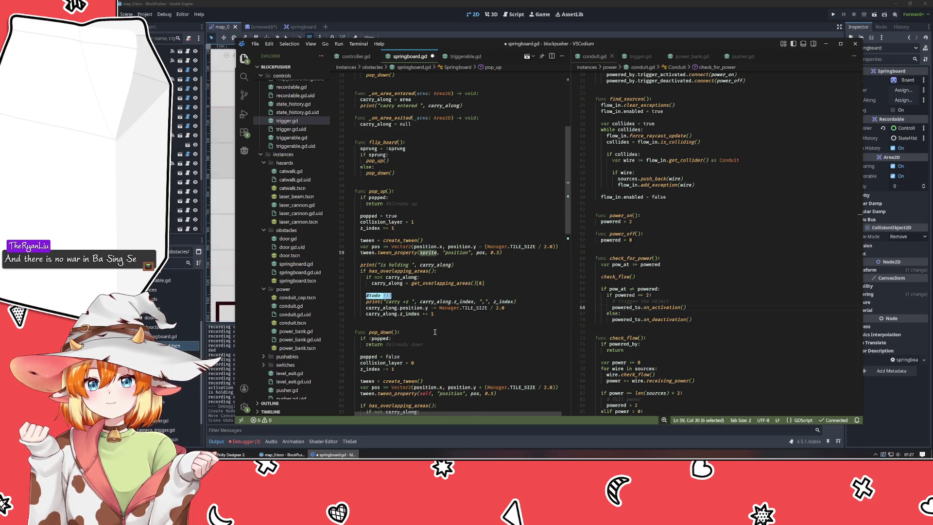
double_click(424, 393)
key(ctrl+v)
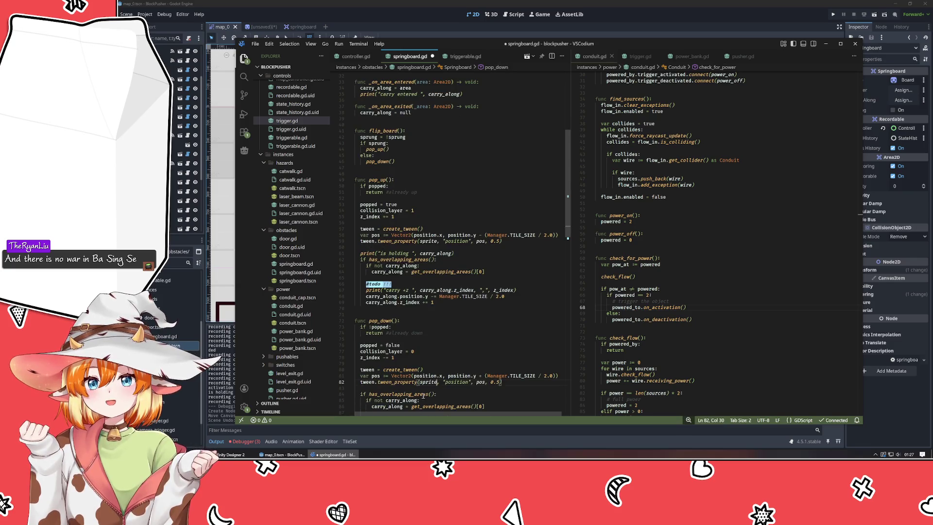
key(ctrl+s)
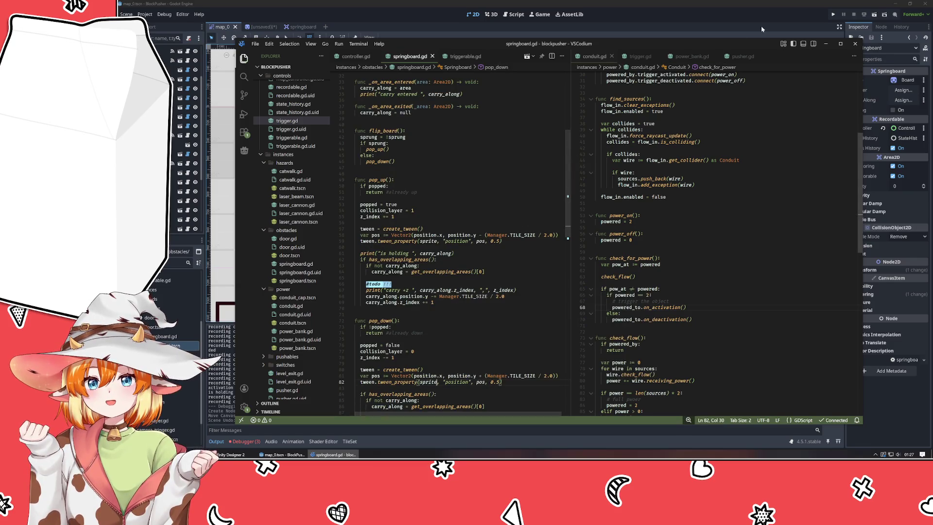
Run the springboard test, discard the unsaved scene tab, then run and stop it again
click(749, 19)
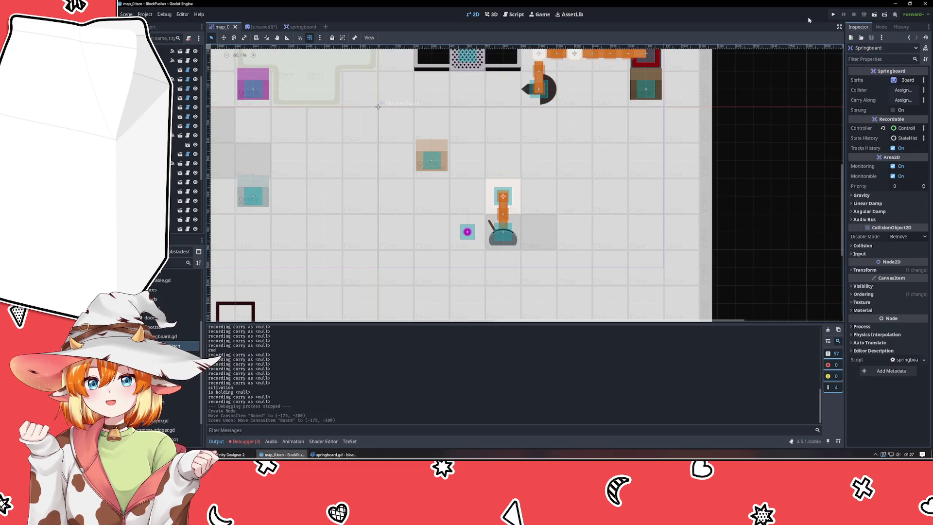
click(834, 15)
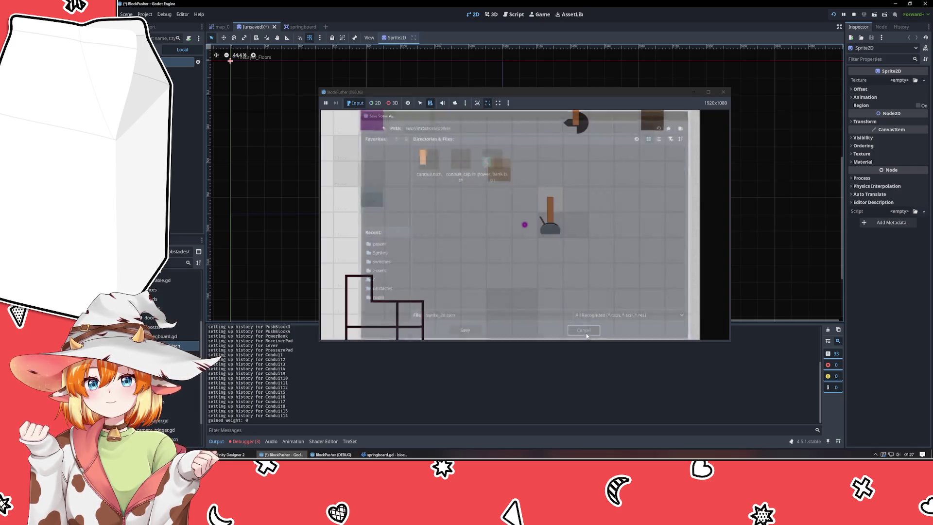
click(723, 92)
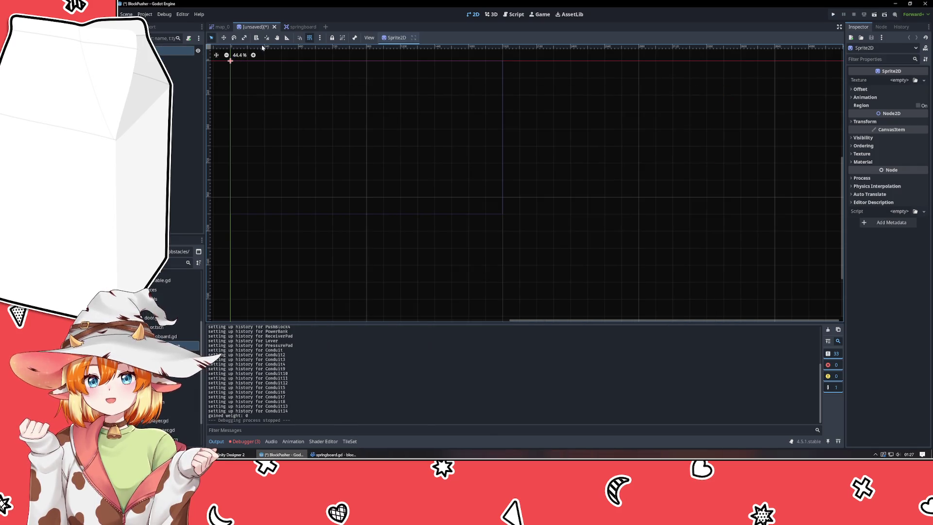
click(574, 243)
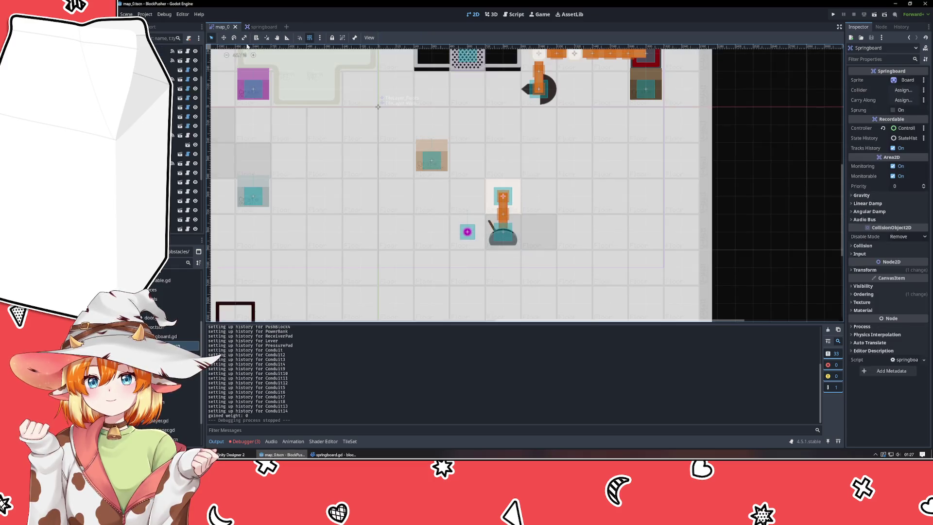
click(834, 15)
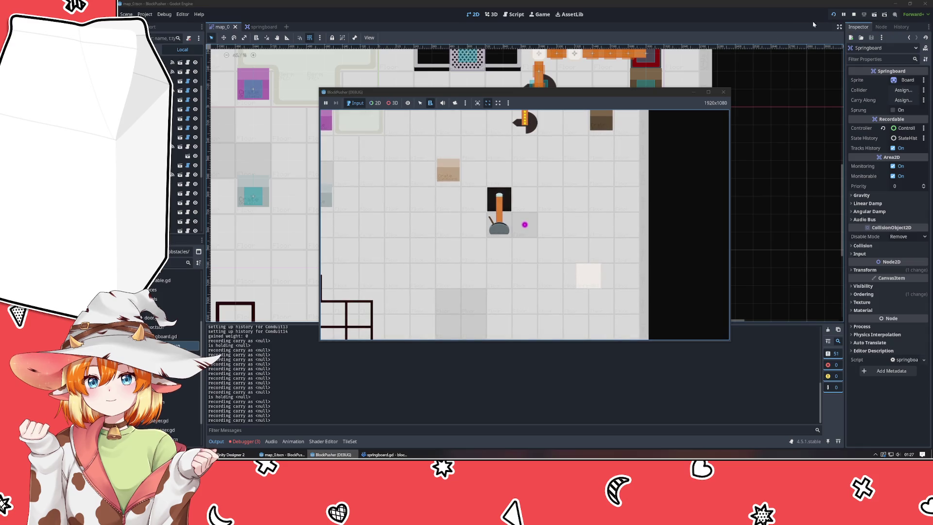
click(723, 92)
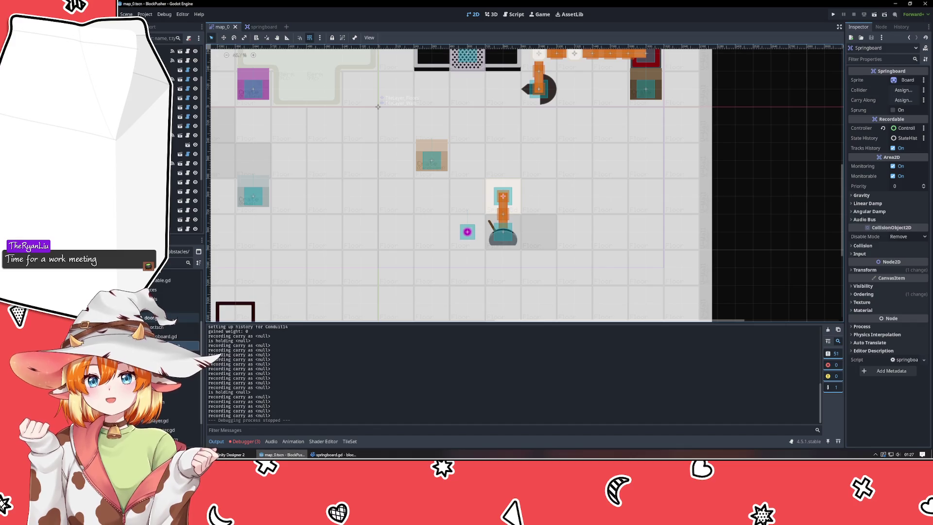
Open the conduit.tscn scene from the power folder in FileSystem
click(175, 345)
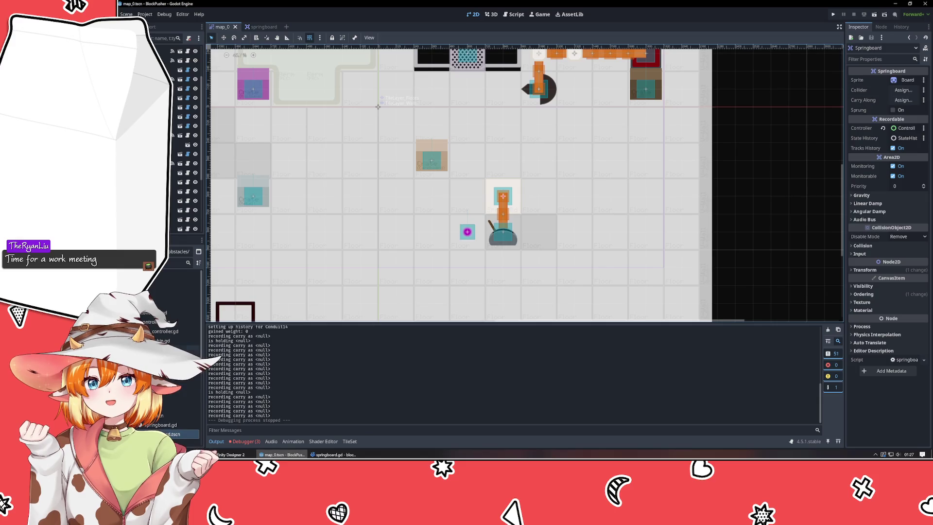
scroll(180, 364, down, 3)
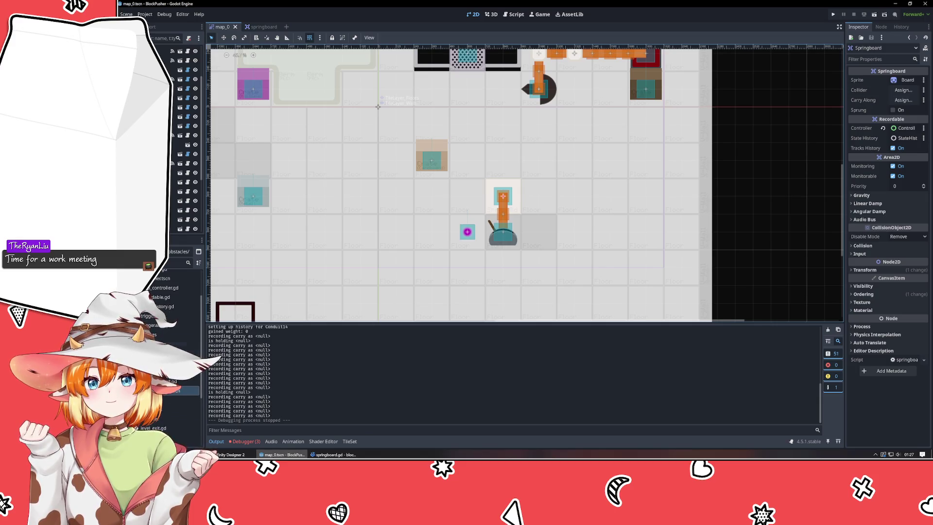
click(175, 335)
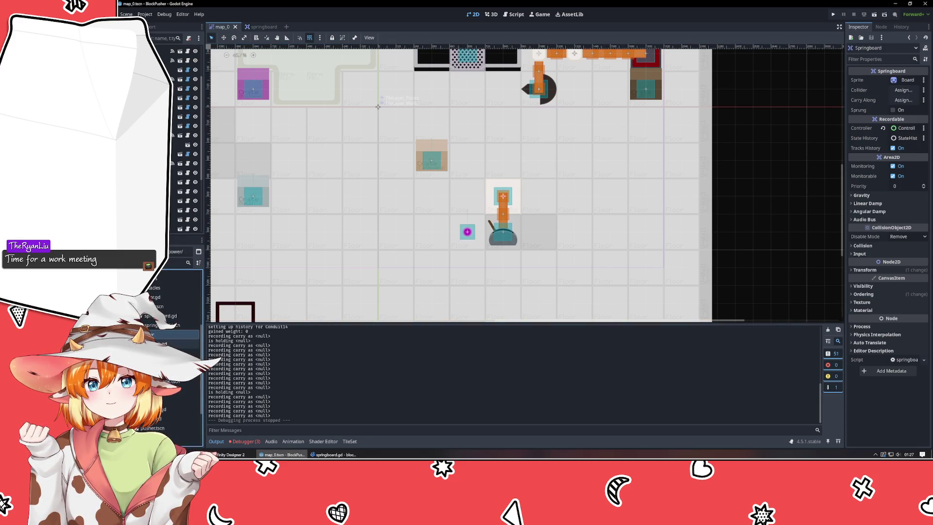
double_click(175, 344)
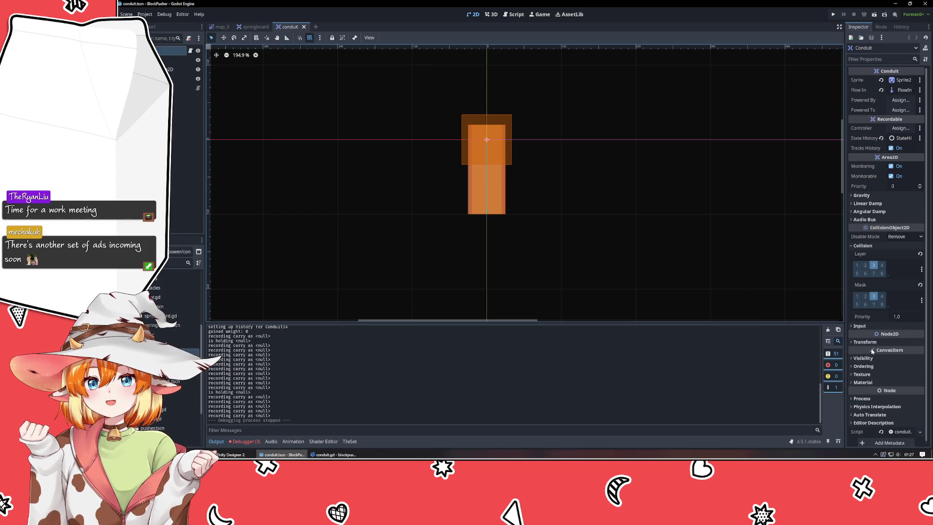
Set the Conduit root's Z Index to -1, save, and go back to the map_0 level
click(864, 366)
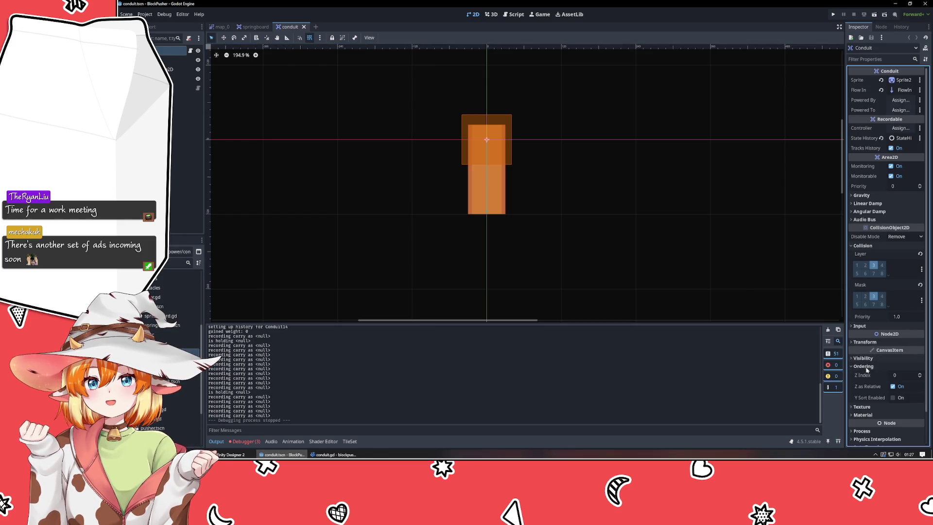
click(920, 378)
key(ctrl+s)
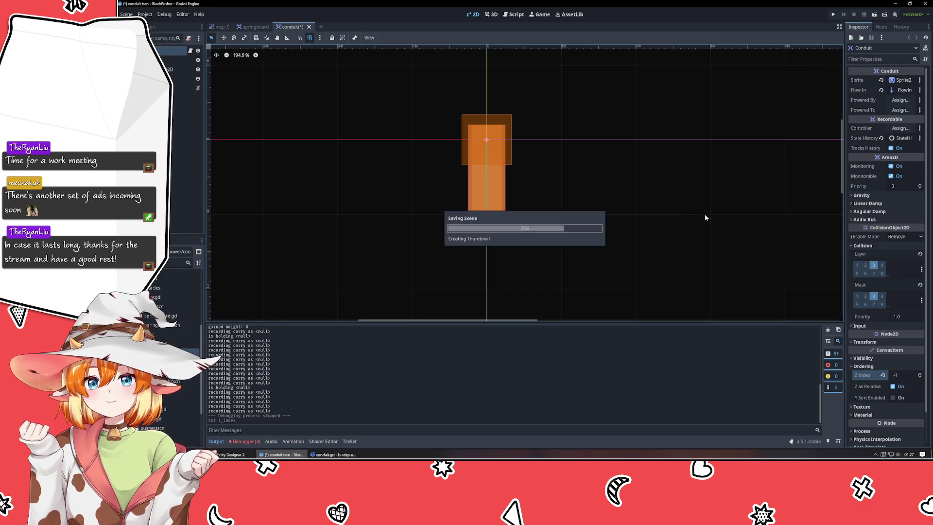
key(ctrl+Tab)
mouse_move(568, 155)
mouse_down()
mouse_move(553, 222)
mouse_move(537, 225)
mouse_up()
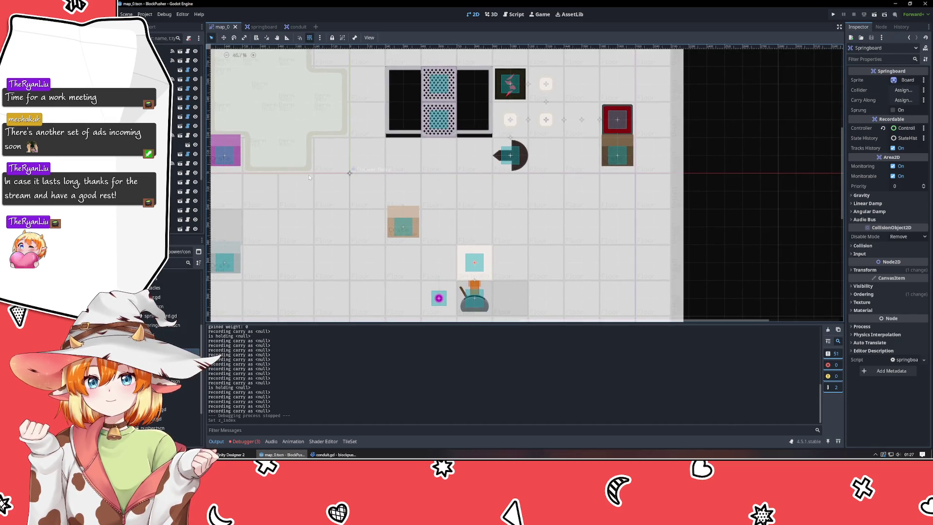
Set TileLayer_Floors Z Index to -2 and TileLayer_Tracks to -1, save map_0, then select the Player
click(168, 60)
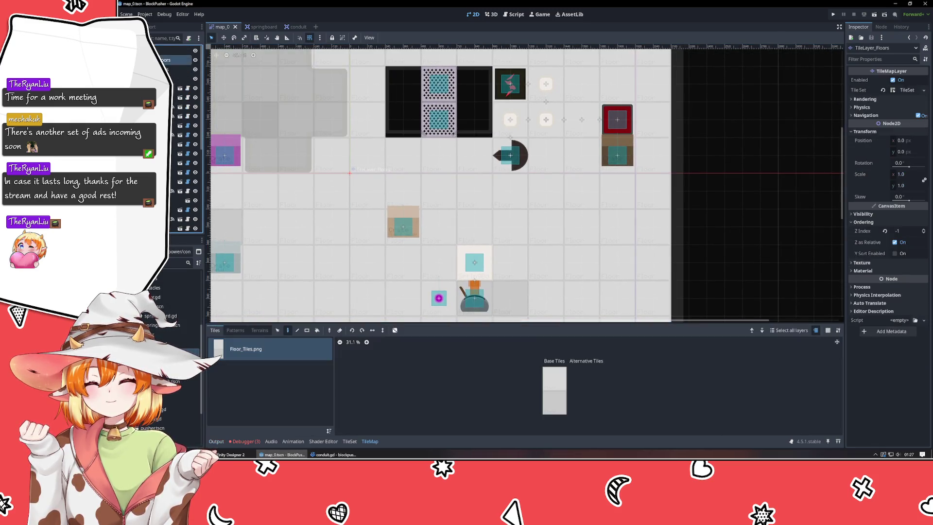
click(924, 233)
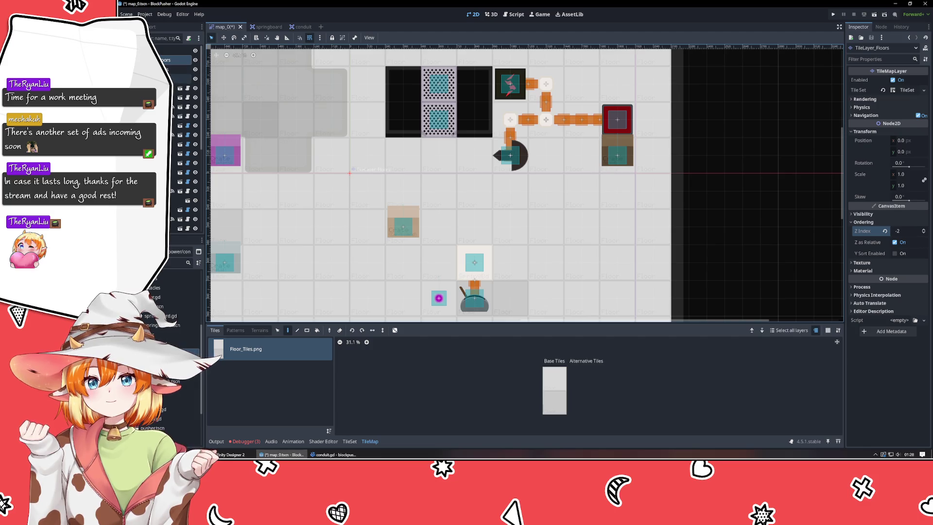
click(180, 79)
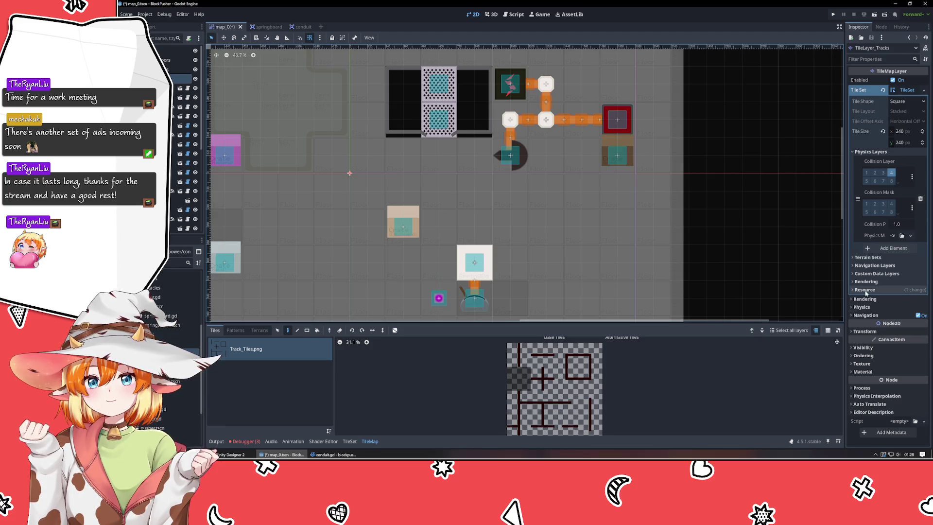
click(870, 356)
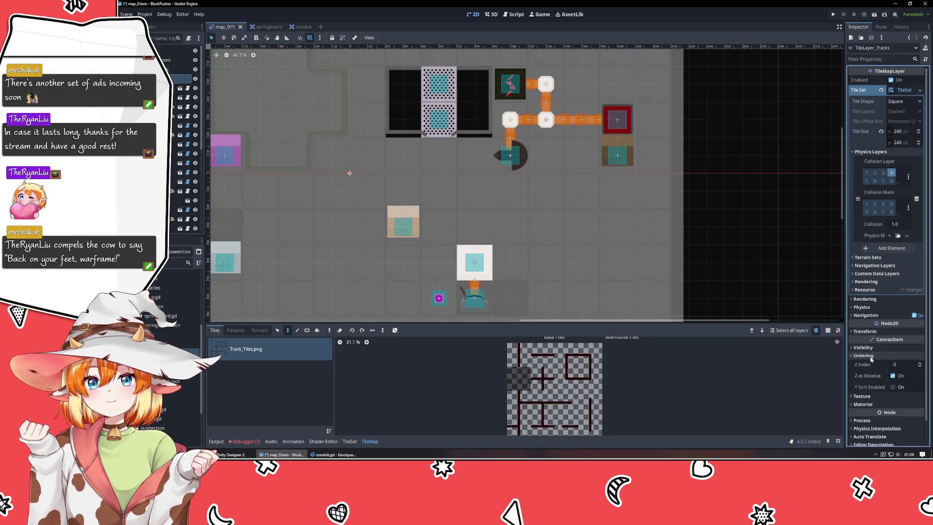
click(920, 367)
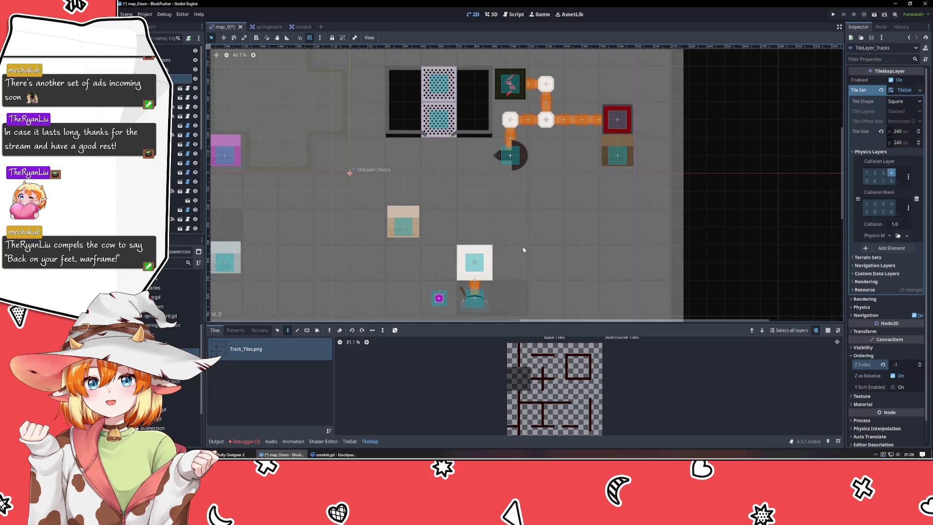
key(ctrl+s)
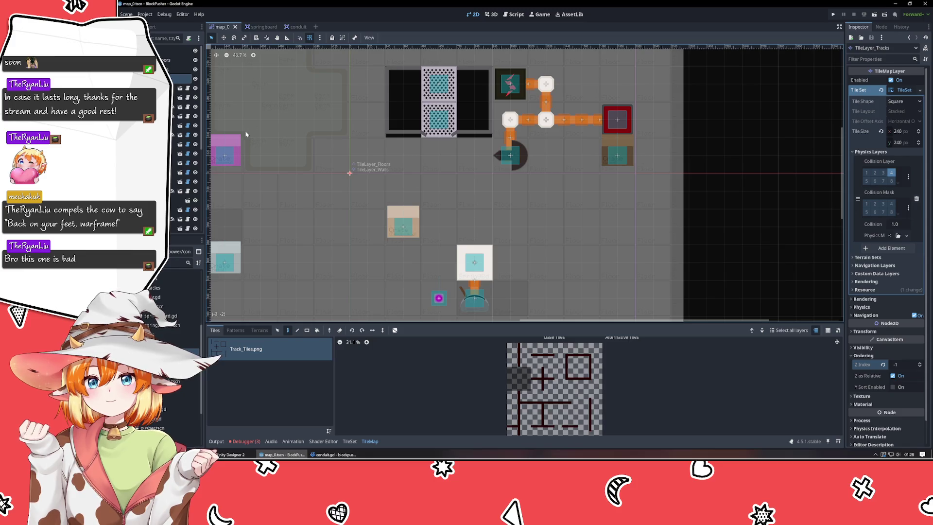
click(165, 107)
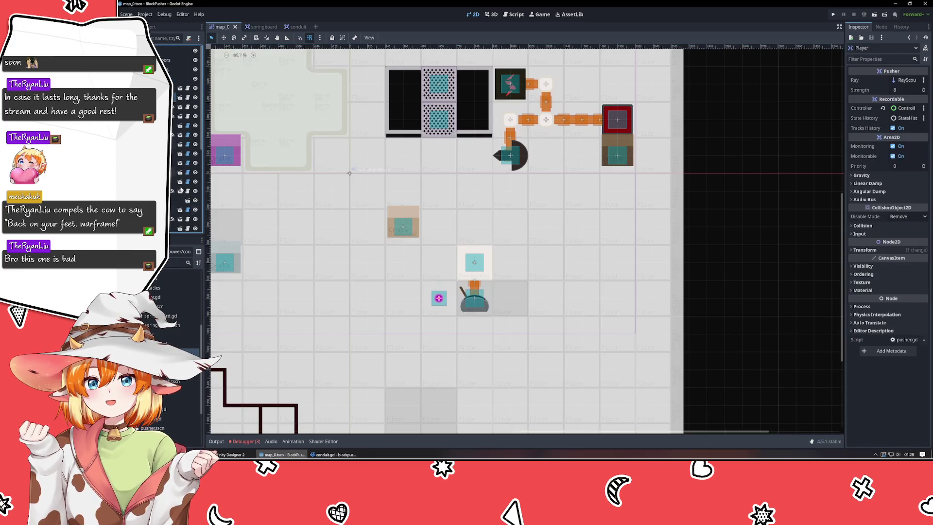
Pan and zoom the map view to survey the level
mouse_move(373, 337)
mouse_down()
mouse_move(409, 228)
mouse_move(587, 191)
mouse_move(404, 183)
mouse_move(419, 172)
mouse_move(468, 284)
mouse_move(425, 295)
mouse_move(403, 273)
mouse_up()
scroll(403, 276, down, 3)
scroll(403, 275, up, 5)
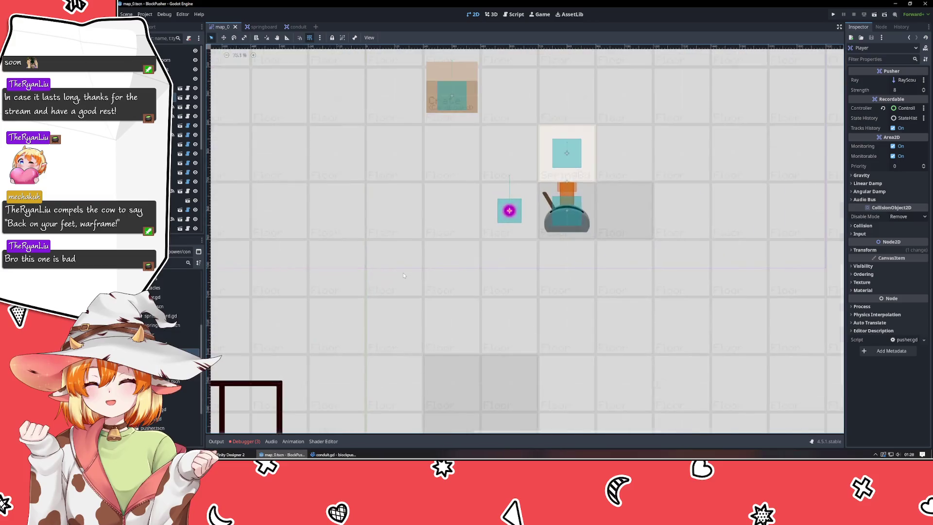
scroll(409, 258, down, 3)
drag(408, 258, 382, 326)
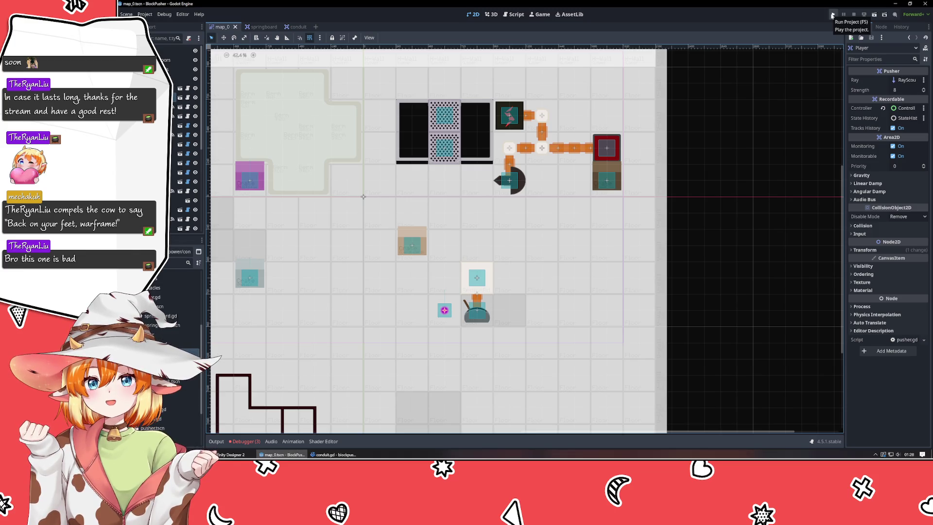
Playtest the BlockPusher level, close the game, and bring VSCodium back to front
click(833, 15)
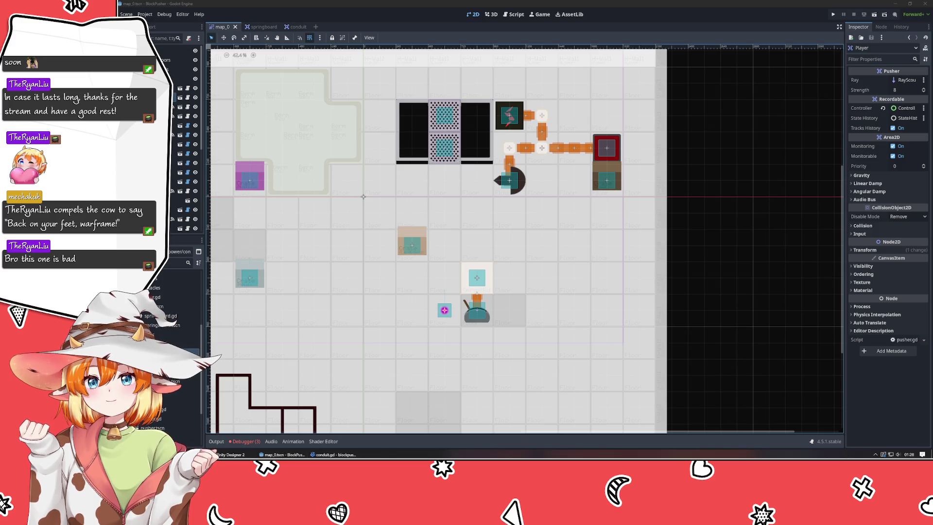
click(735, 234)
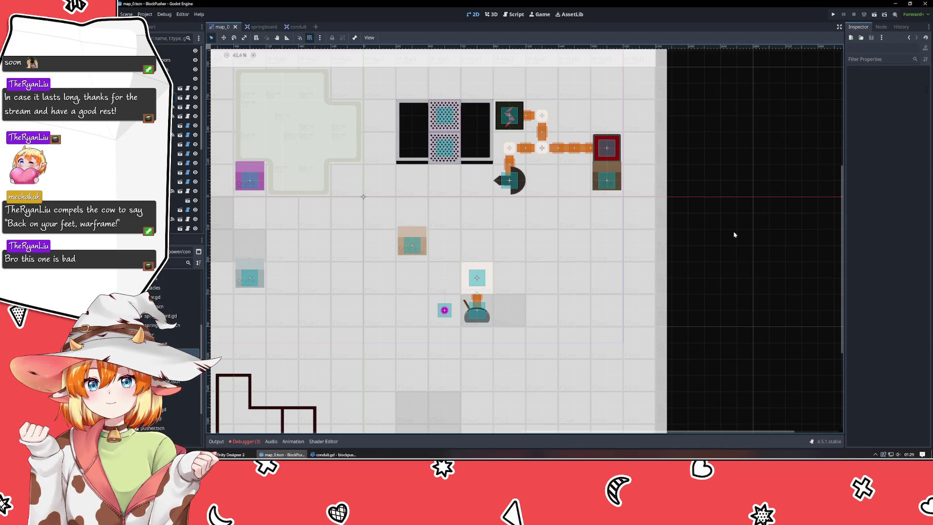
click(833, 15)
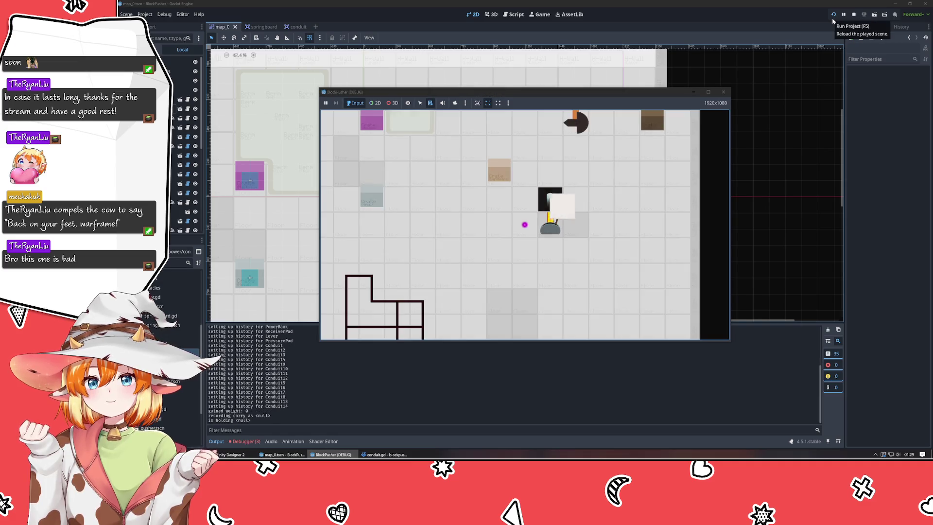
click(724, 92)
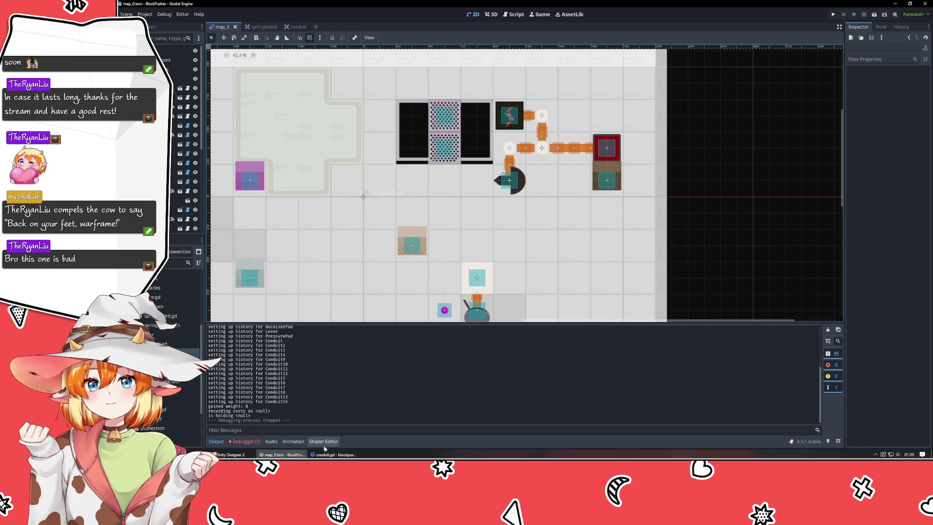
click(334, 454)
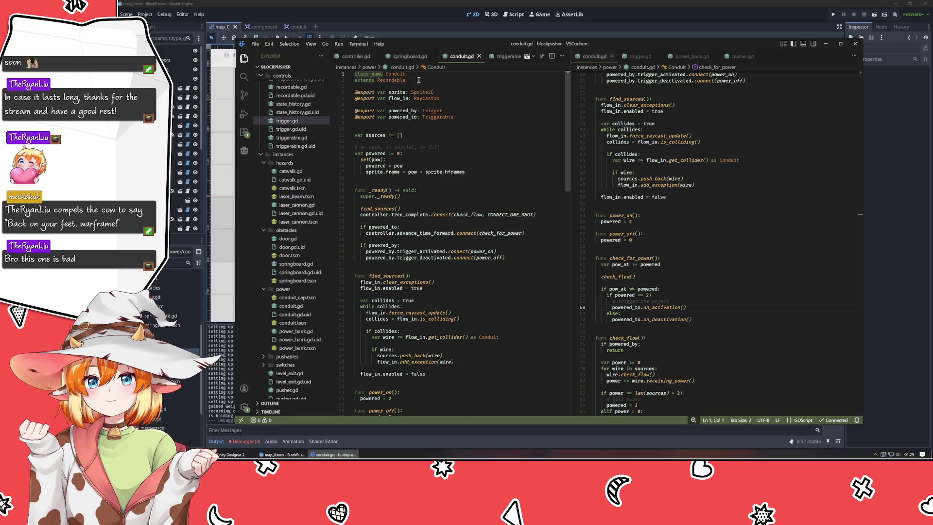
In springboard.gd line 58, prefix position.x and position.y with 'sprite.'
click(409, 57)
click(413, 235)
text(sprite.position.x, position.y - (Manager.TILE_SIZE / 2.0)
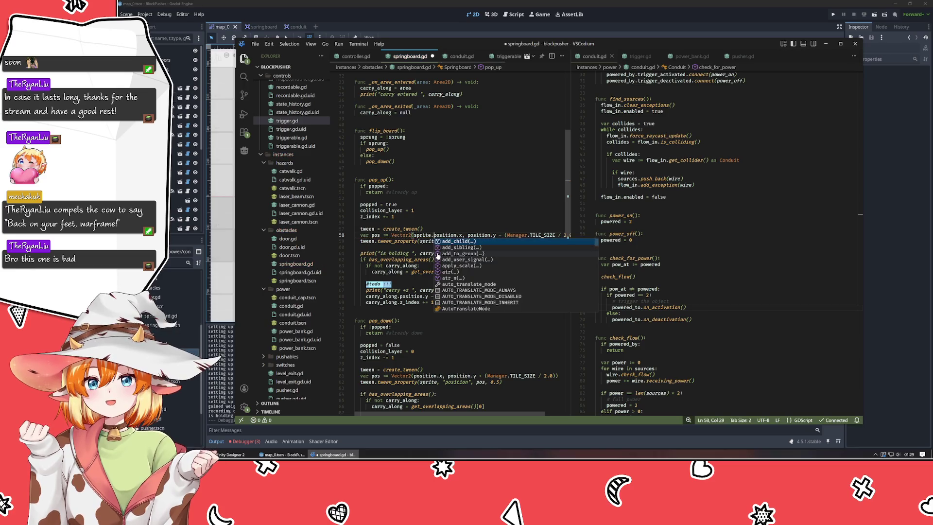
key(ctrl+Right)
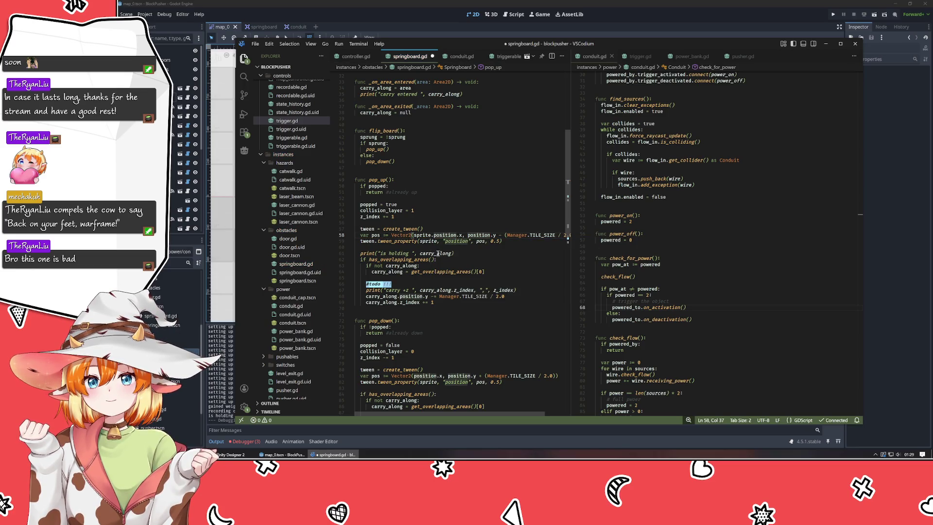
key(End)
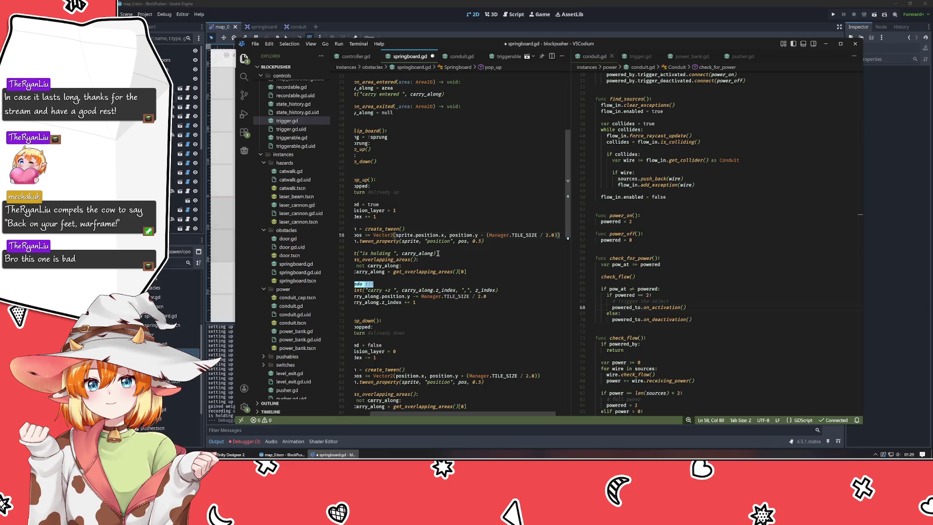
key(Home)
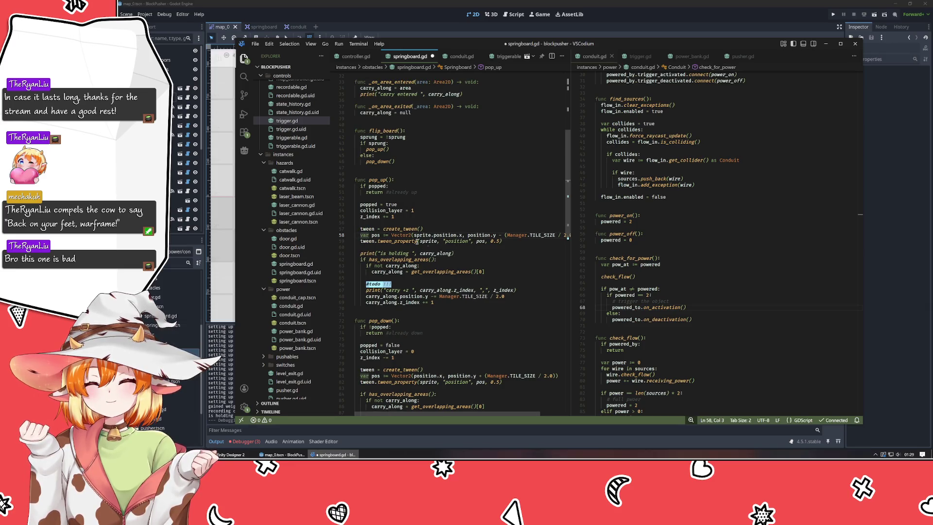
click(468, 235)
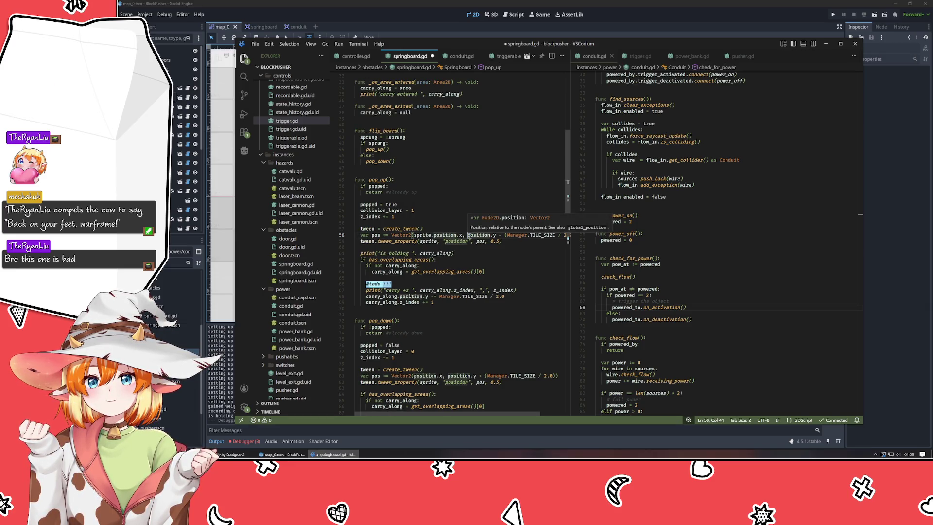
text(sprite.)
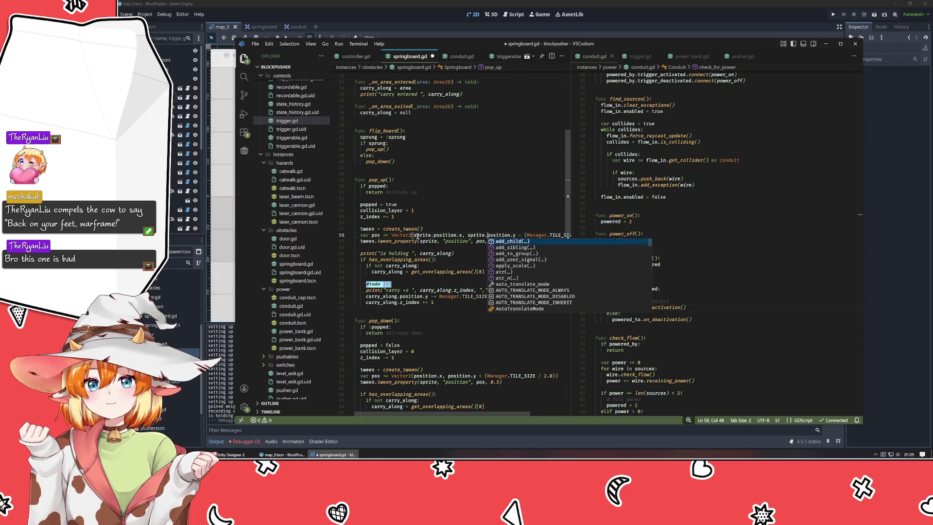
key(Escape)
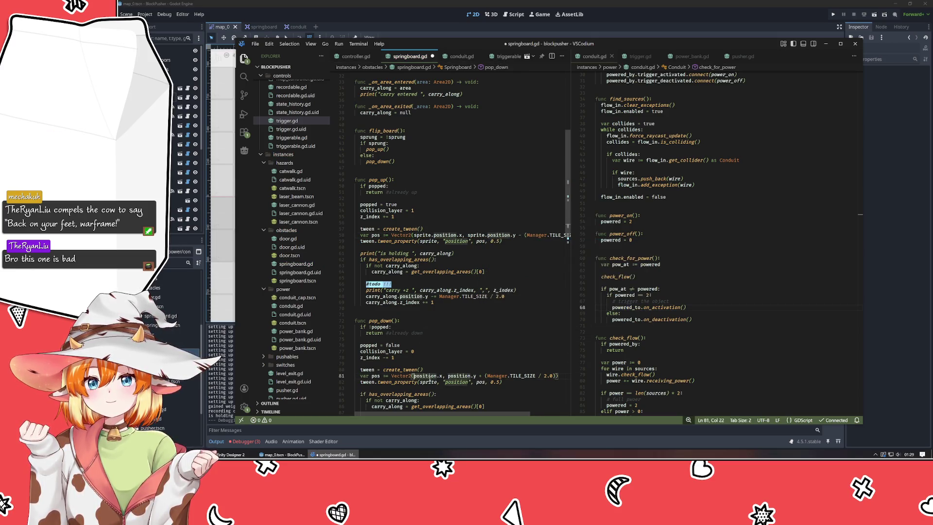
Prefix position.x and position.y on line 81 with 'sprite.', then switch back to Godot
drag(413, 376, 448, 375)
click(447, 375)
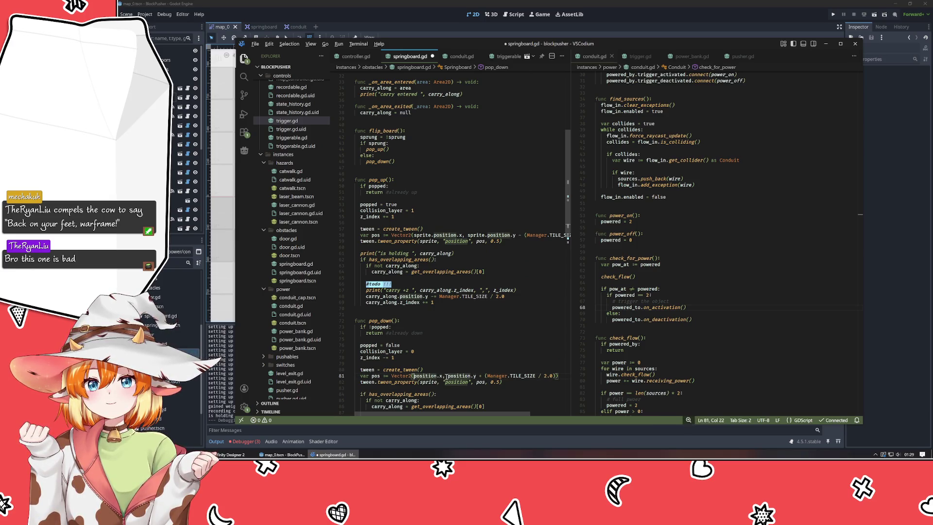
drag(414, 375, 448, 376)
click(448, 376)
click(413, 376)
text(sprite.)
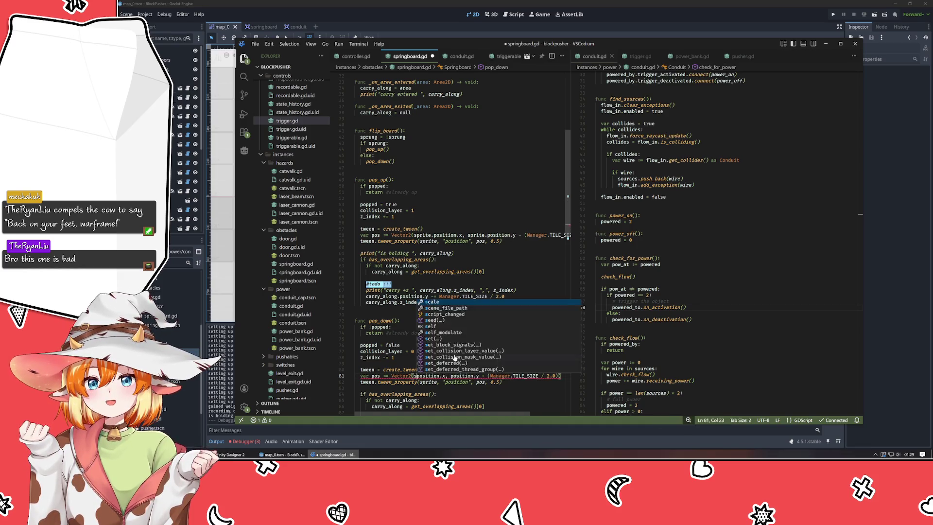
key(ctrl+Right)
key(ctrl+Right)
key(Right)
key(Right)
key(Right)
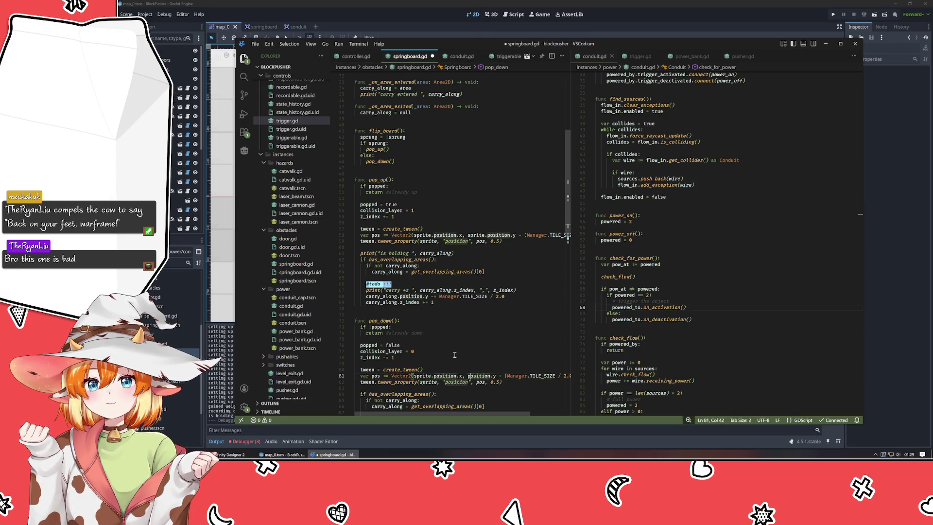
text(s)
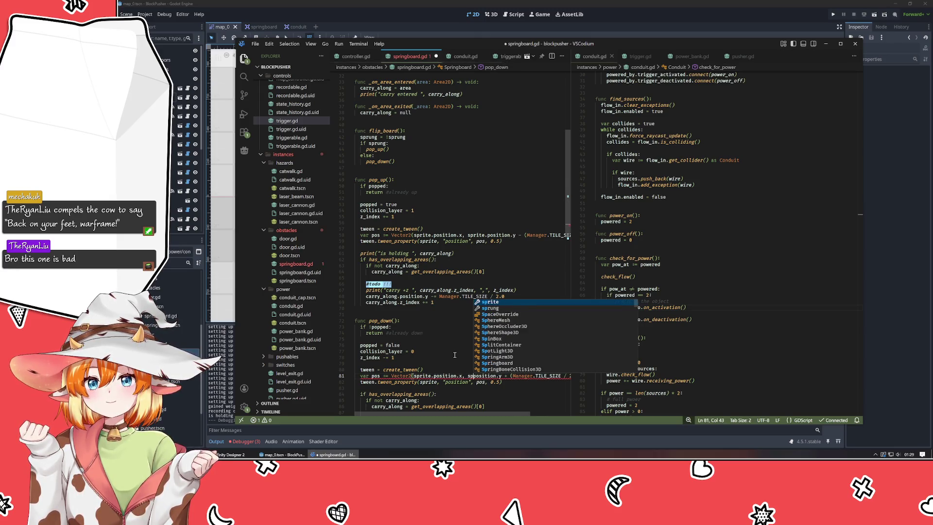
text(prite.p)
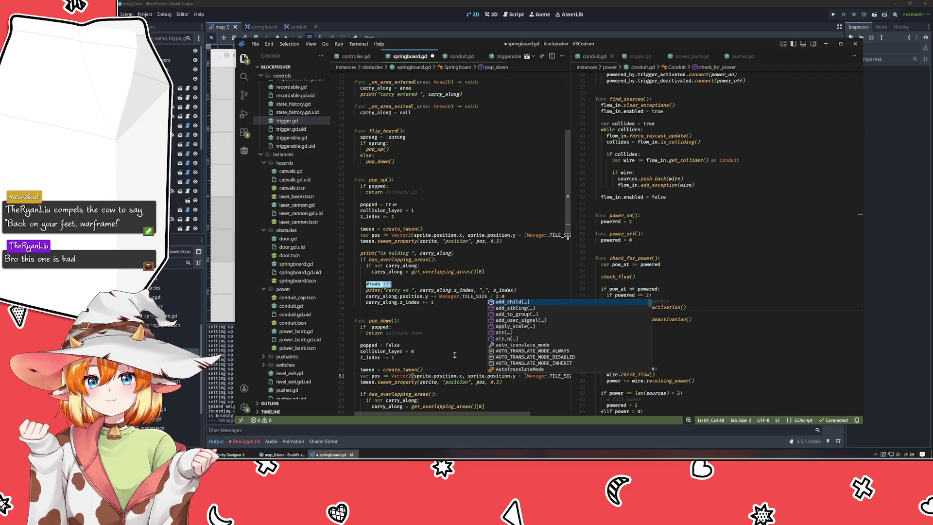
click(455, 355)
click(653, 32)
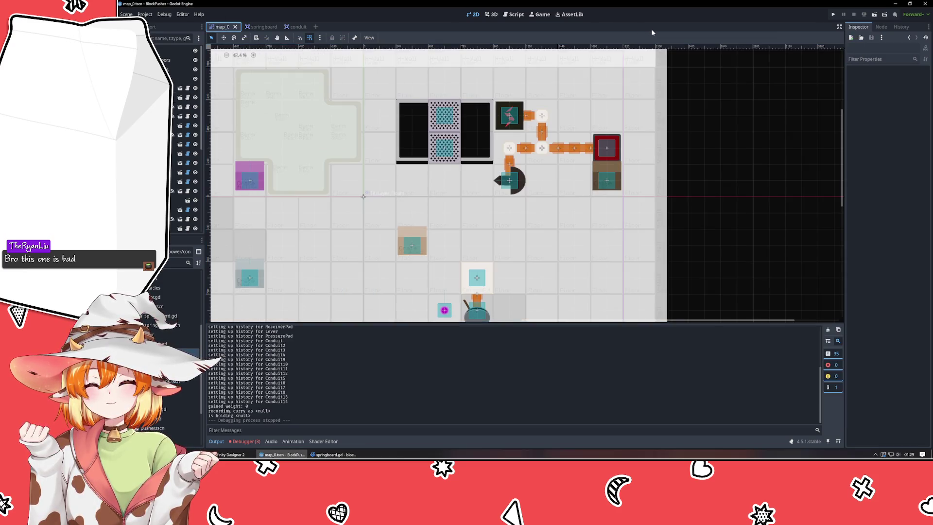
Run the game and walk the player onto the springboard beneath the crate
key(F5)
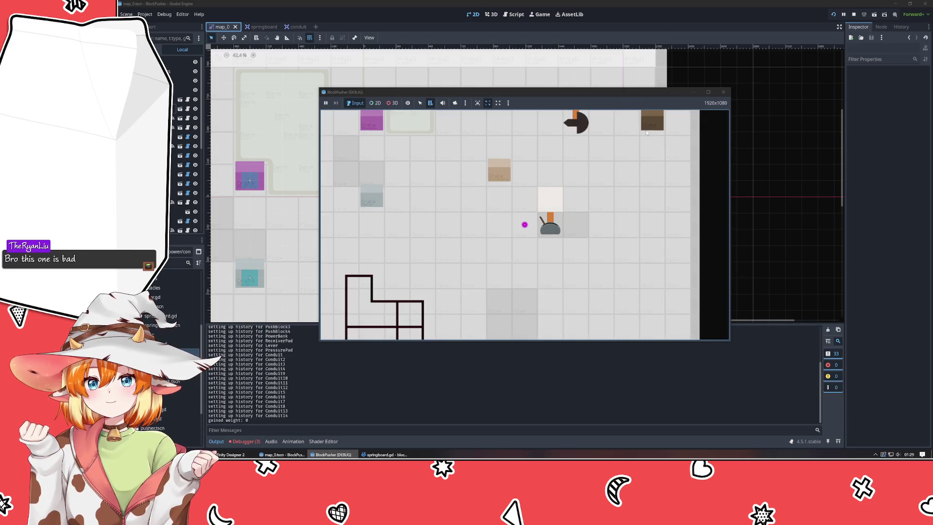
key(Up)
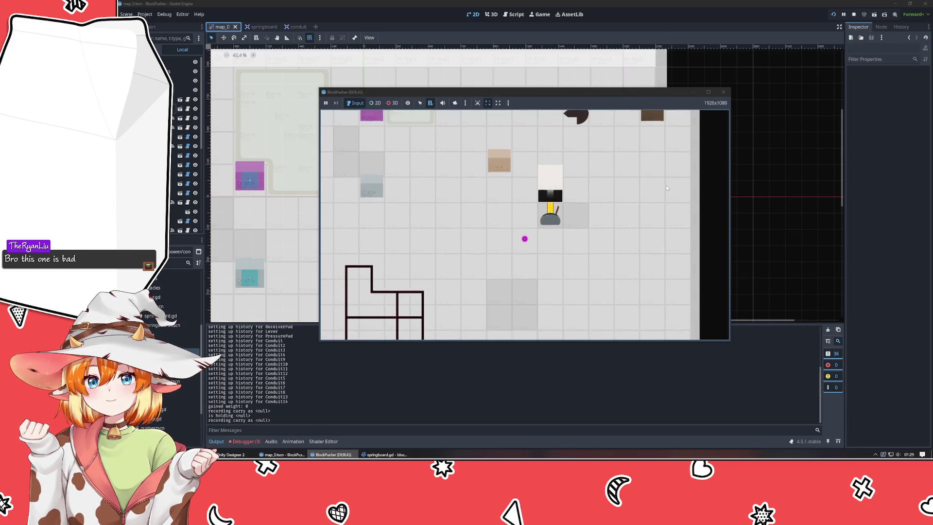
key(Right)
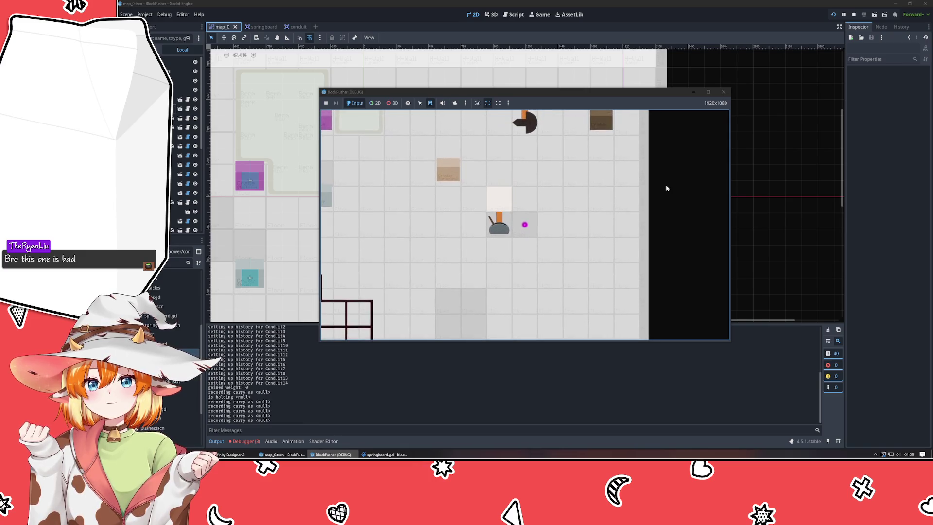
key(Up)
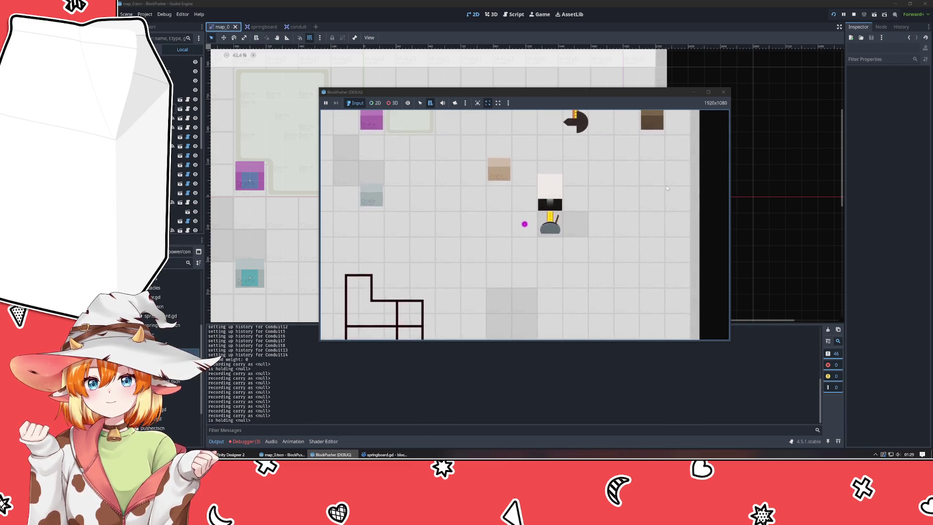
key(Right)
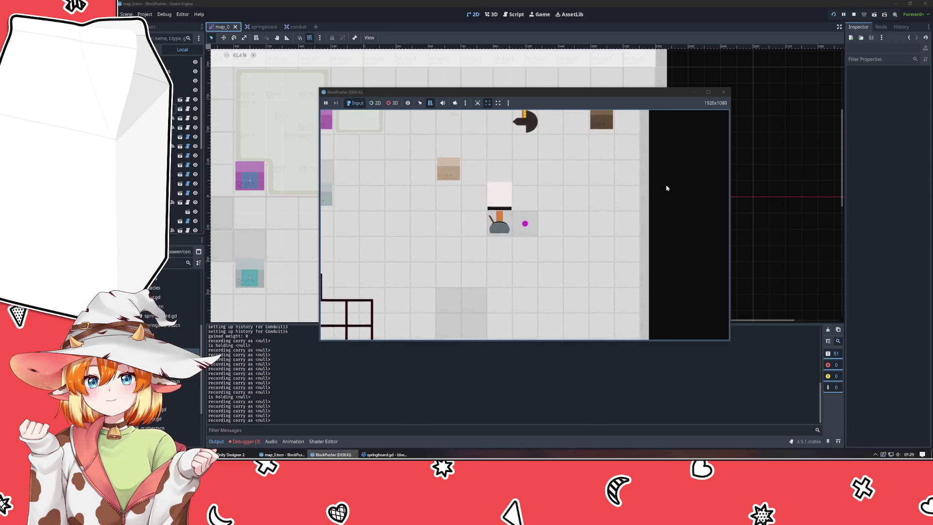
key(Left)
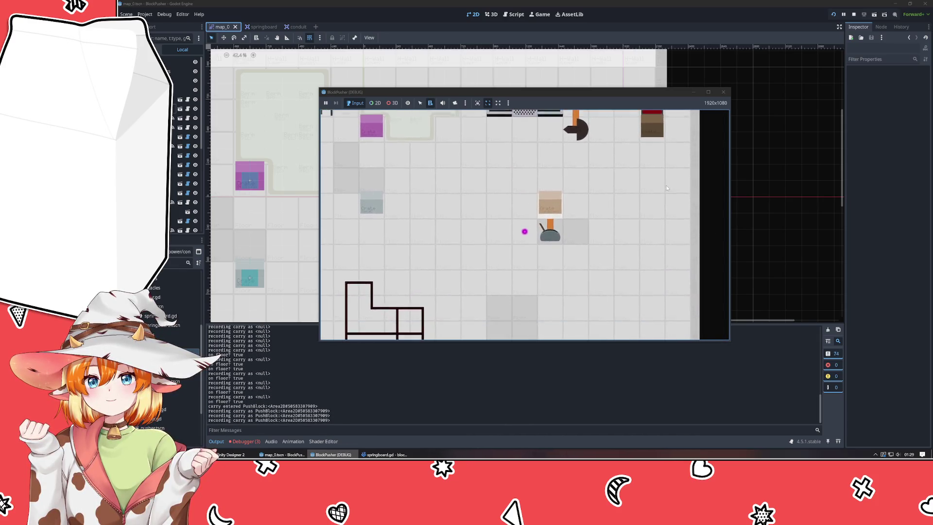
Pop the springboard up and down with the crate, then stop the game and return to the script
key(space)
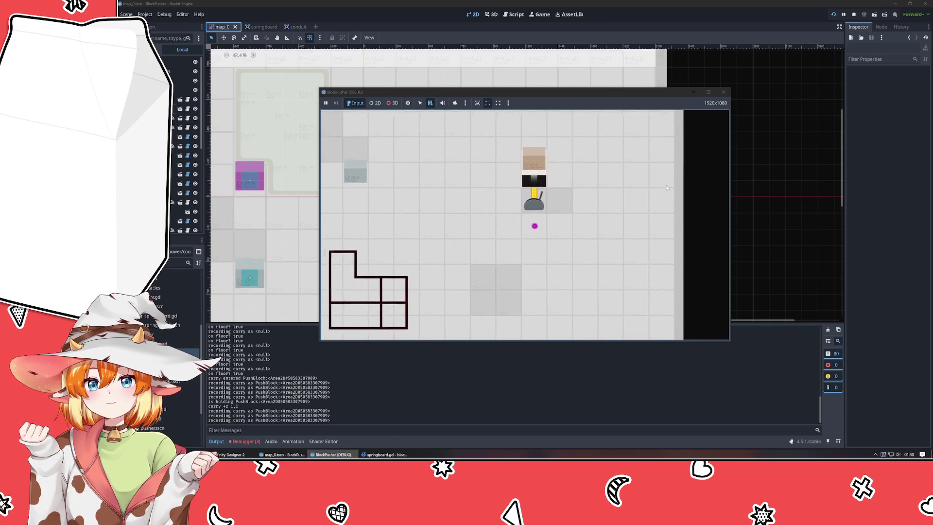
key(space)
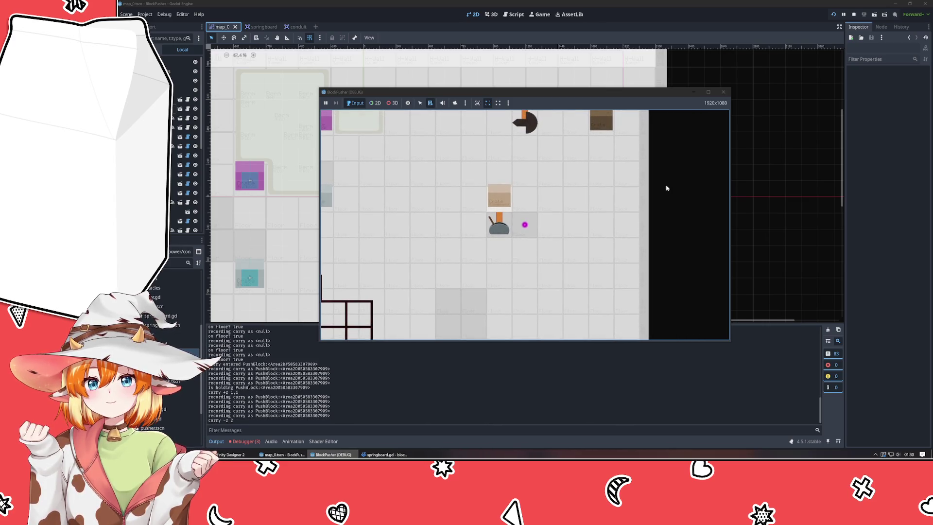
click(723, 92)
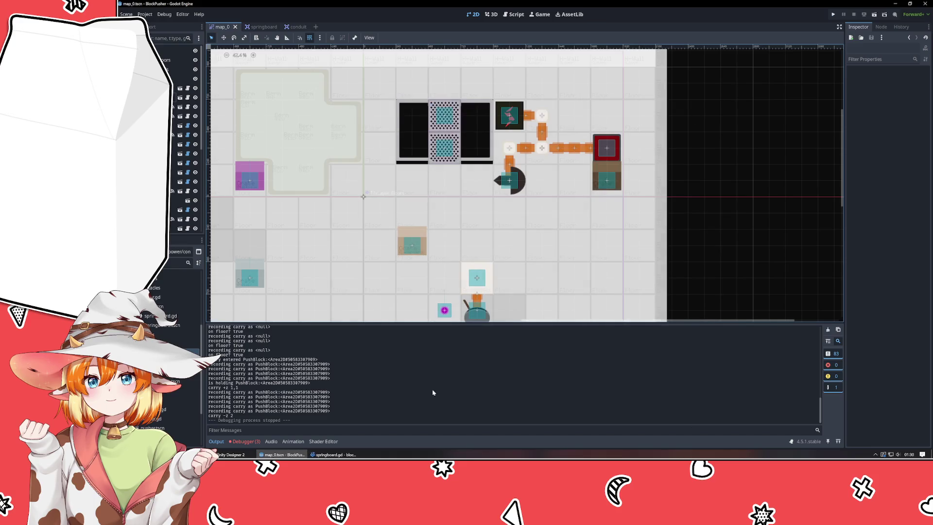
click(334, 454)
Add a new line after pop_up's debug print and insert tween.parallel() from autocomplete
click(437, 284)
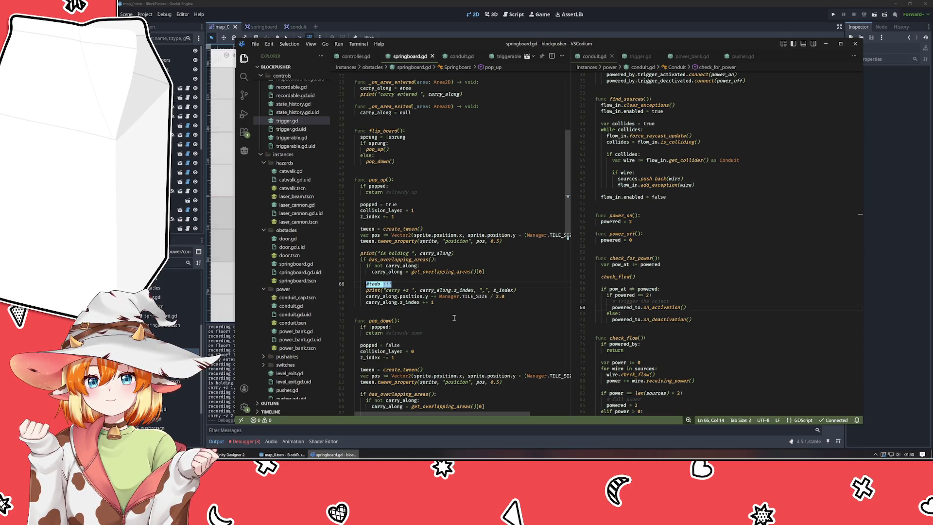
key(Down)
key(Down)
key(Down)
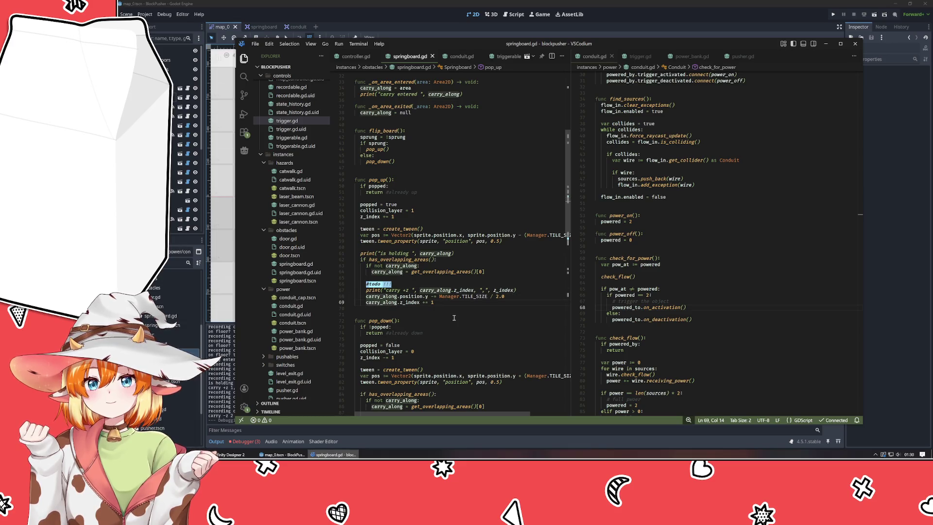
key(End)
key(Return)
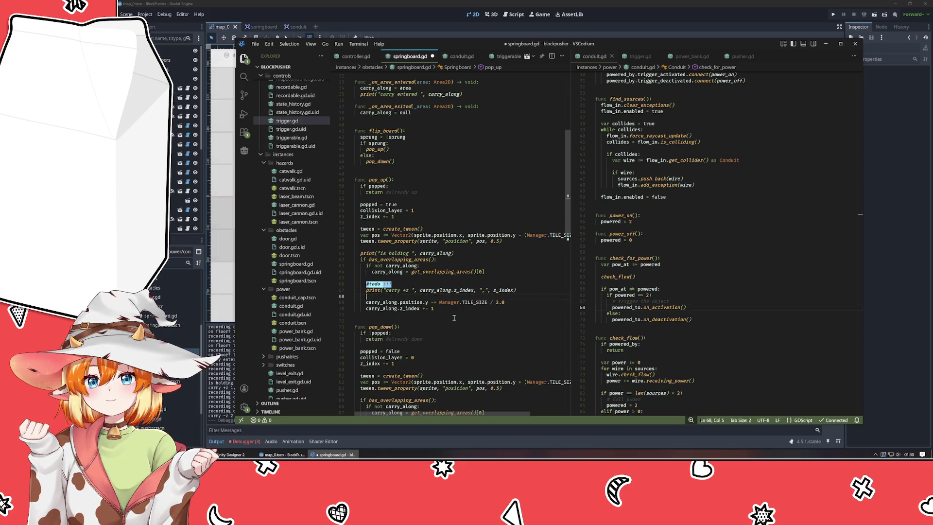
text(tween.)
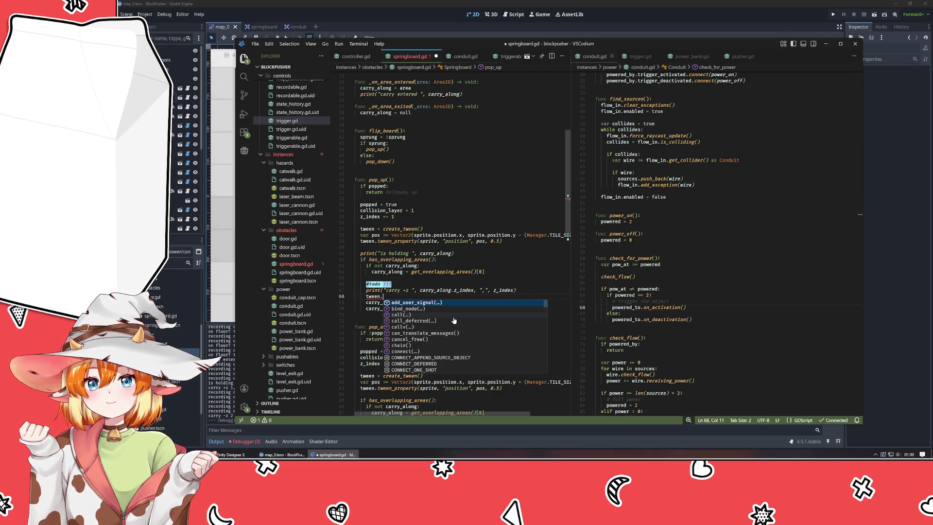
text(tw)
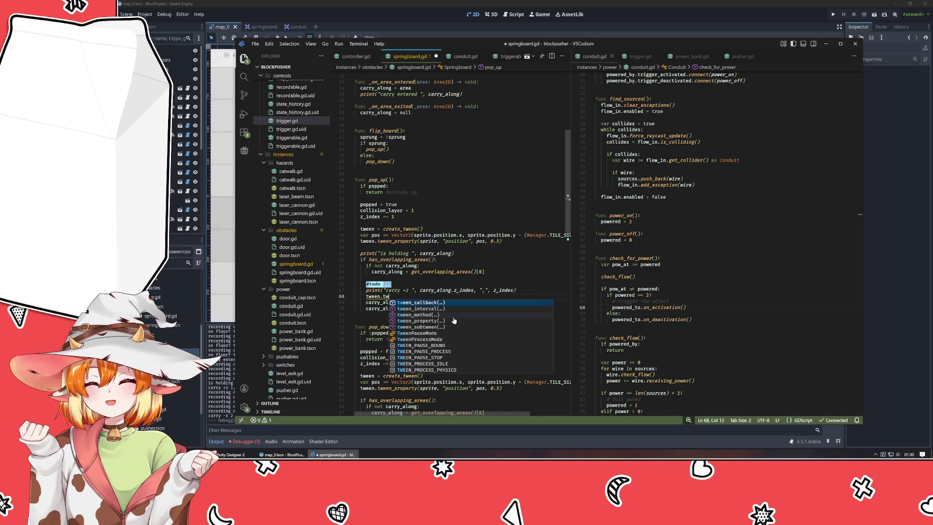
text(een)
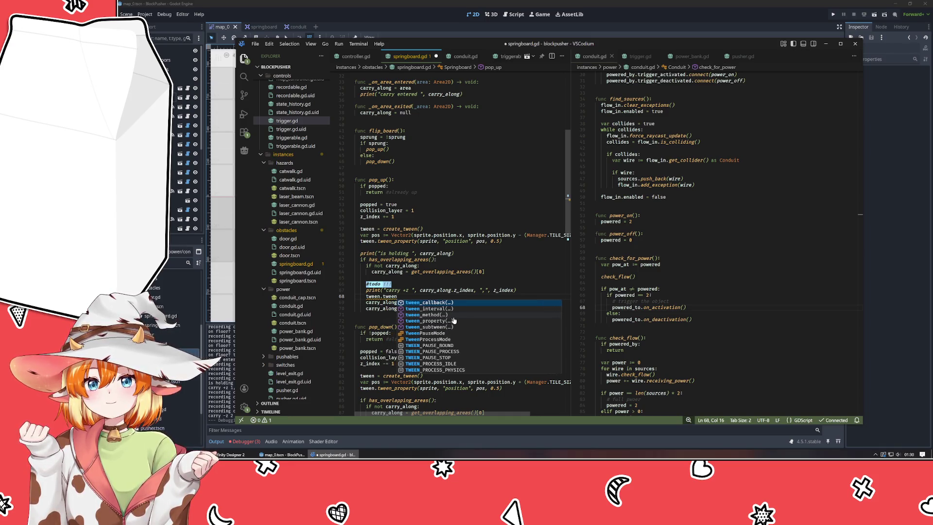
text(_)
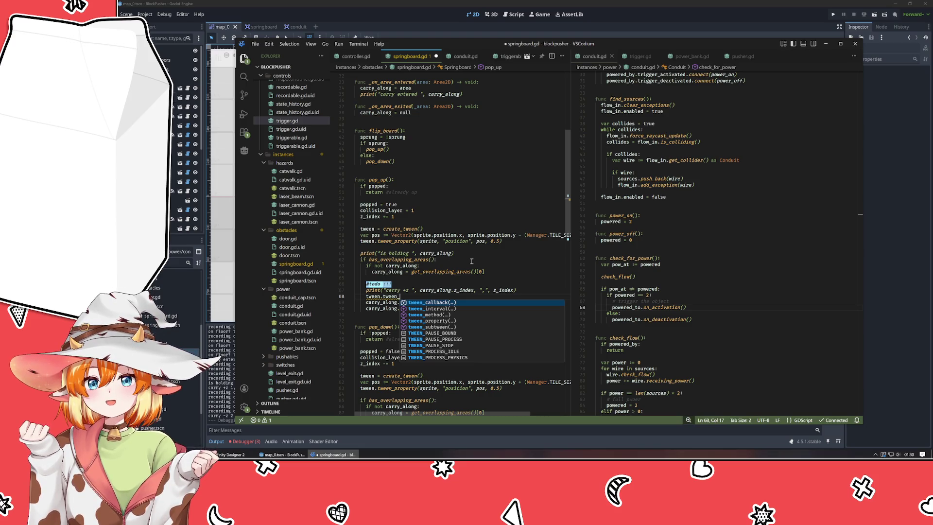
key(BackSpace)
key(BackSpace)
key(BackSpace)
key(BackSpace)
key(BackSpace)
key(BackSpace)
text(conc)
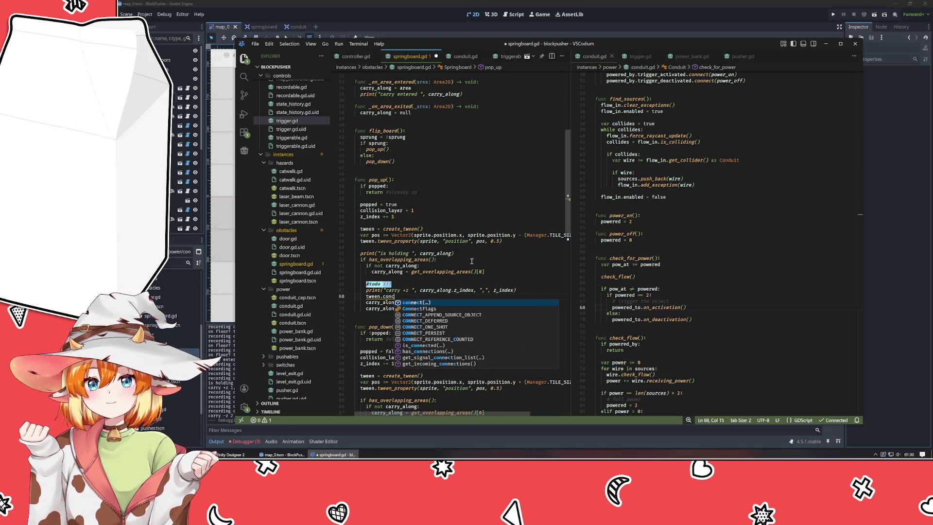
key(BackSpace)
key(BackSpace)
key(BackSpace)
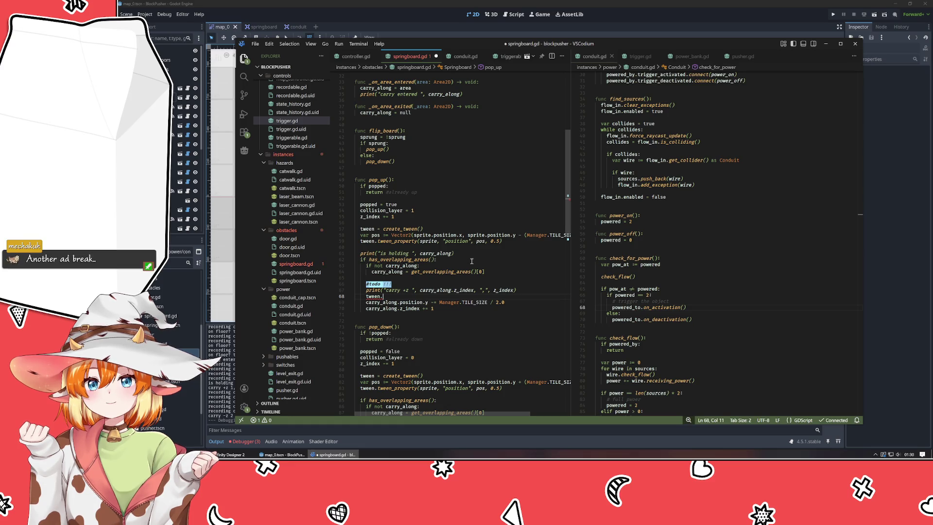
text(para)
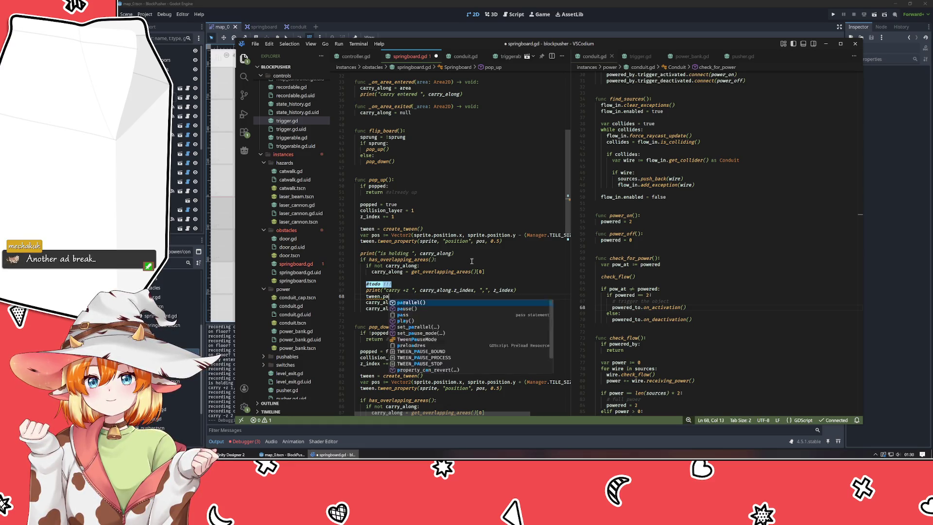
key(Down)
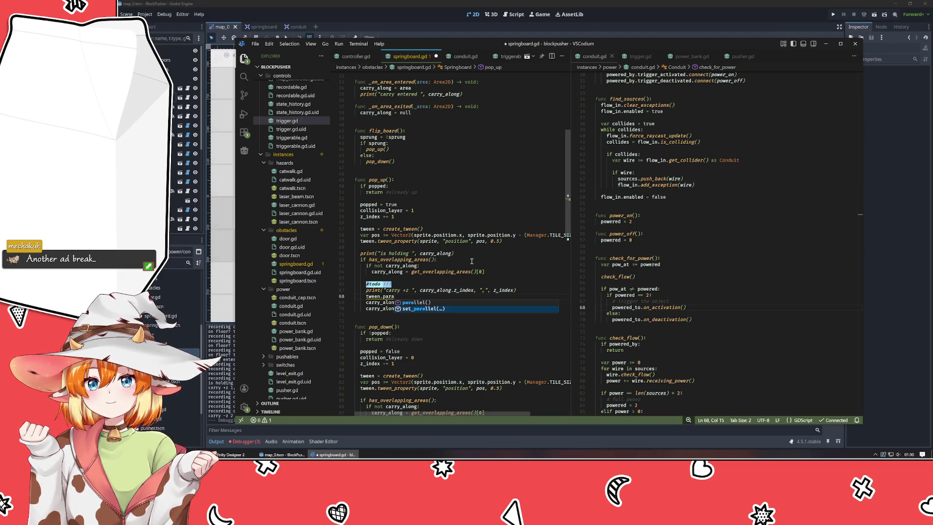
click(411, 303)
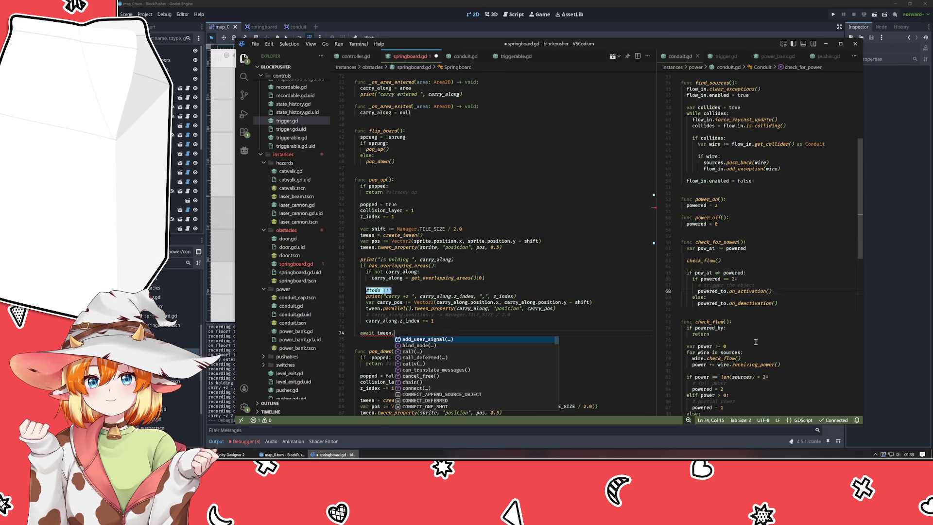
Check pusher.gd for reference and complete springboard.gd line 74 as 'await tween.finished'
click(829, 57)
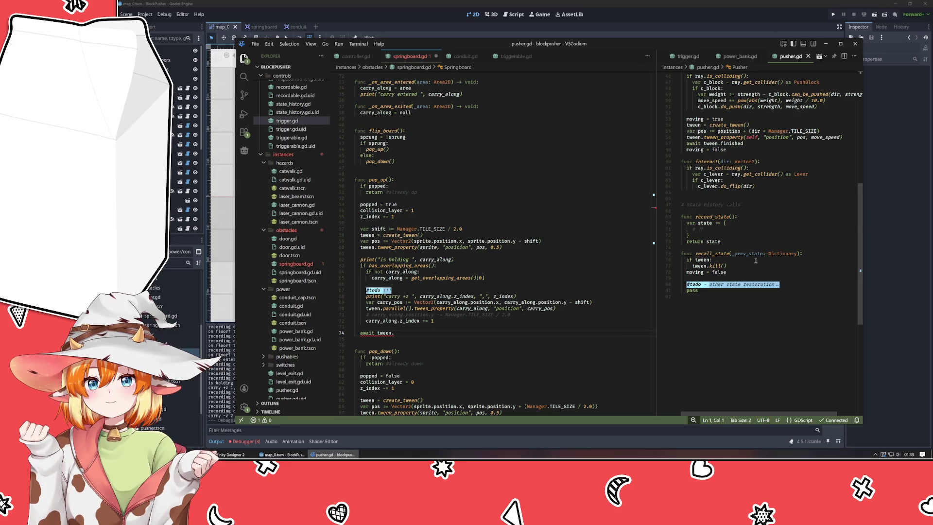
scroll(748, 250, up, 5)
click(410, 334)
text(finished)
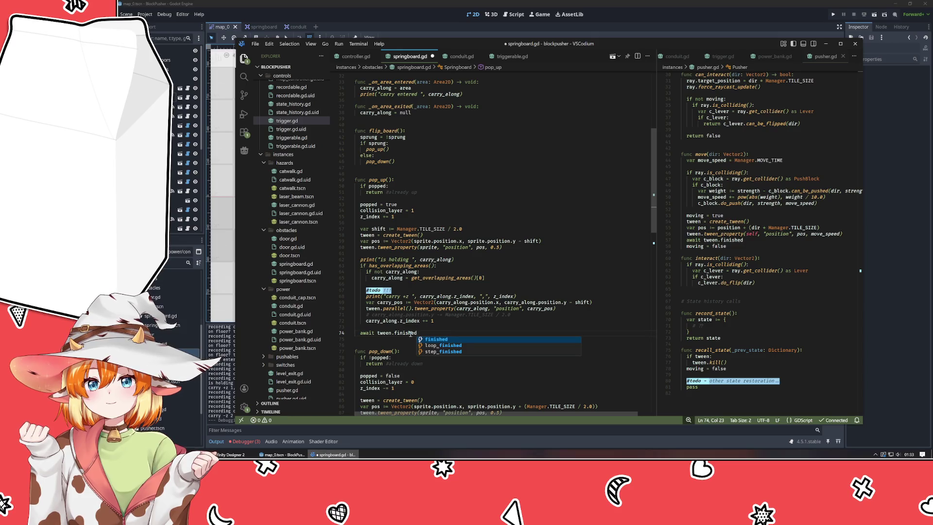
key(Escape)
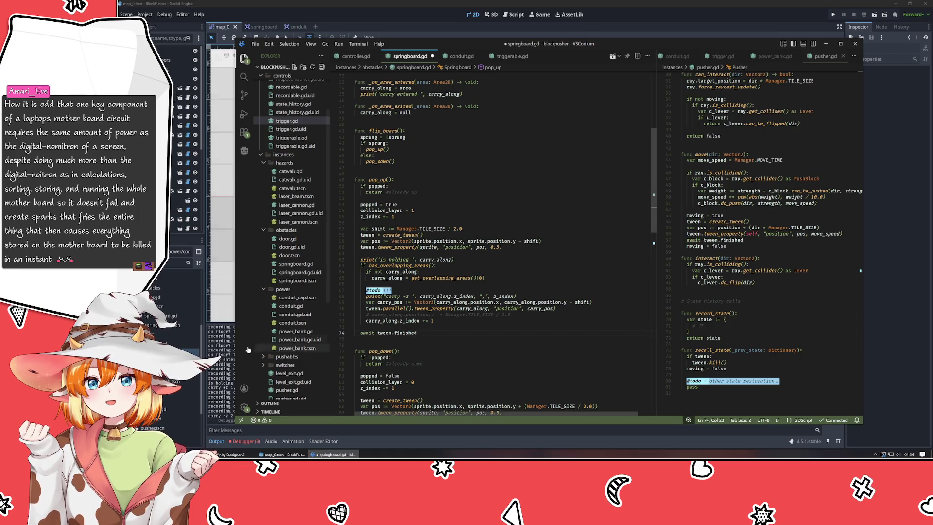
key(alt+Tab)
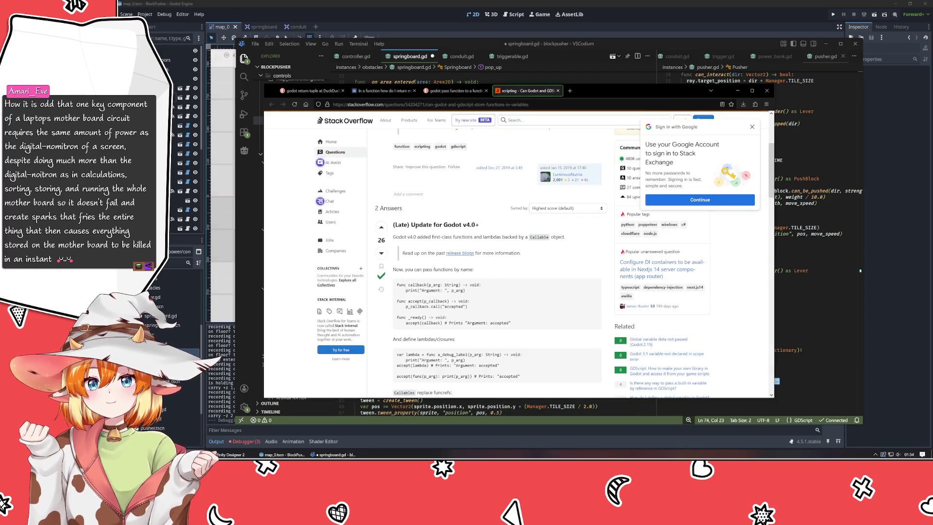
Search DuckDuckGo for 'nomitron' in a new tab, then minimize the browser
key(ctrl+t)
text(nomitron)
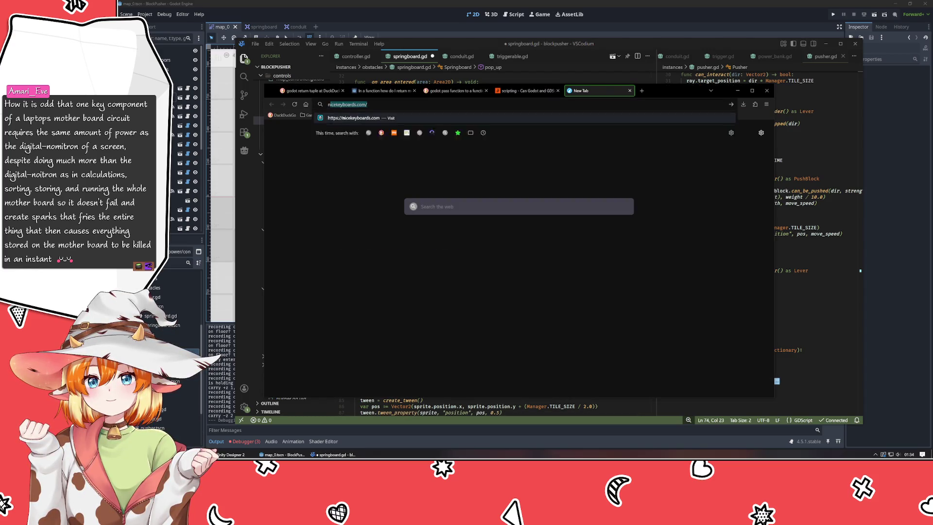
key(Return)
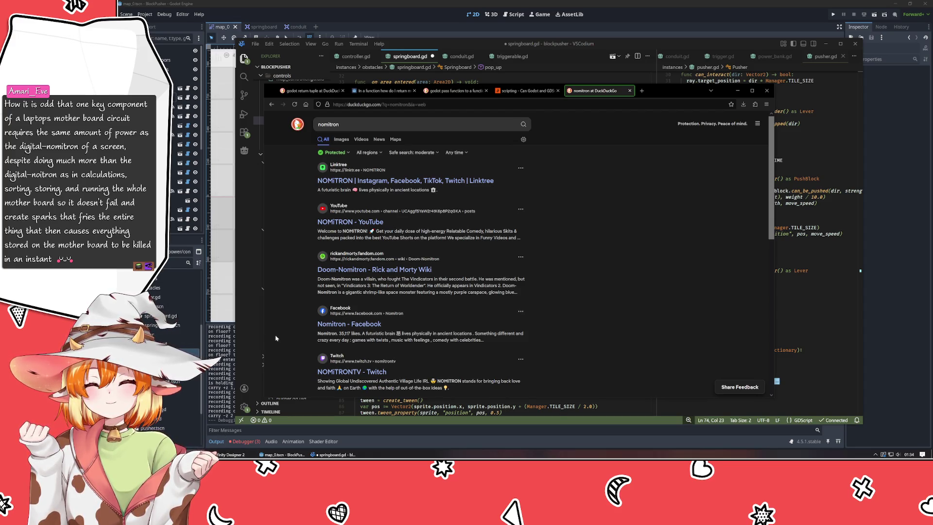
scroll(276, 338, down, 3)
scroll(276, 338, up, 3)
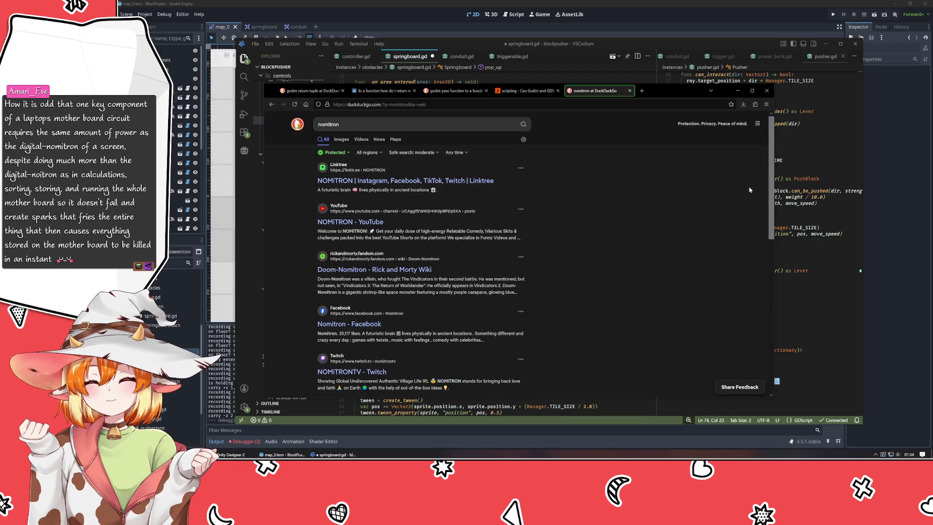
click(737, 91)
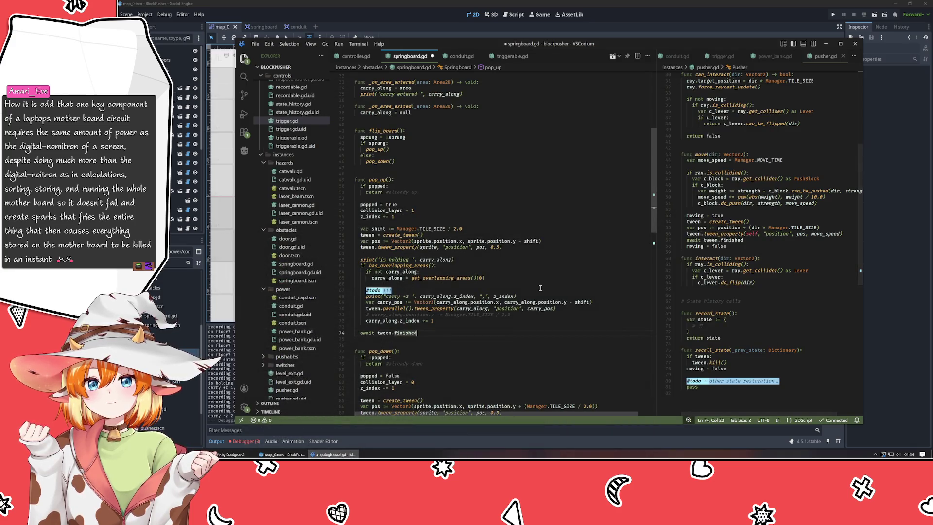
Place the caret at the end of line 62, then return to the nomitron results
click(553, 261)
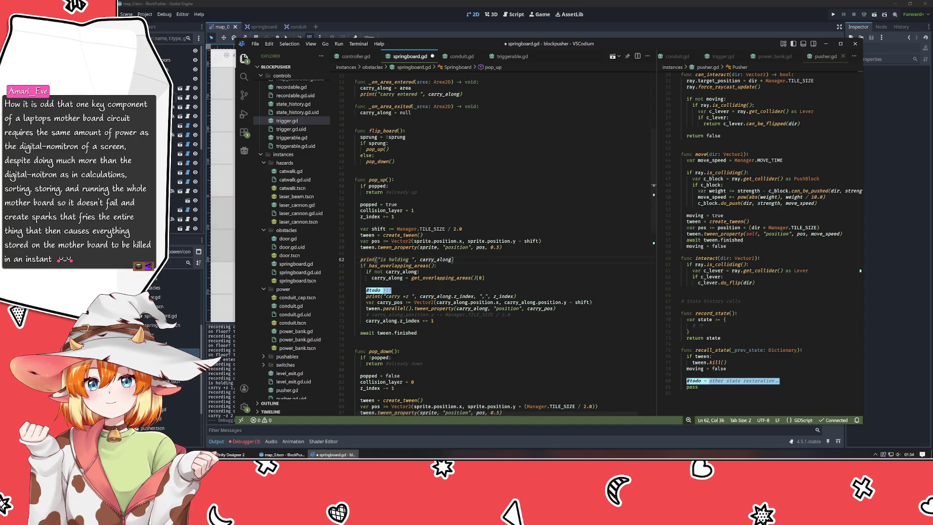
key(alt+Tab)
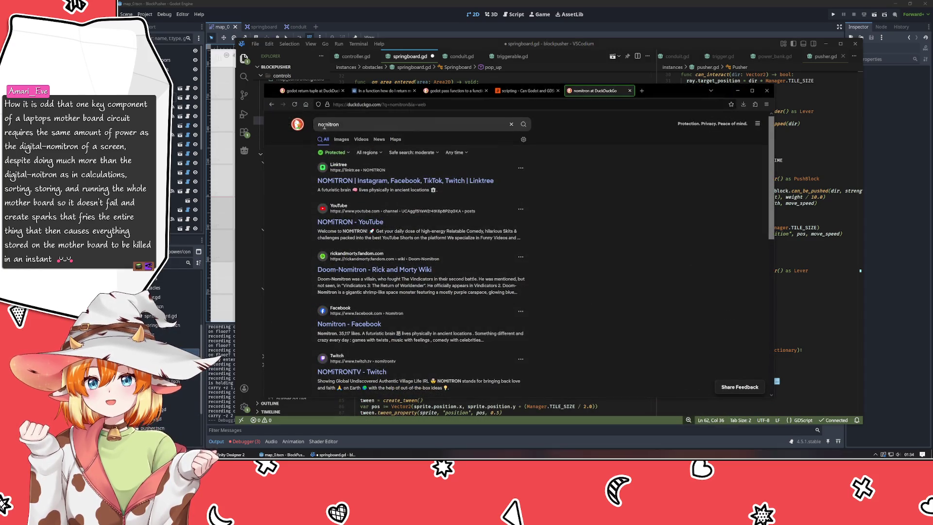
Refine the search to 'noitron', then 'digital noitron', and finally 'digital nomitron'
click(324, 124)
key(Delete)
key(Return)
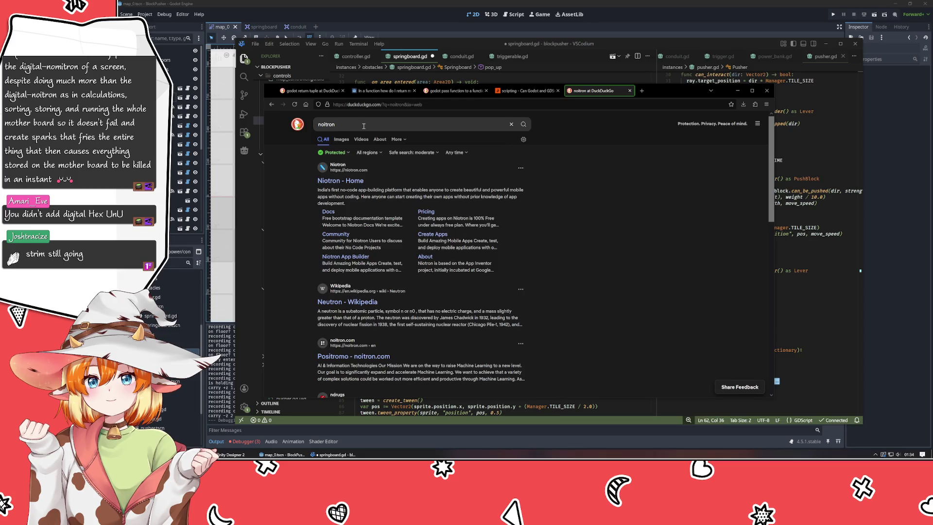
click(364, 125)
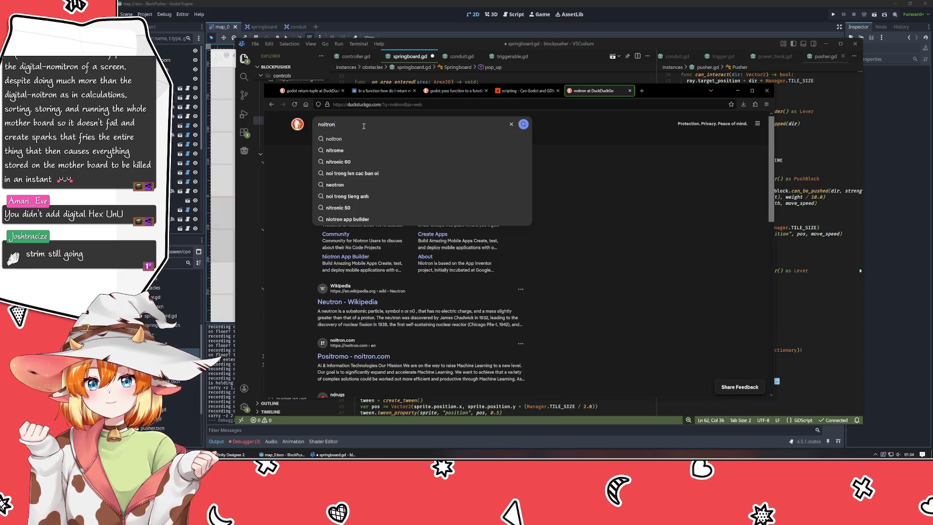
key(Home)
text(digital)
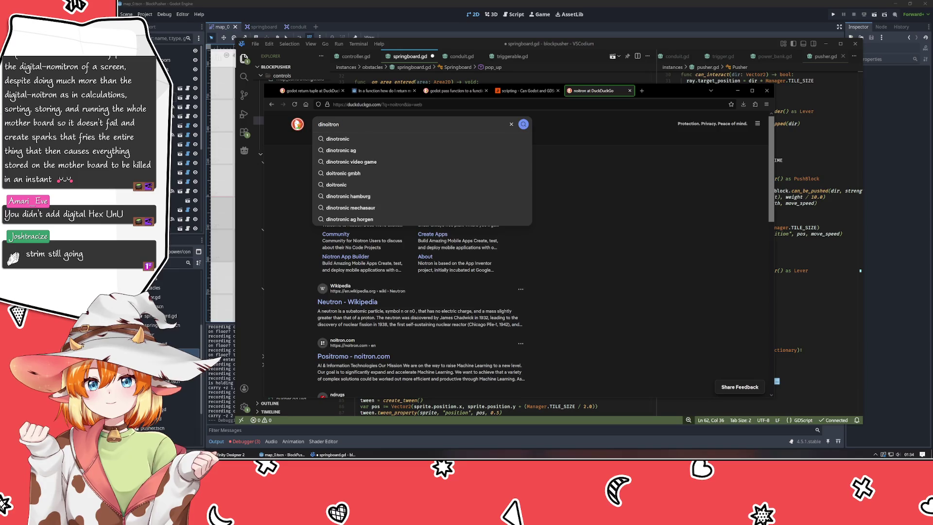
key(Return)
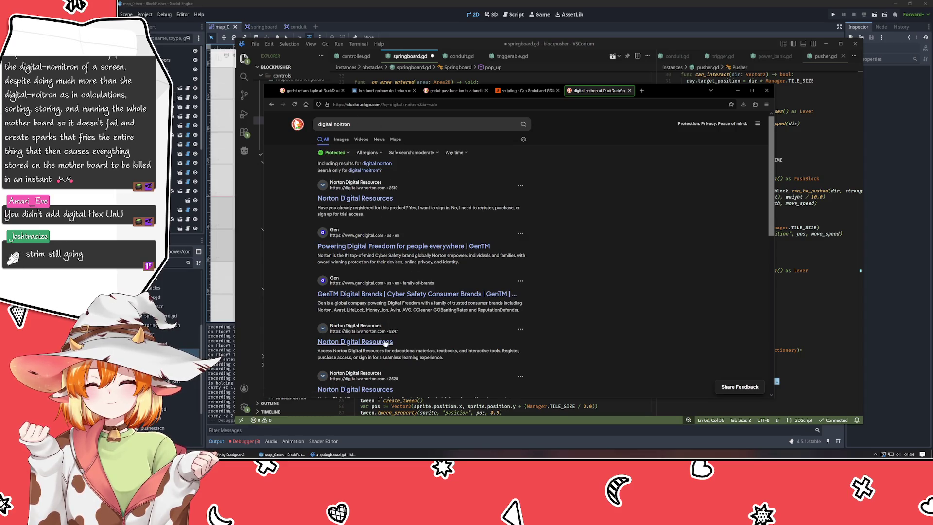
click(339, 124)
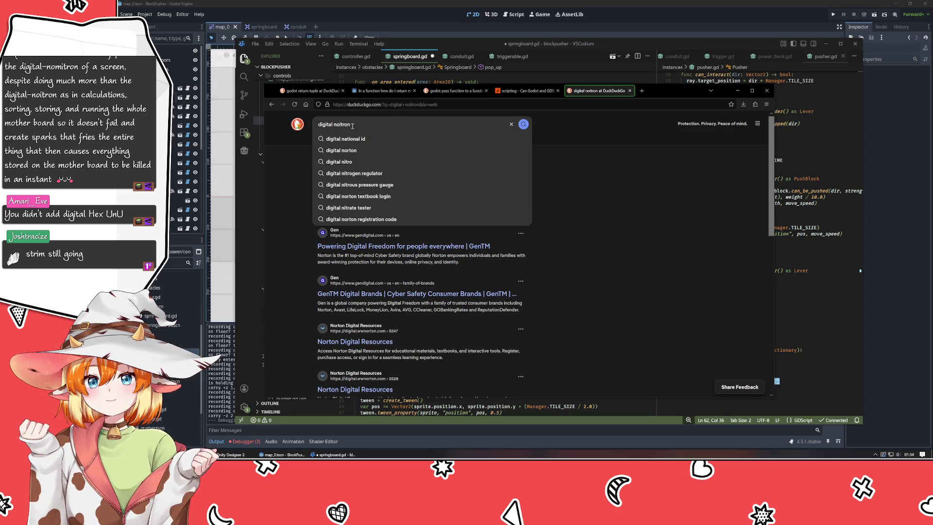
text(m)
key(Return)
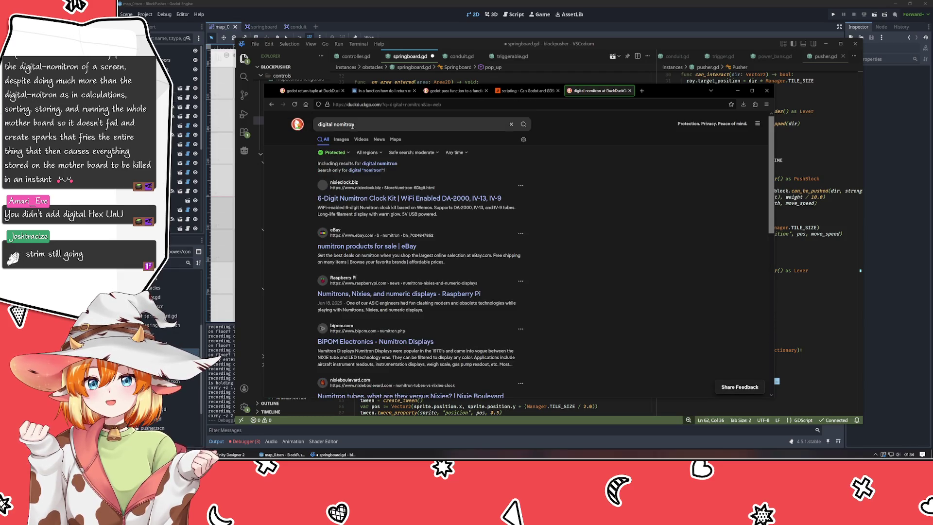
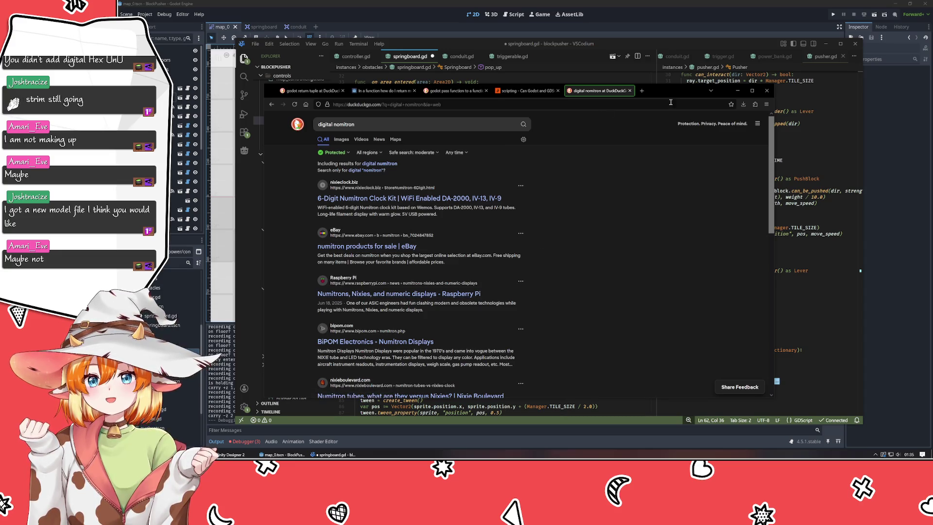
Minimize the browser showing the 'digital numitron' search to get back to springboard.gd
click(737, 91)
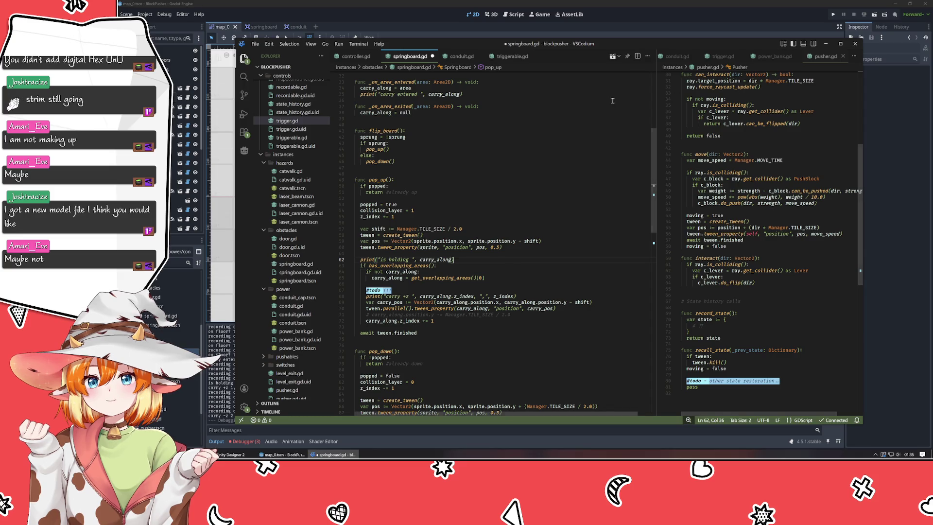
Look over the pop_up and pop_down code in springboard.gd
click(445, 290)
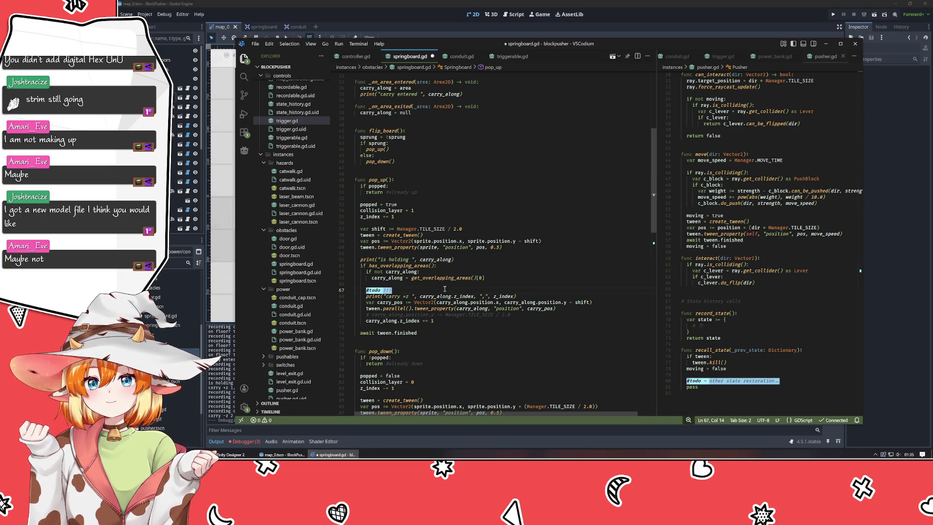
scroll(445, 288, down, 2)
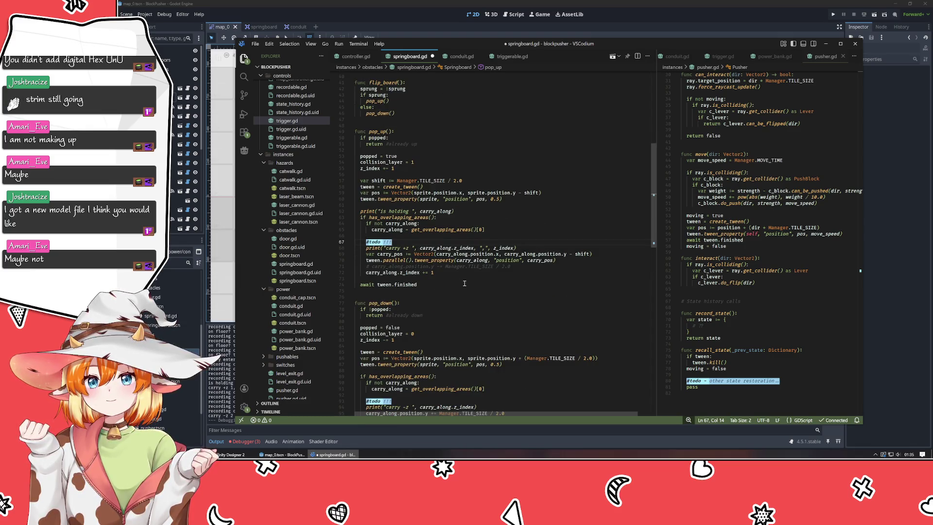
scroll(457, 282, down, 5)
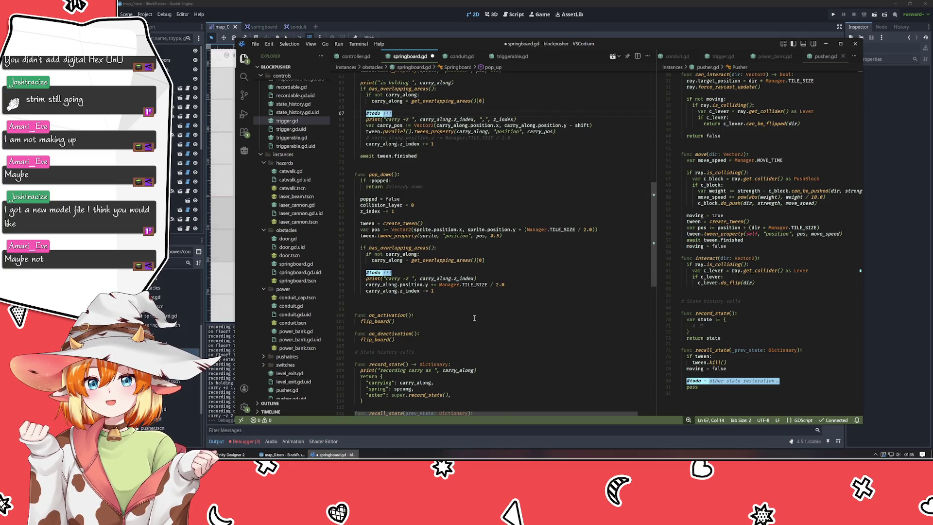
scroll(474, 318, up, 5)
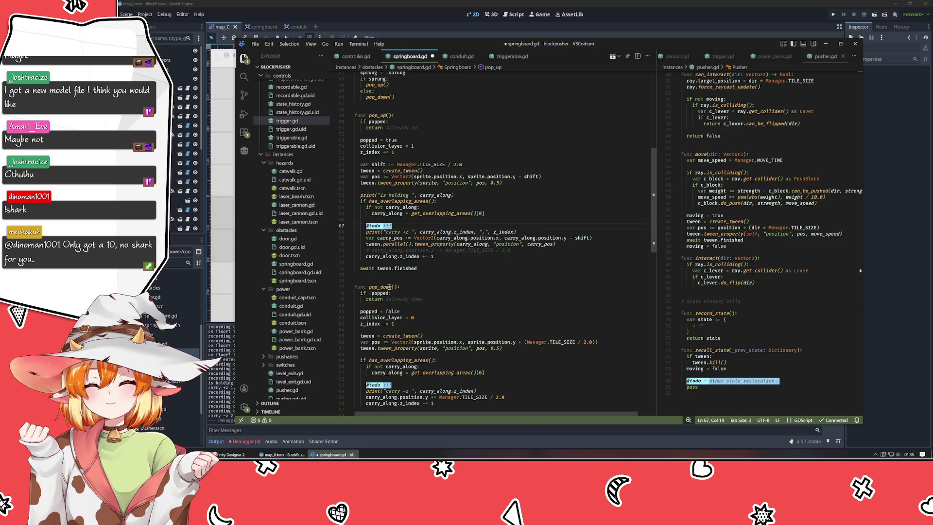
scroll(418, 292, down, 5)
click(432, 285)
scroll(432, 274, up, 10)
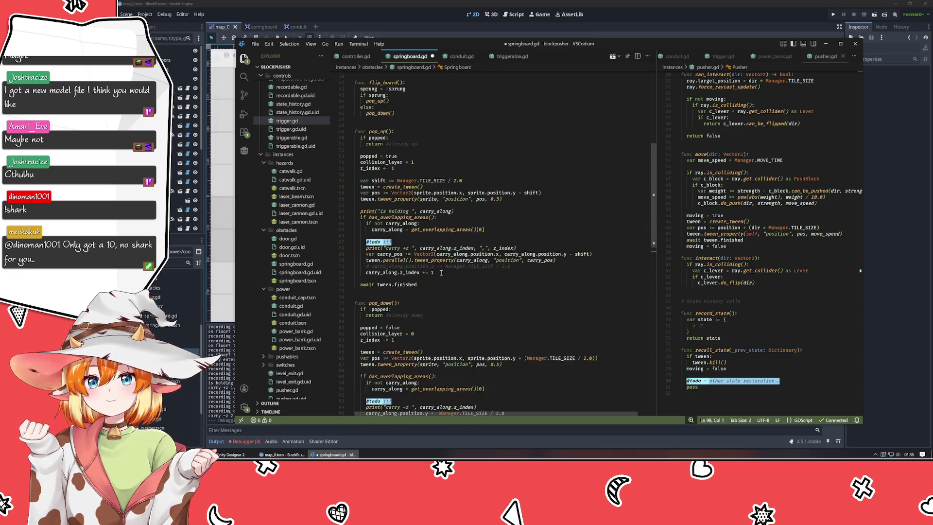
Insert blank lines after flip_board() to make room for a new function
click(401, 199)
key(Return)
key(Return)
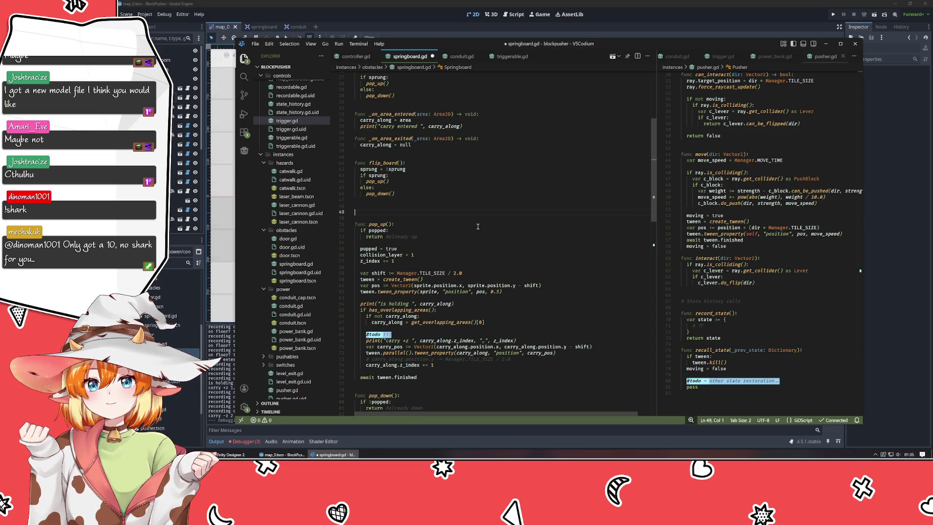
text(tween)
key(BackSpace)
key(BackSpace)
key(BackSpace)
text(fuc)
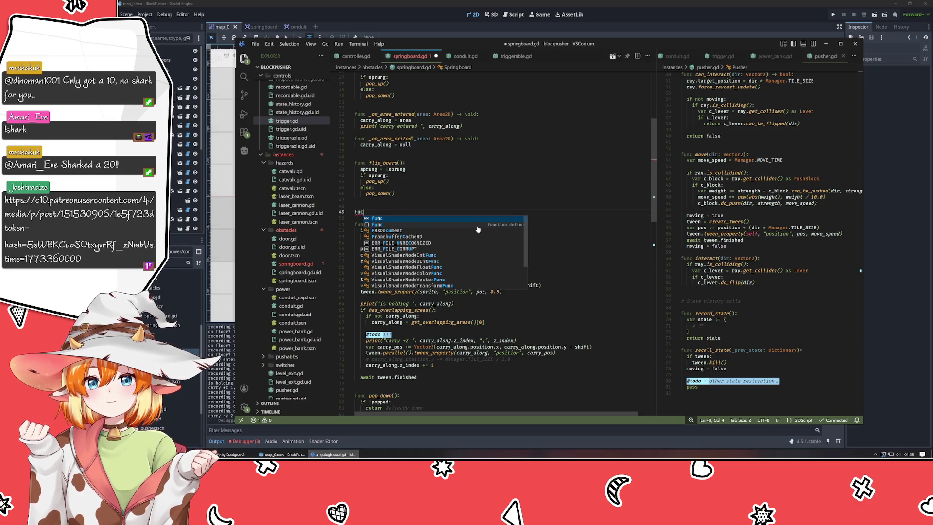
key(BackSpace)
key(BackSpace)
key(BackSpace)
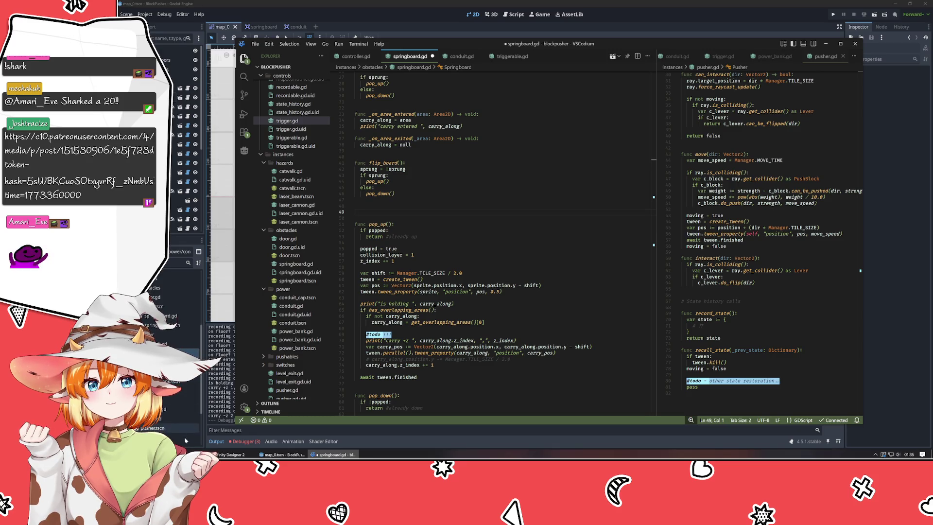
click(188, 455)
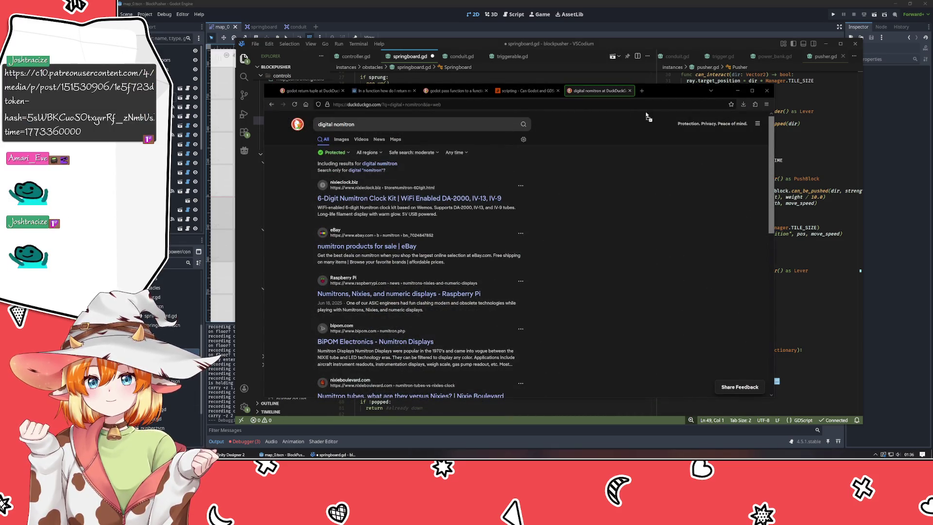
Open the shared Cthulhu lighthouse image link in a new tab and zoom in to view it
click(642, 90)
key(ctrl+v)
key(Return)
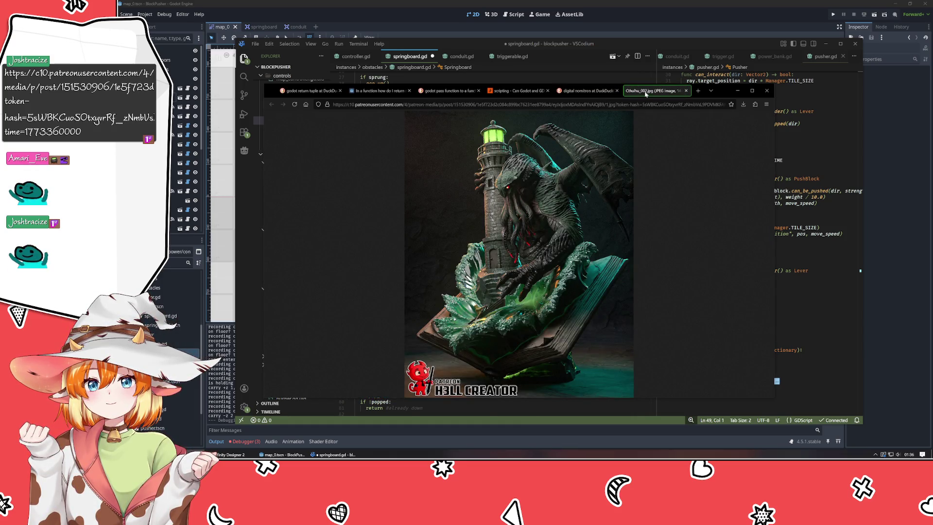
click(496, 353)
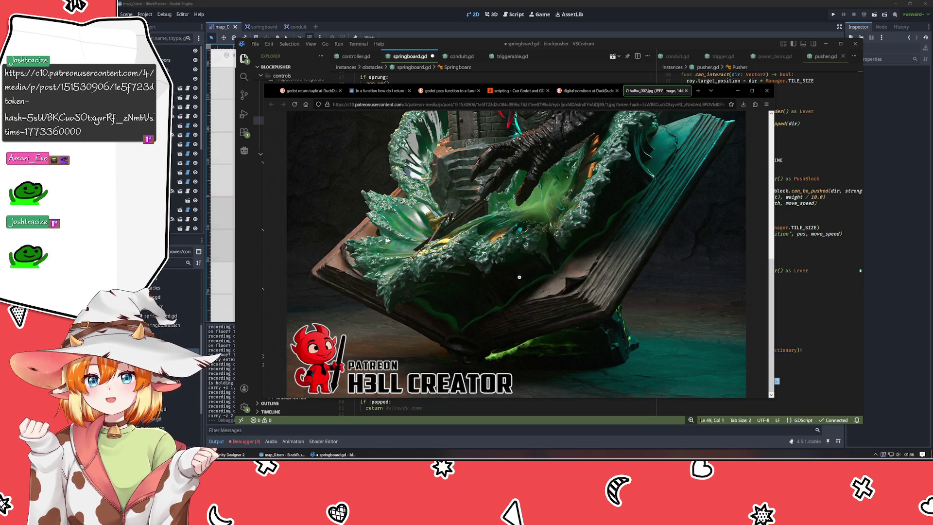
scroll(519, 277, up, 3)
scroll(519, 277, up, 5)
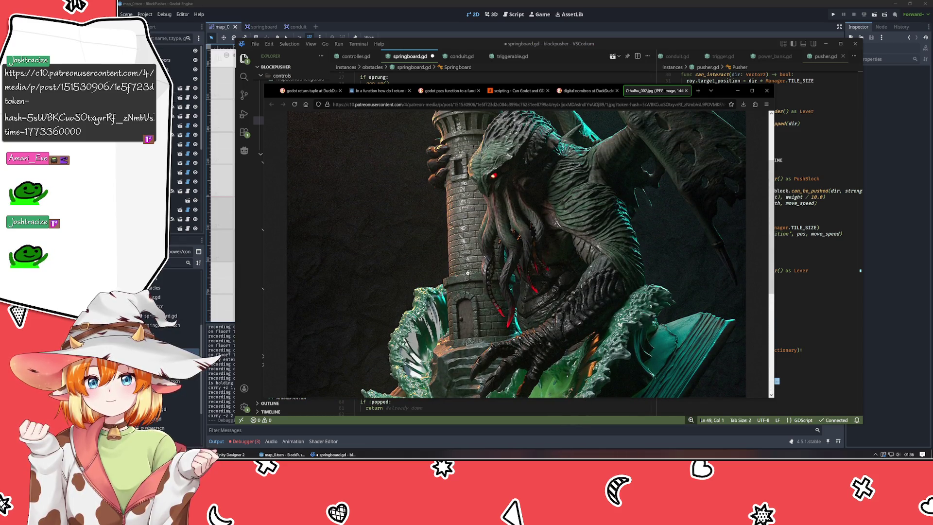
scroll(468, 273, up, 4)
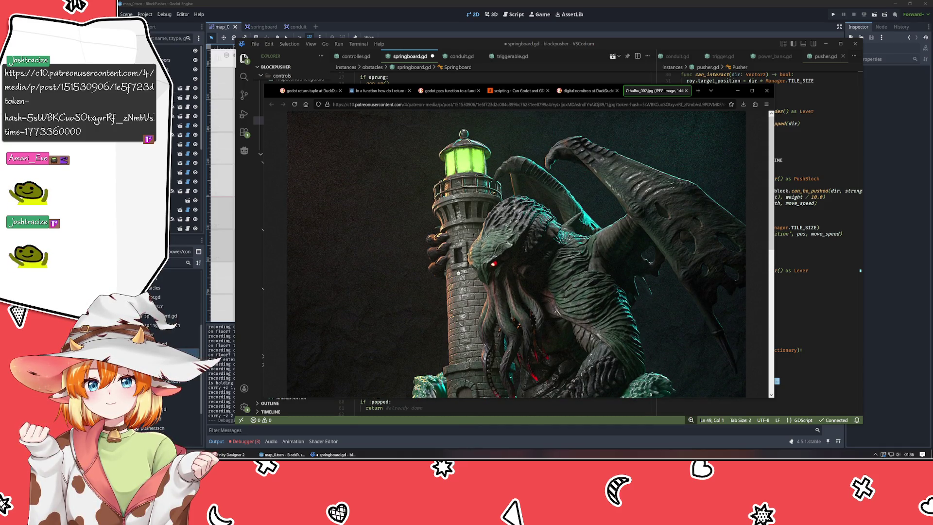
scroll(459, 273, down, 7)
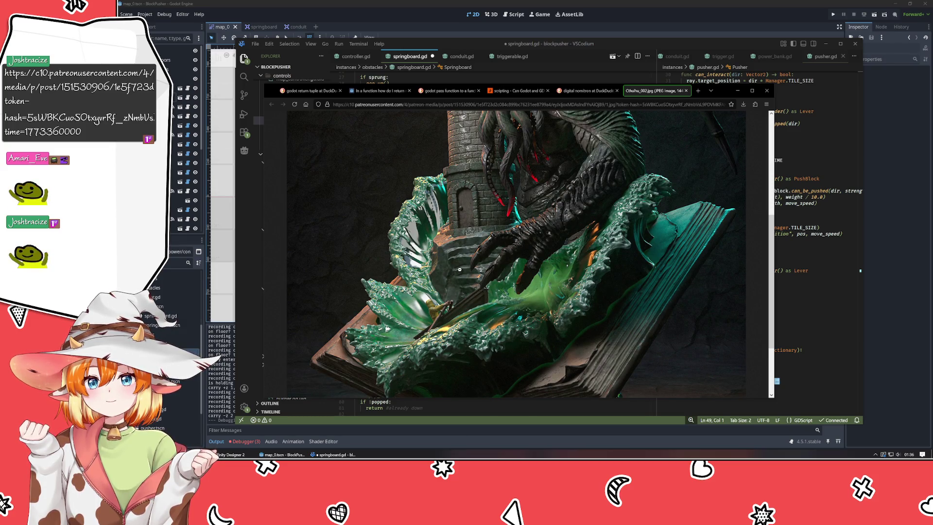
click(458, 271)
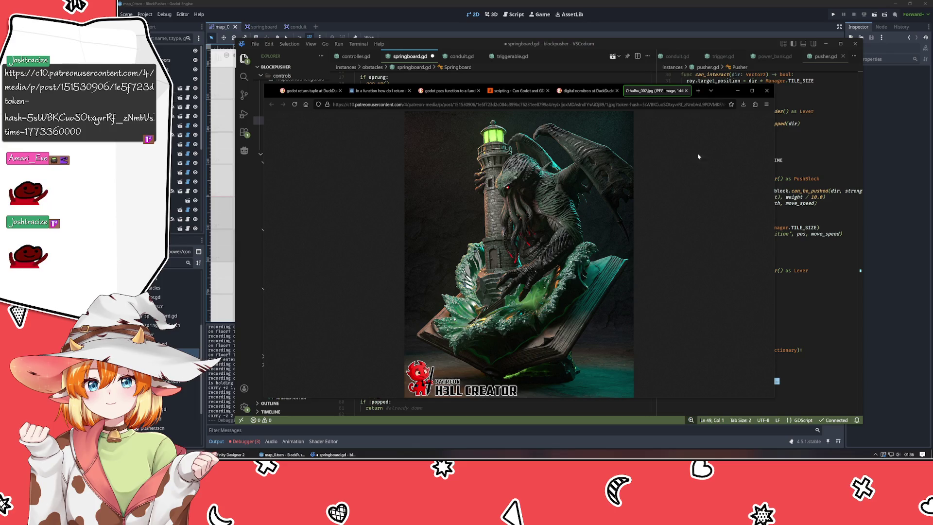
Close the image tab and the 'digital numitron' search tab, returning to VSCodium
click(686, 90)
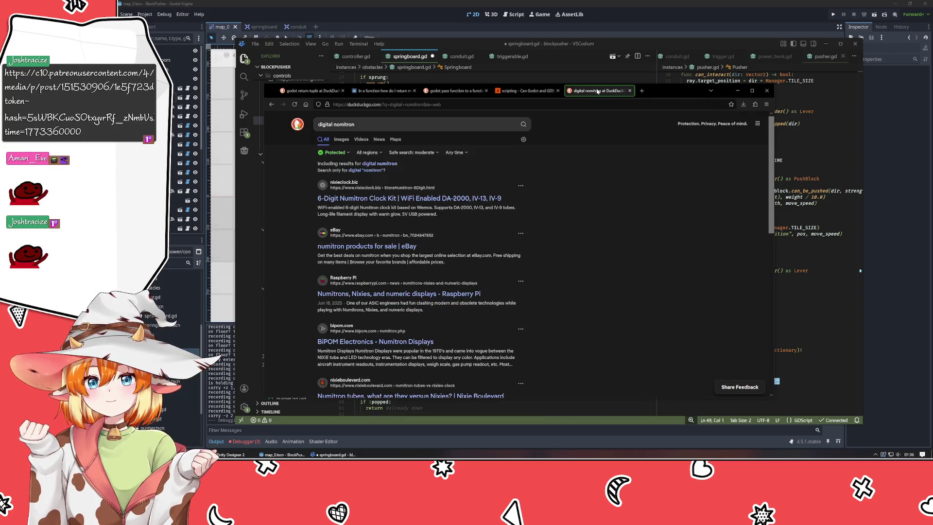
middle_click(598, 91)
key(alt+Tab)
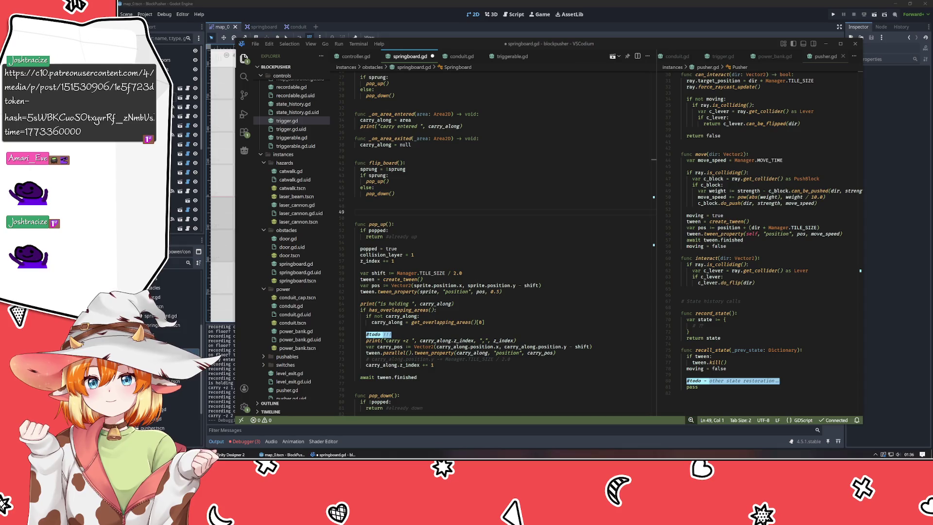
Add a shift_ypos(instance: Node2D, amount: float) stub containing pass above pop_up()
click(514, 208)
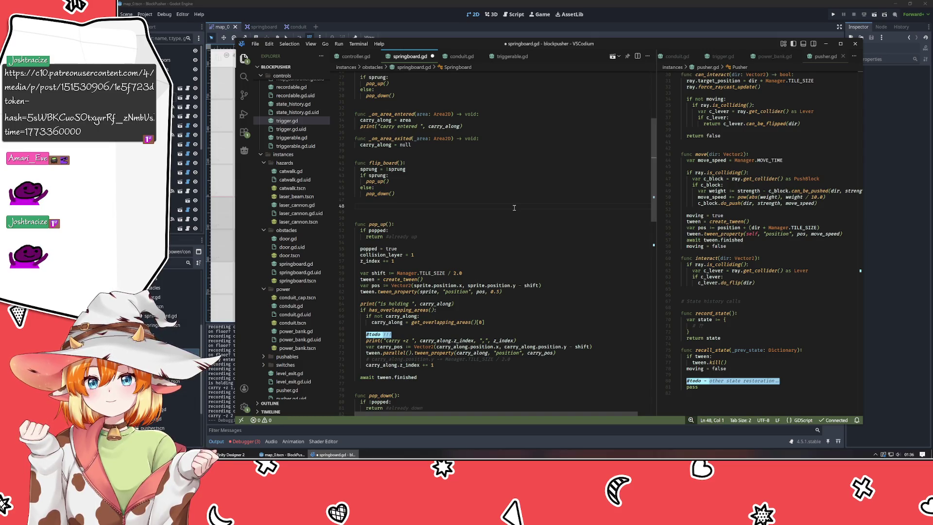
key(Return)
text(func)
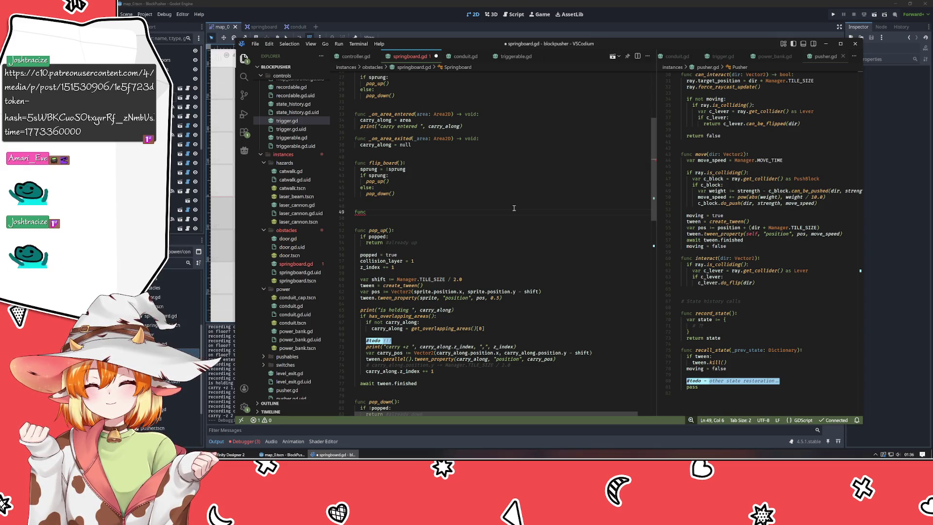
text(shift_pos()
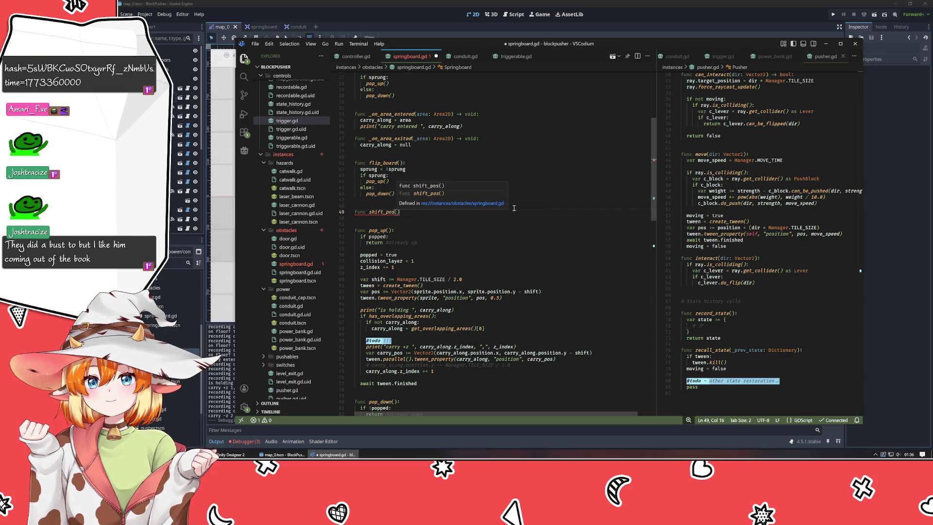
text(instance)
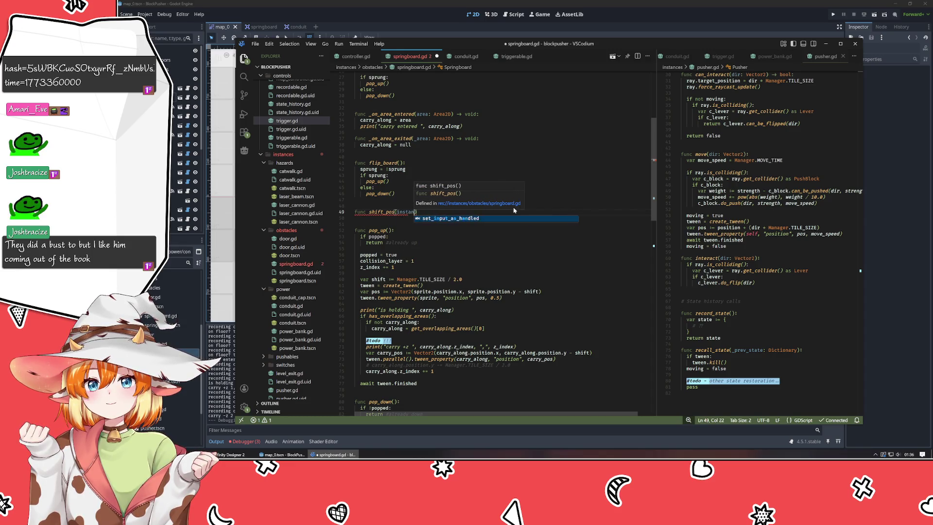
text(: Node2D)
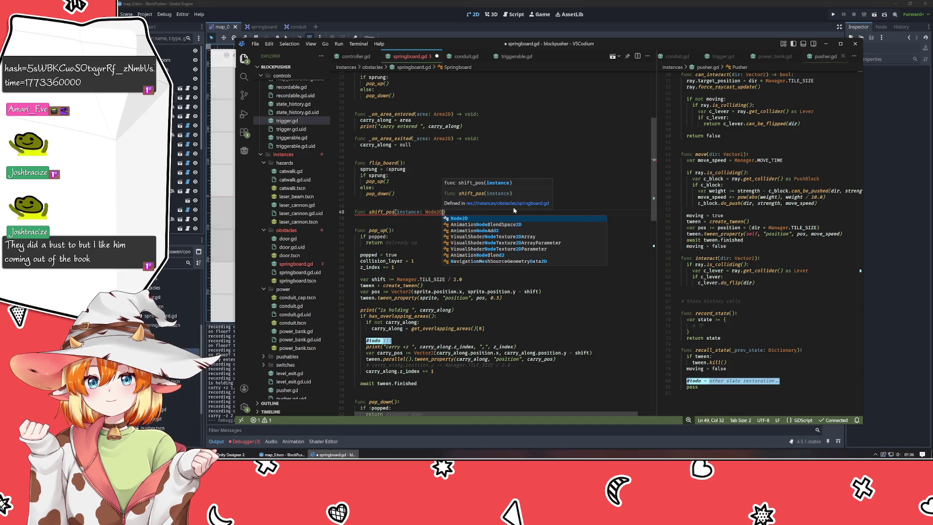
text(, )
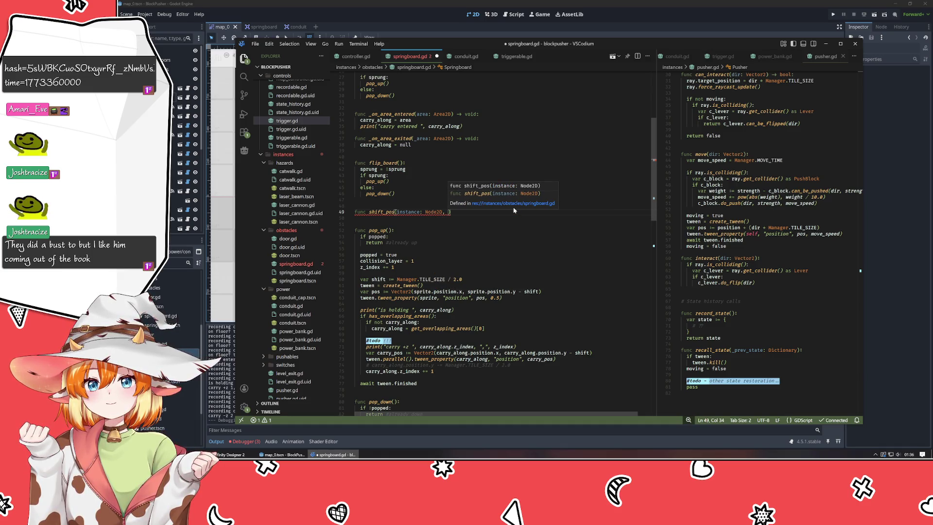
text(amount)
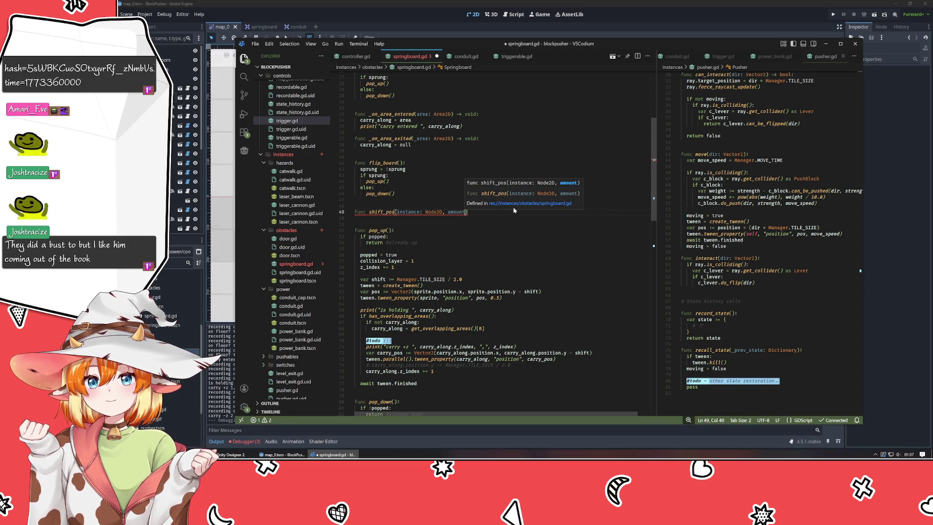
text(: float))
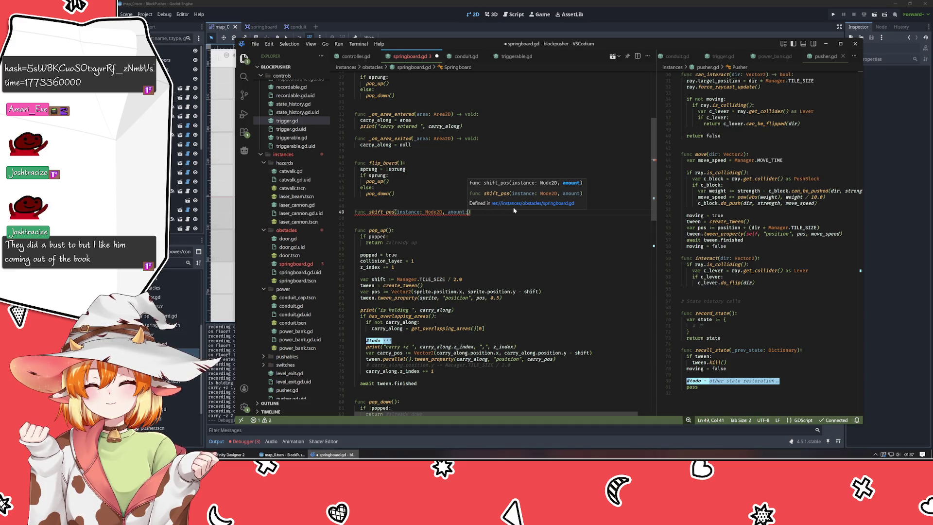
text(:)
key(Return)
text(pass)
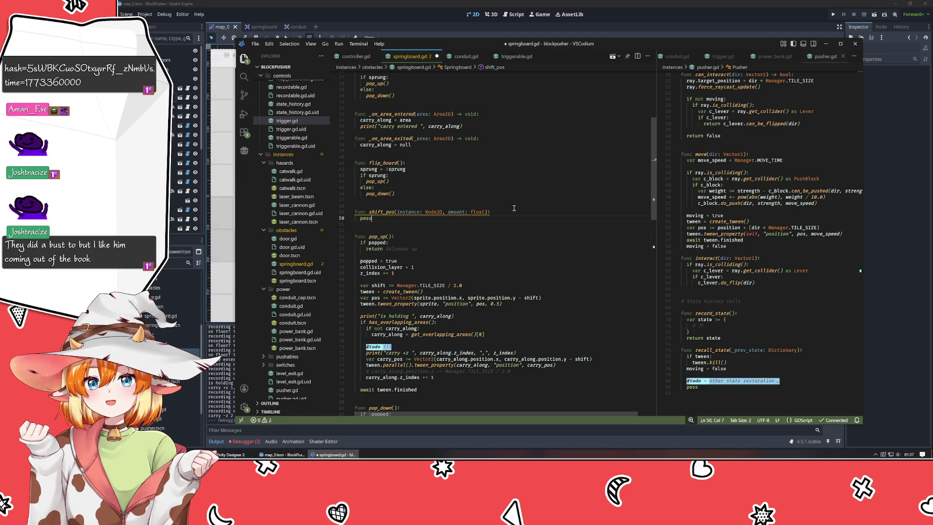
key(Up)
key(Right)
key(Right)
key(Right)
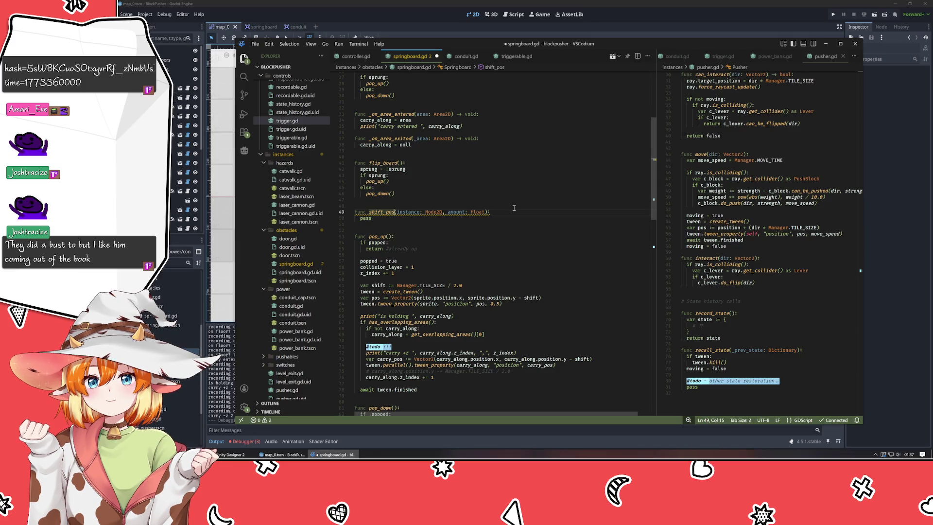
text(y)
key(Down)
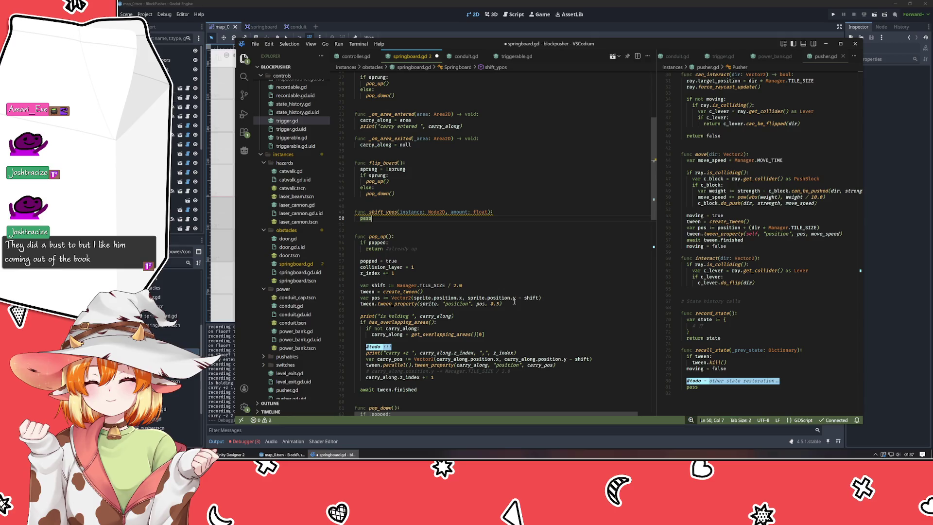
Open a new line after the create_tween() call in pop_up
click(439, 291)
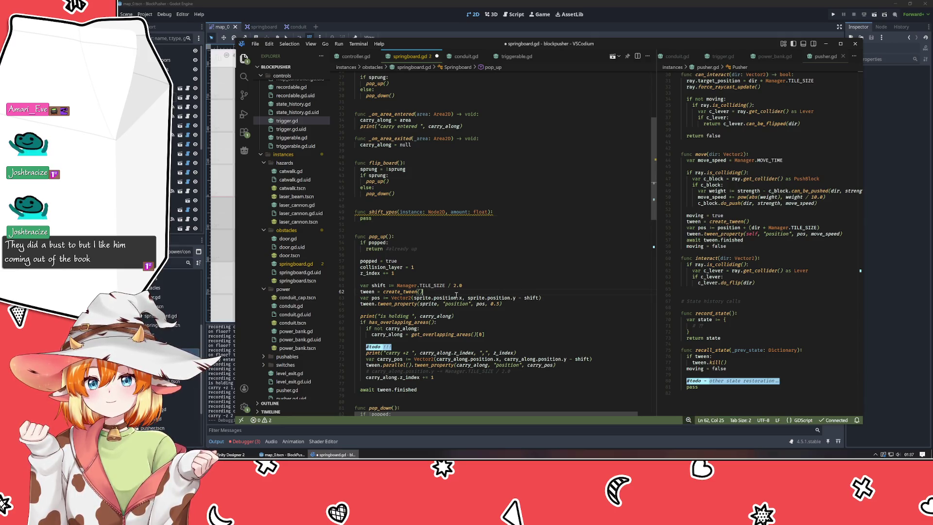
scroll(477, 289, down, 2)
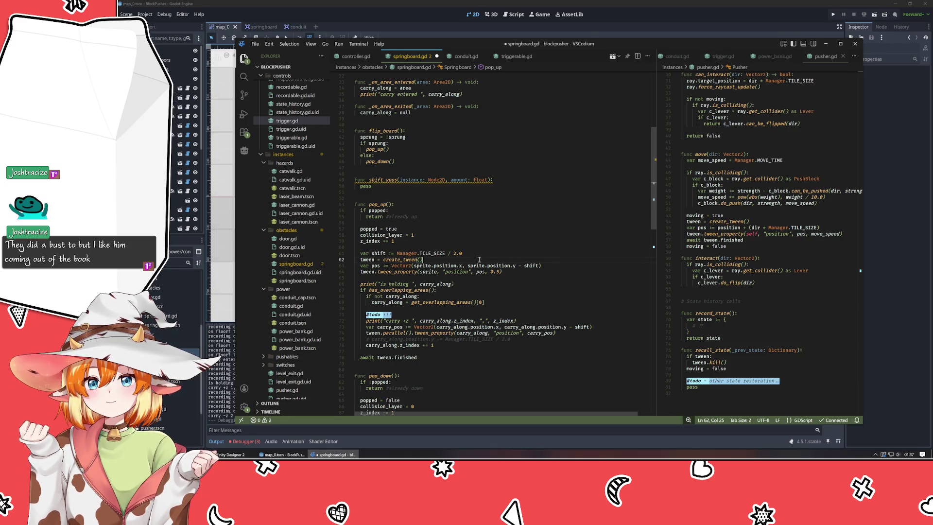
key(Return)
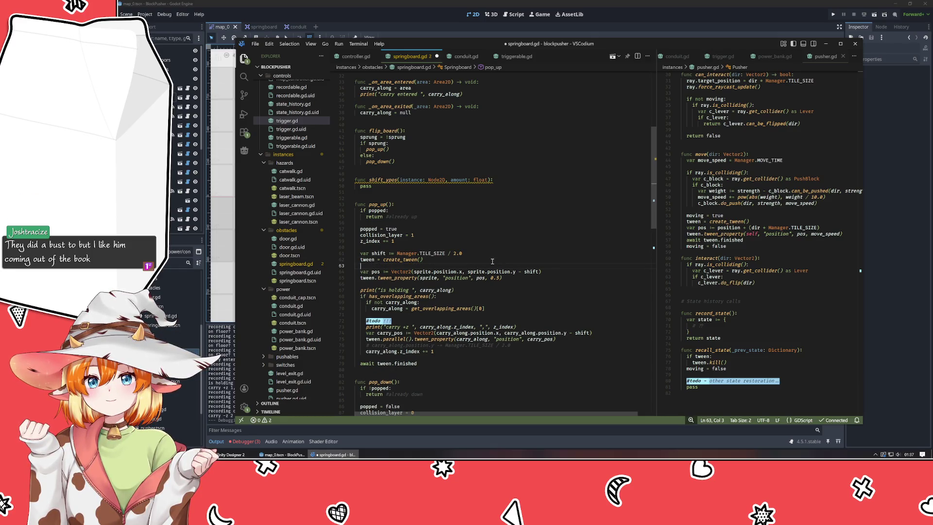
Move the var pos and tween_property lines from pop_up into shift_ypos, replacing pass
drag(518, 279, 354, 271)
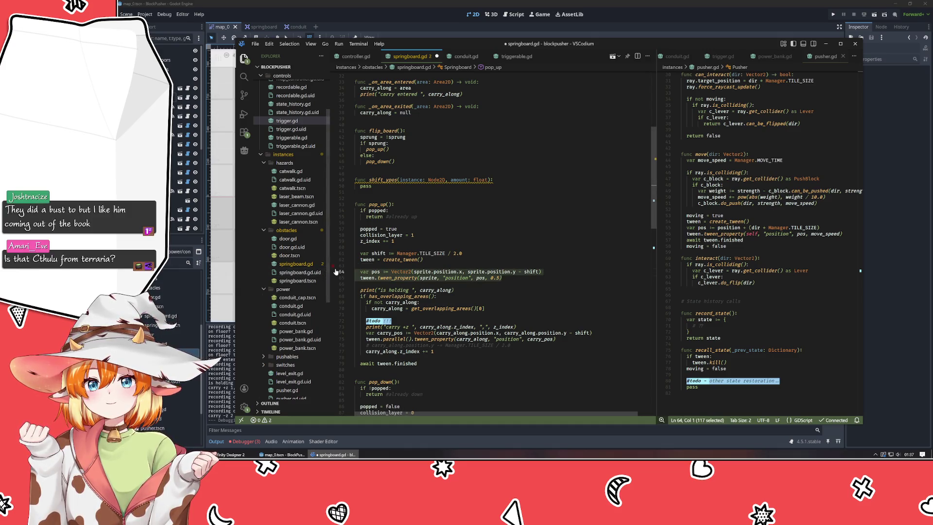
key(ctrl+x)
double_click(365, 186)
key(ctrl+v)
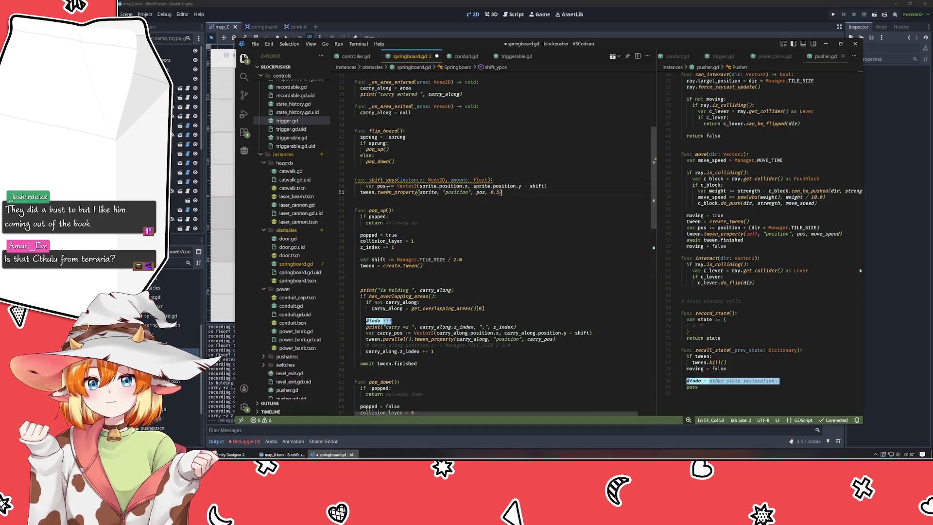
click(366, 186)
key(BackSpace)
In the moved lines, rename sprite to instance and shift to amount
double_click(422, 186)
text(instance)
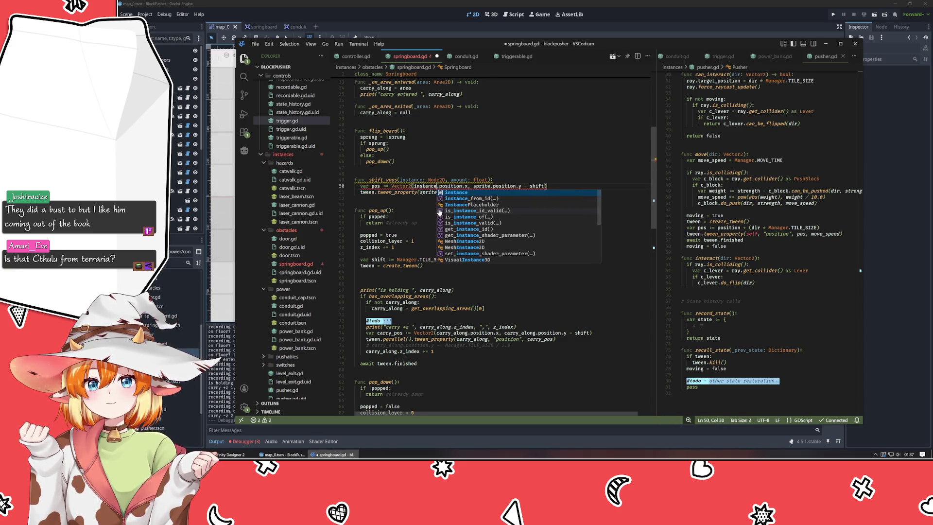
key(ctrl+Right)
key(ctrl+Right)
key(Right)
key(ctrl+shift+Right)
text(ins)
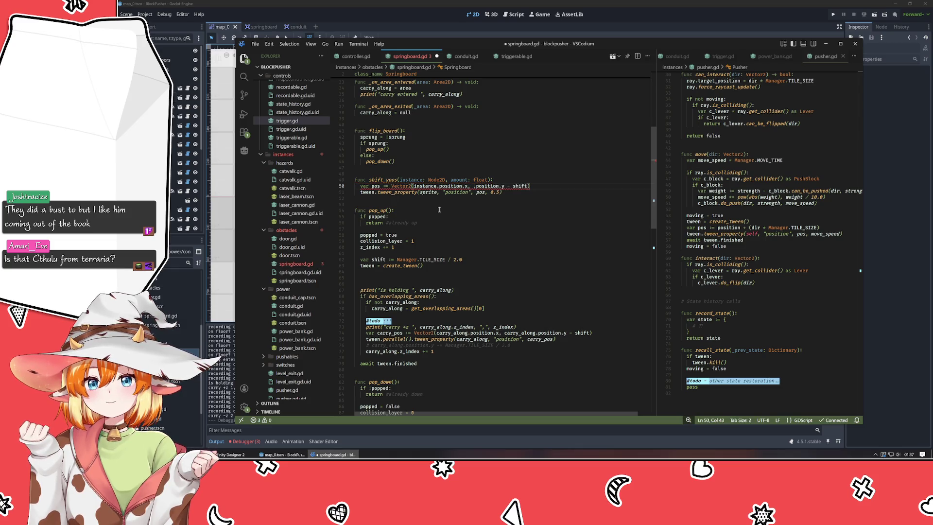
text(tance)
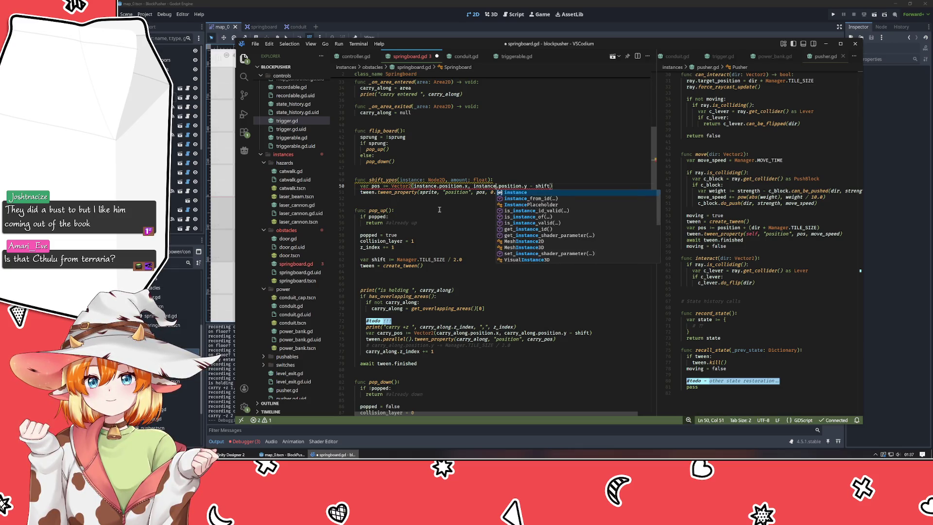
key(End)
key(Left)
key(ctrl+BackSpace)
text(amount)
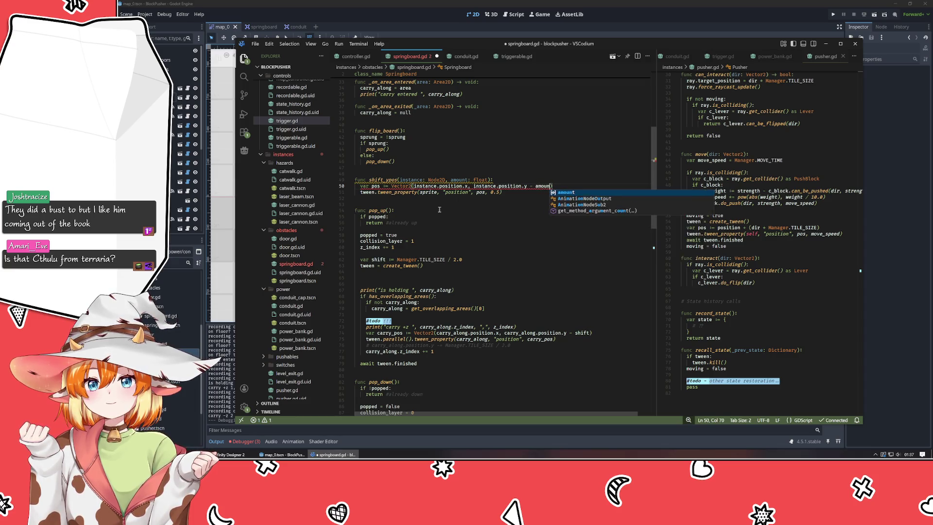
double_click(427, 192)
text(instance)
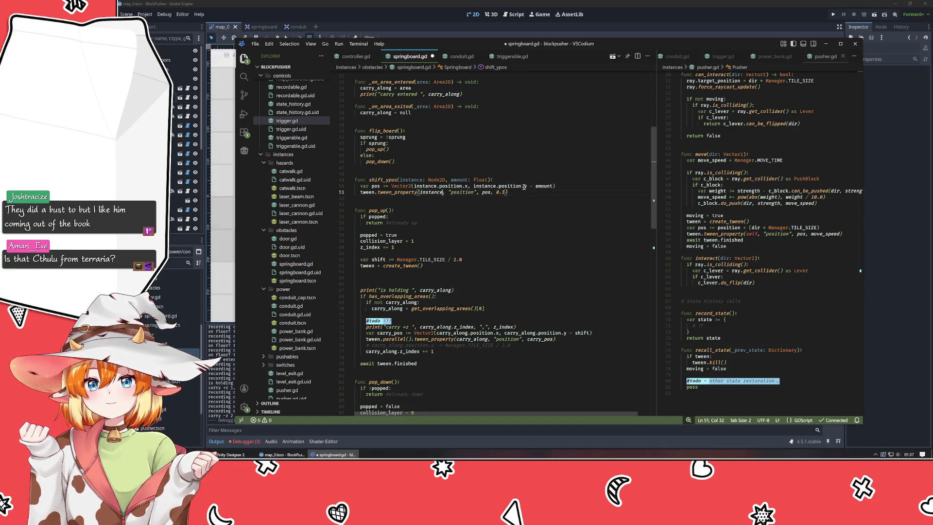
click(396, 276)
key(BackSpace)
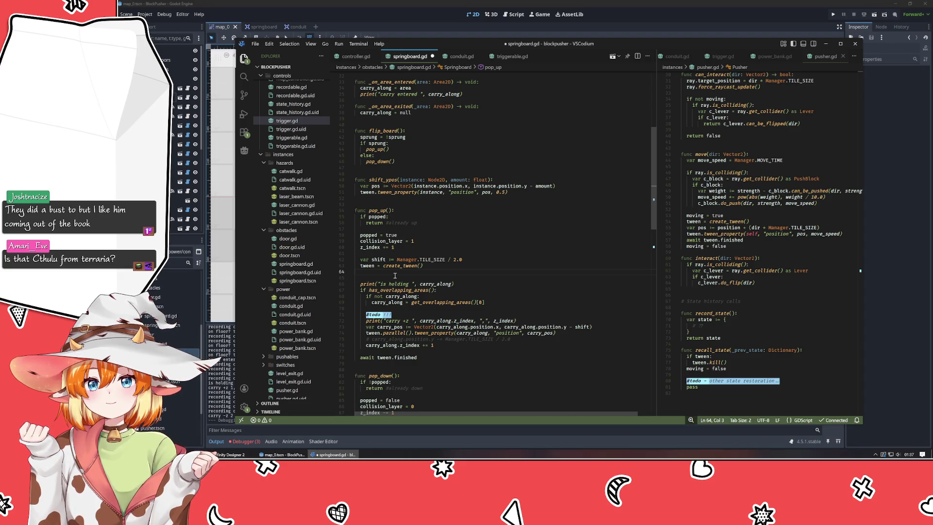
Add a shift_ypos(sprite, shift) call in pop_up
text(shif)
key(Down)
key(Return)
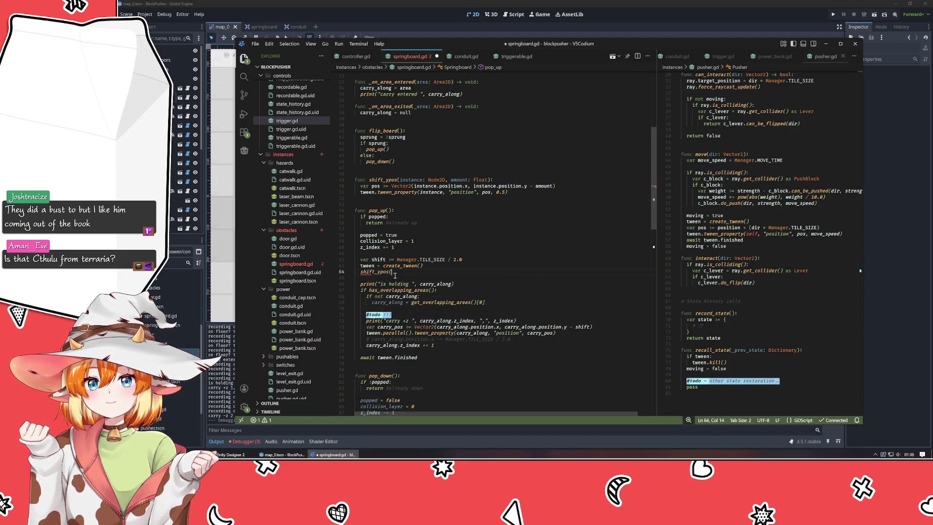
text(spr)
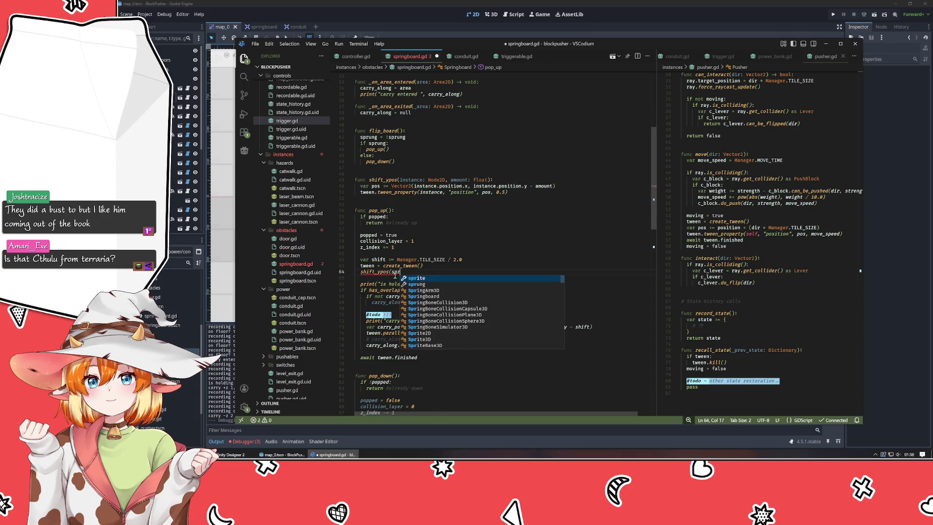
text(ite, shift))
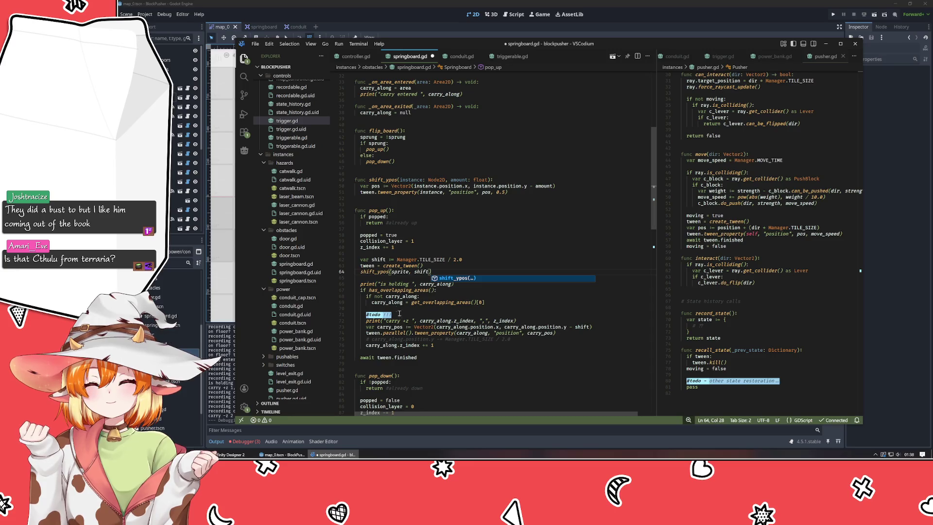
Delete pop_up's var carry_pos line and the carried-object tween.parallel line
click(417, 340)
key(Up)
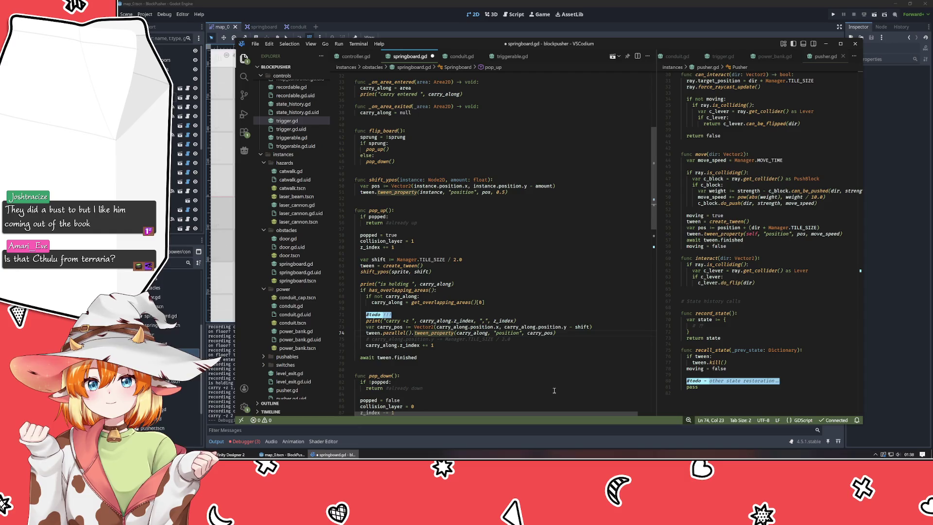
key(Down)
key(Down)
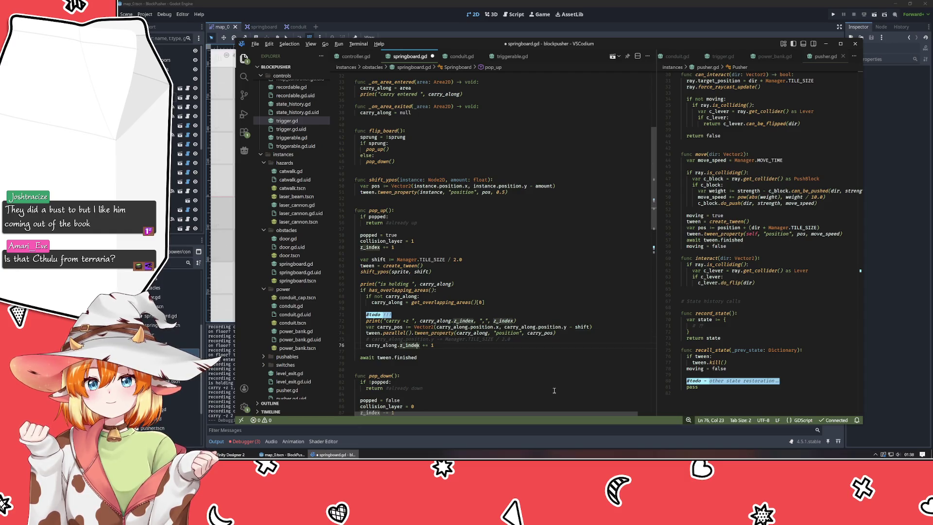
key(Up)
key(Up)
key(Up)
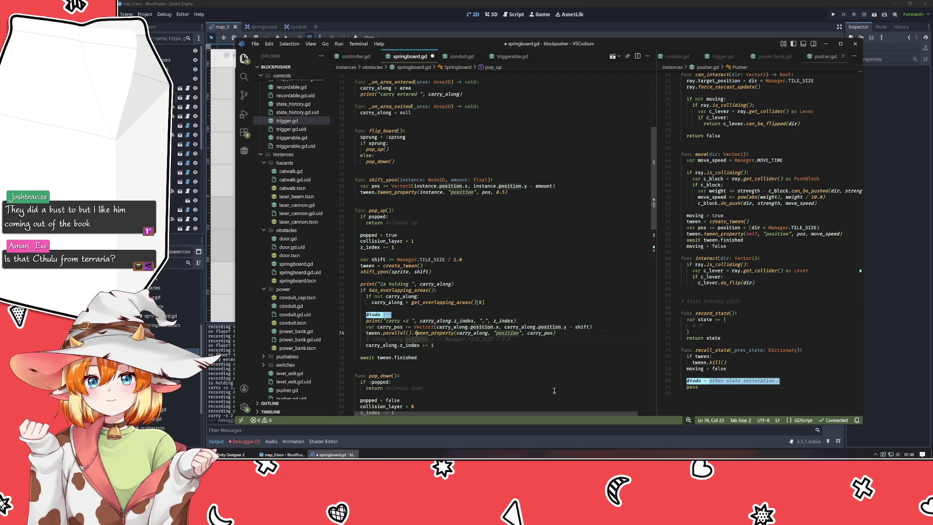
key(End)
key(shift+Home)
key(shift+Home)
key(BackSpace)
key(BackSpace)
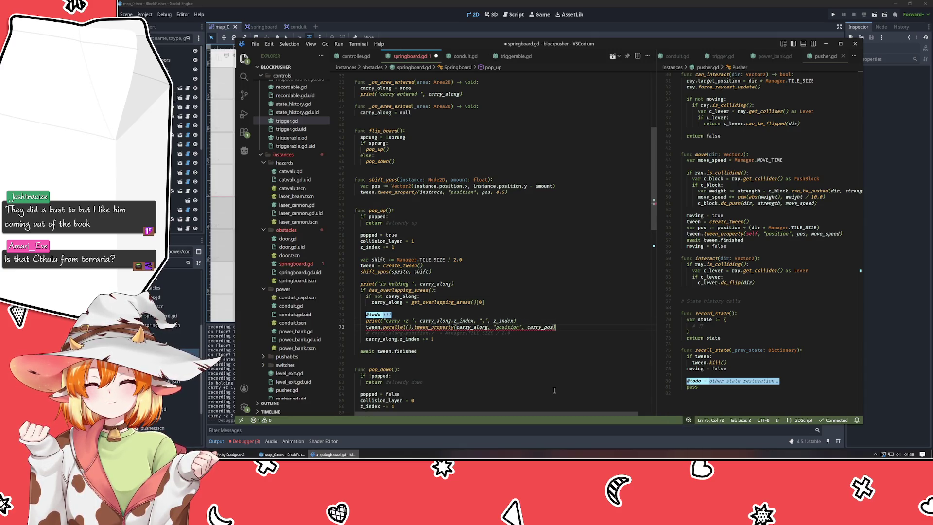
key(Down)
key(End)
key(shift+Home)
key(BackSpace)
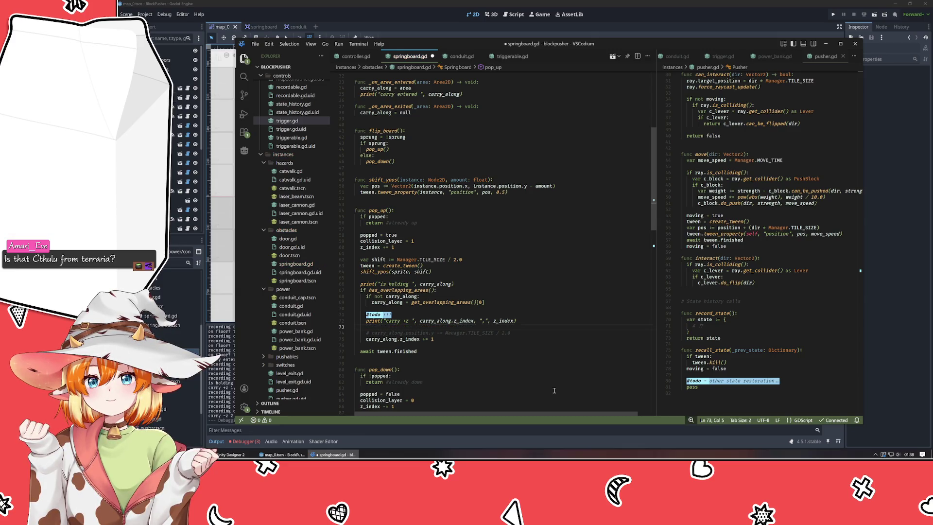
Write shift_ypos(carry_along, -shift) in place of the deleted carry lines
text(shift_ypos)
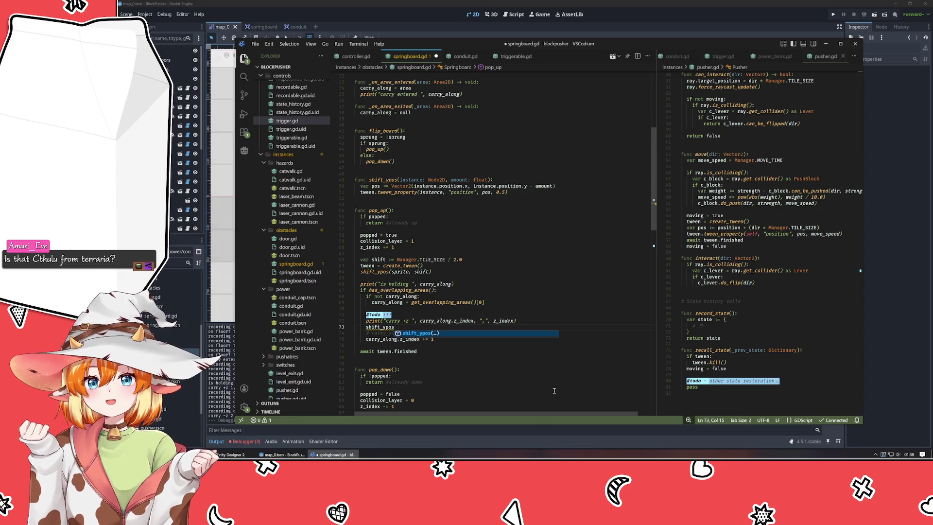
text(())
key(Left)
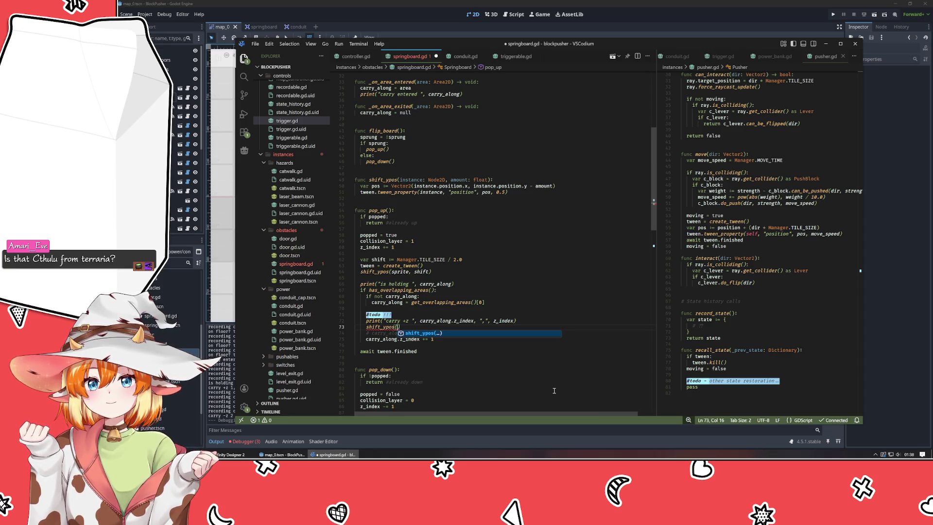
text(carry)
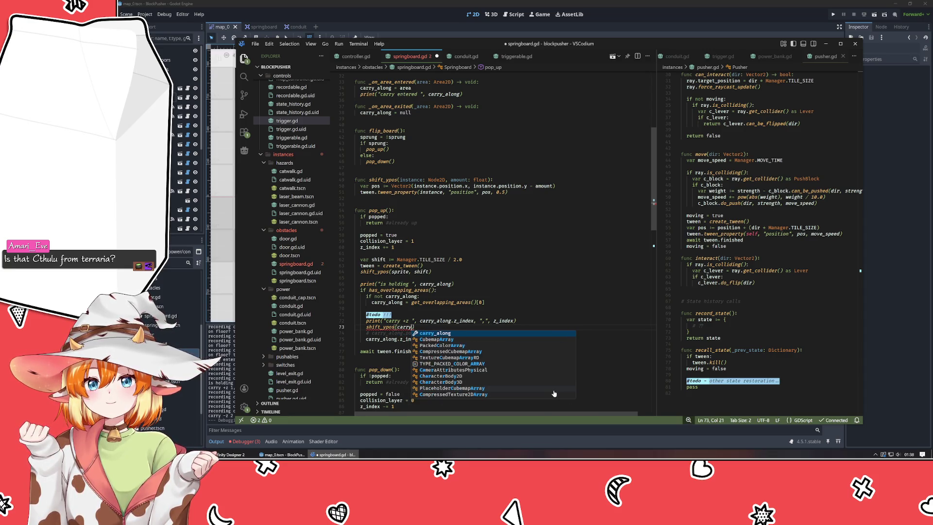
key(Tab)
text(, )
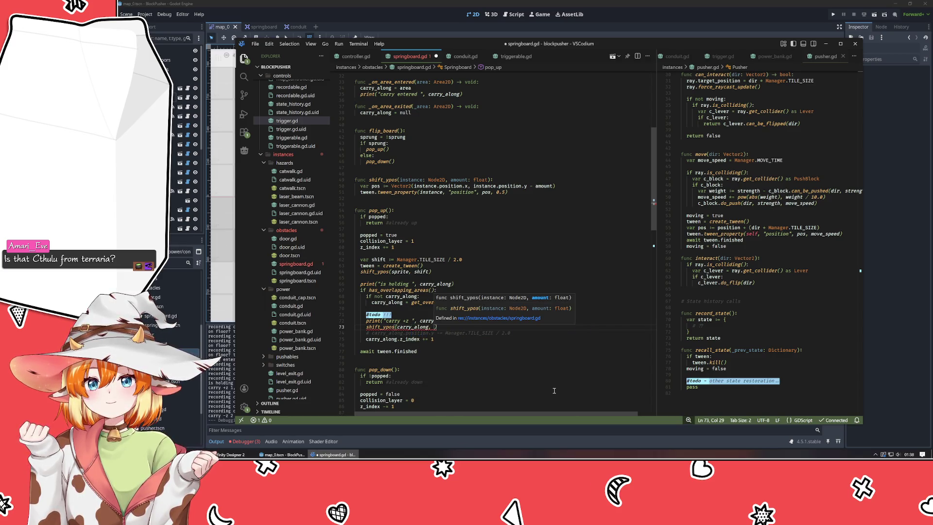
text(shift)
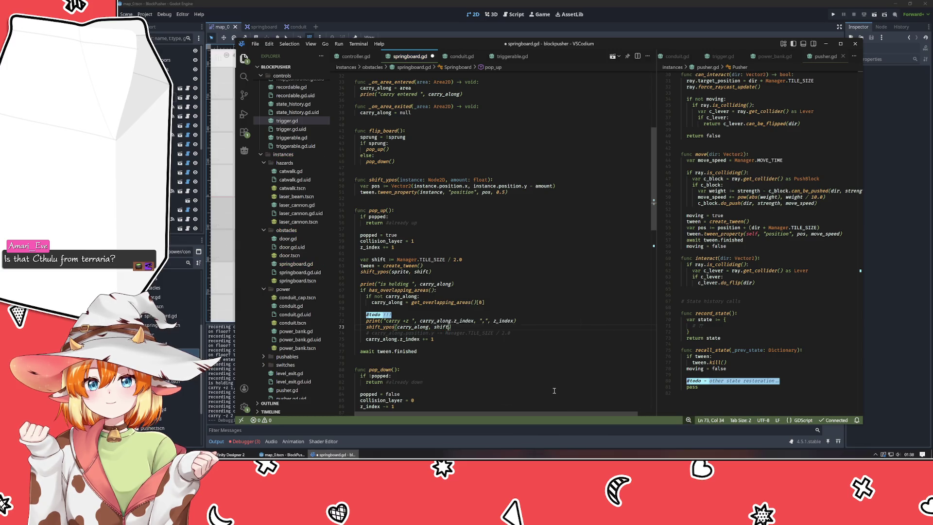
key(ctrl+Left)
text(-)
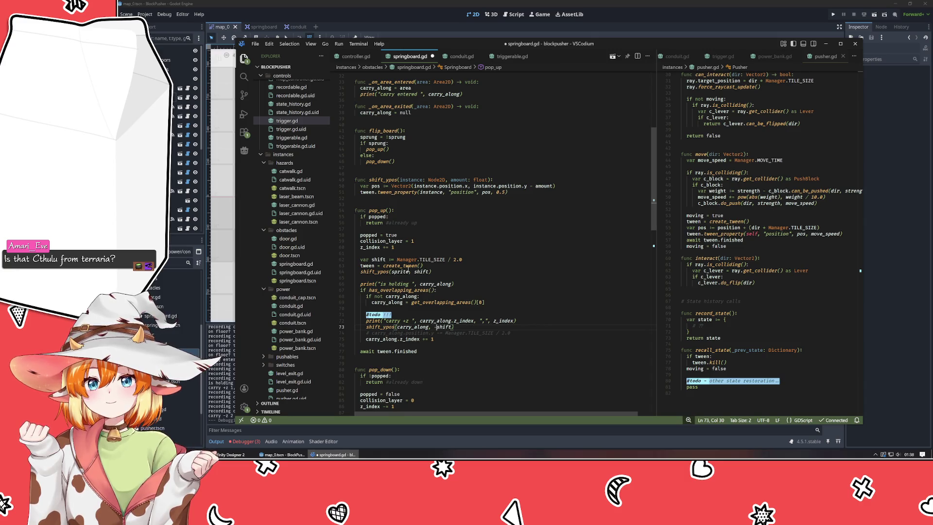
Change the sprite call to -shift and move the z_index increment above the shift_ypos call
click(414, 272)
text(-)
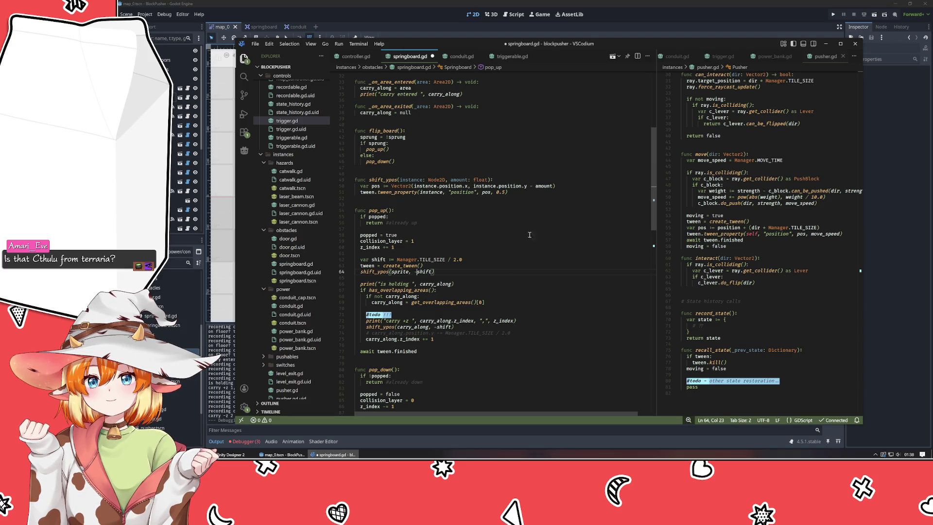
click(532, 186)
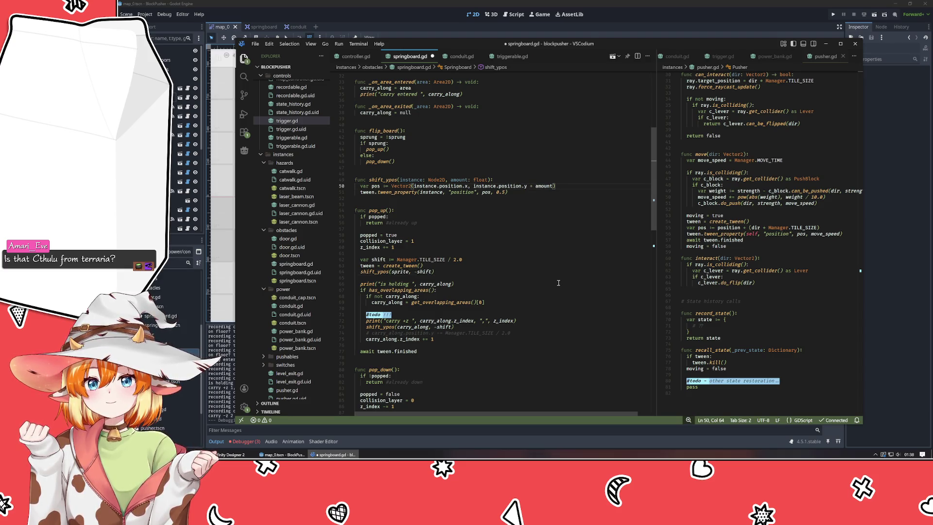
click(525, 335)
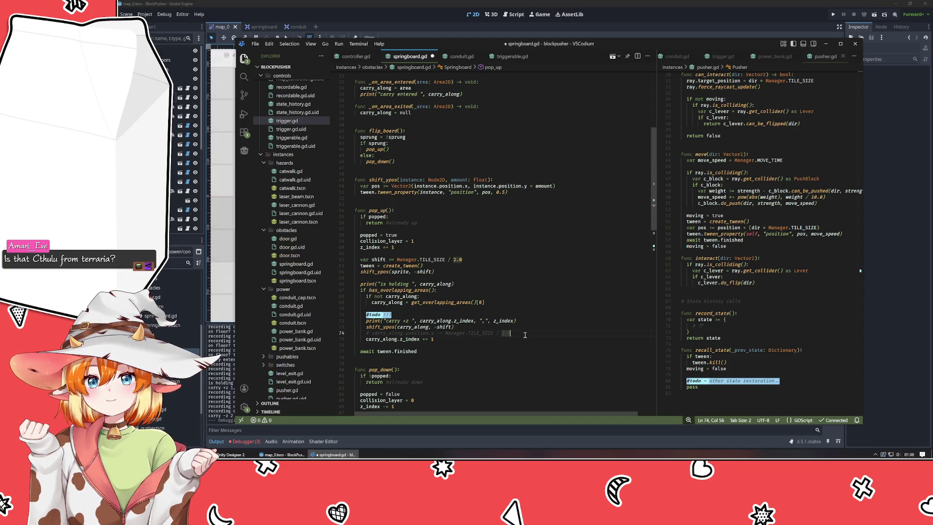
key(Down)
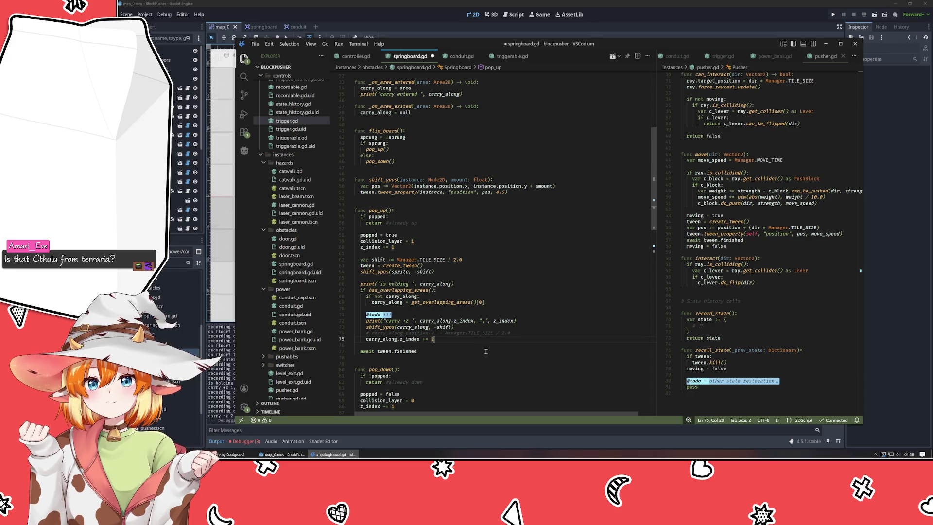
key(alt+Up)
key(alt+Up)
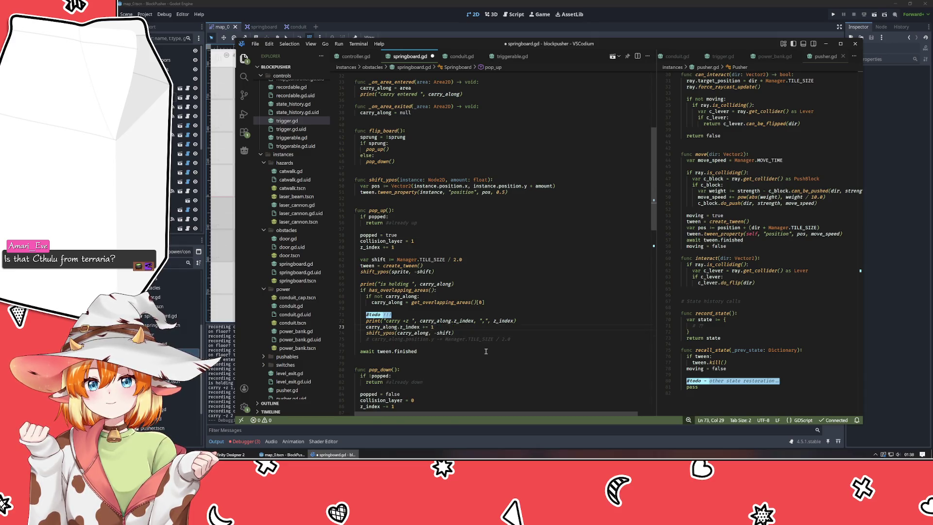
scroll(486, 351, down, 7)
click(419, 351)
Comment out pop_down's old carry_along position line and add shift_ypos(carry_along, shift) after the z_index line
key(Down)
key(ctrl+slash)
key(Up)
key(End)
key(Return)
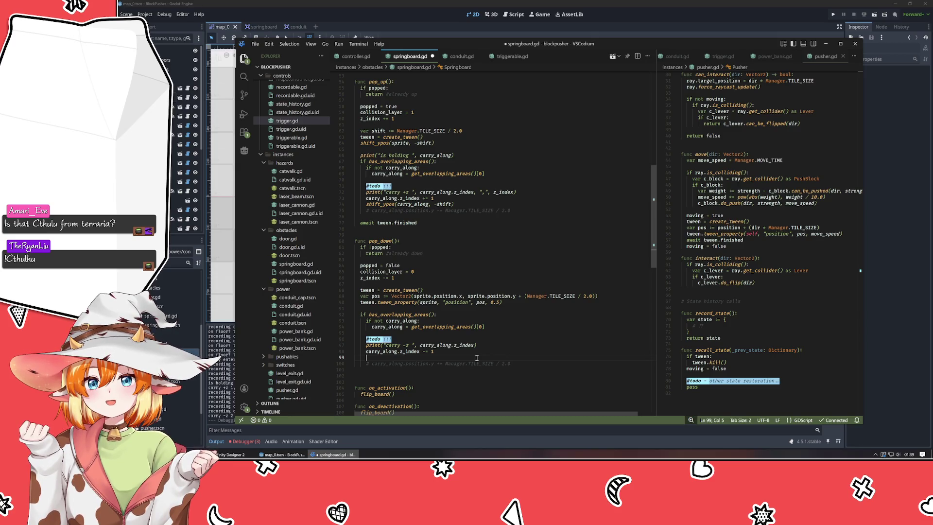
text(shift_ypos()
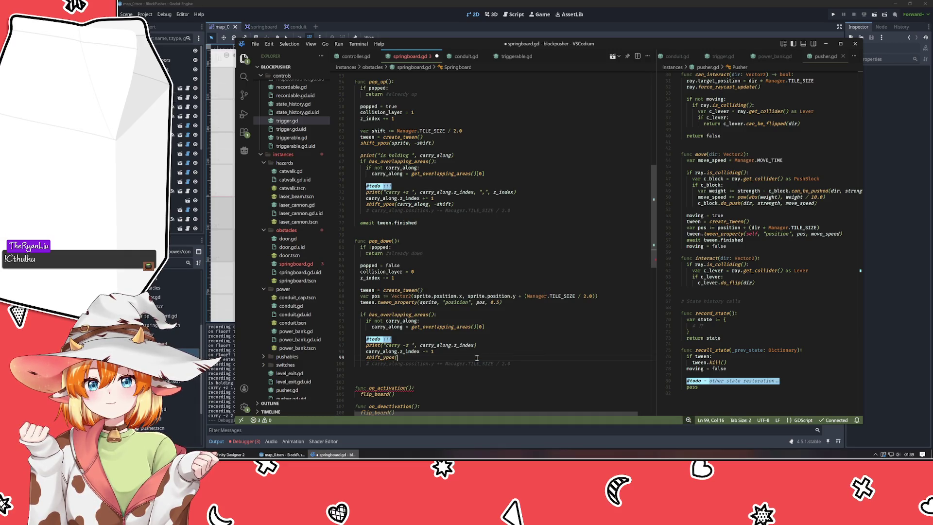
text(car)
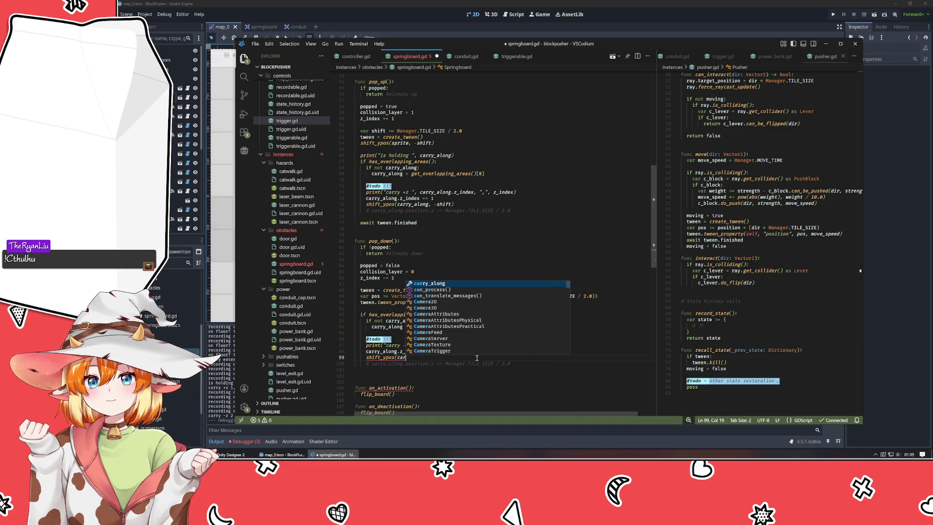
text(ry_along,)
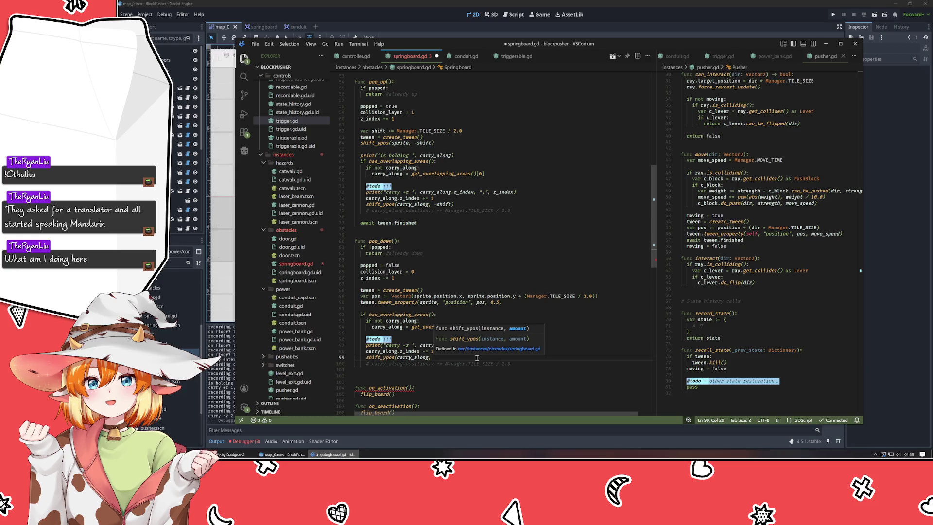
text(shift))
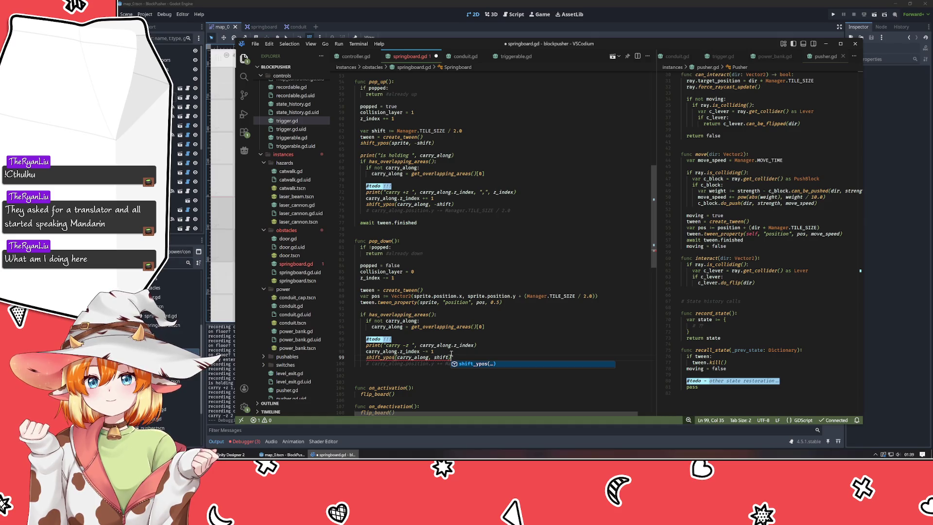
click(408, 363)
click(436, 371)
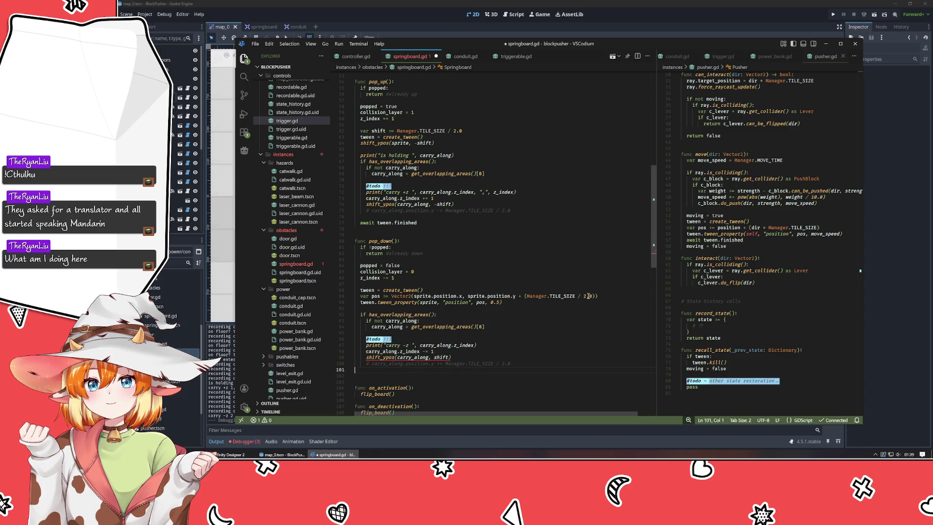
Define var shift in pop_down using the cut half-tile offset expression
drag(597, 296, 524, 296)
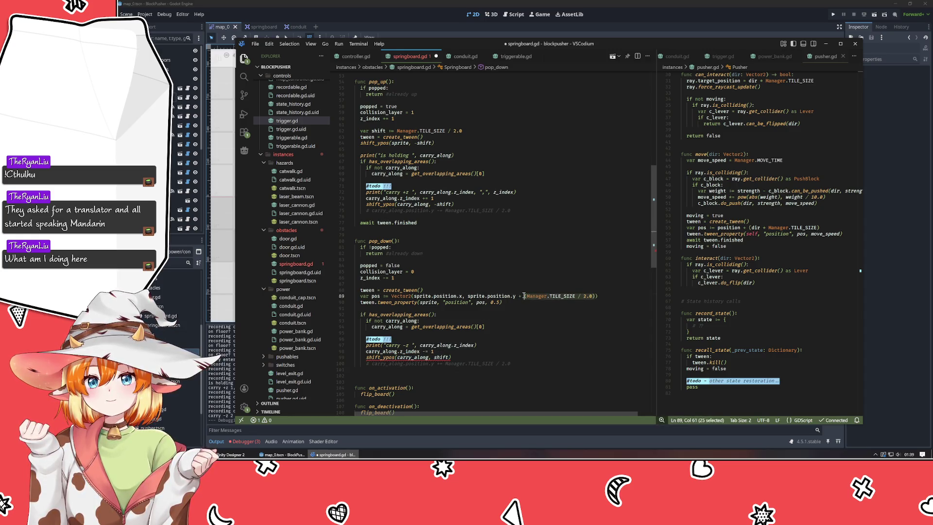
key(ctrl+x)
click(433, 285)
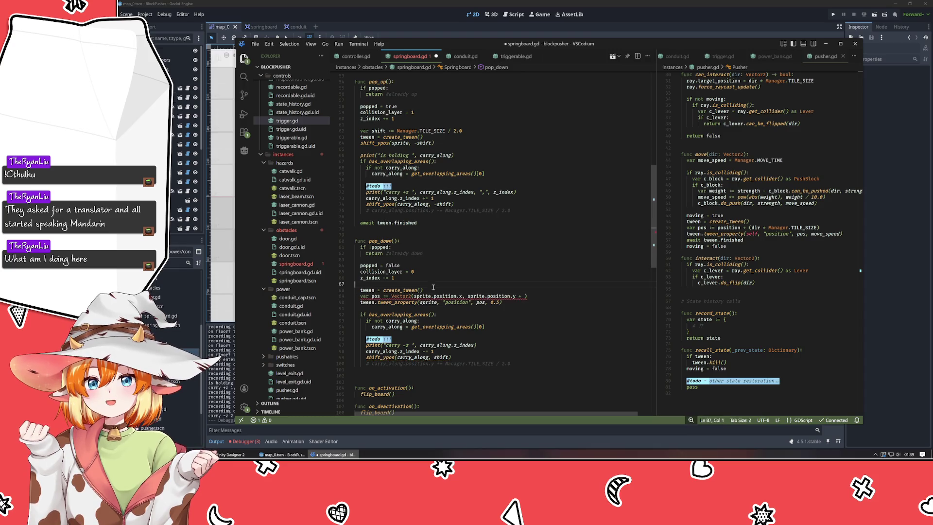
key(Return)
text(var )
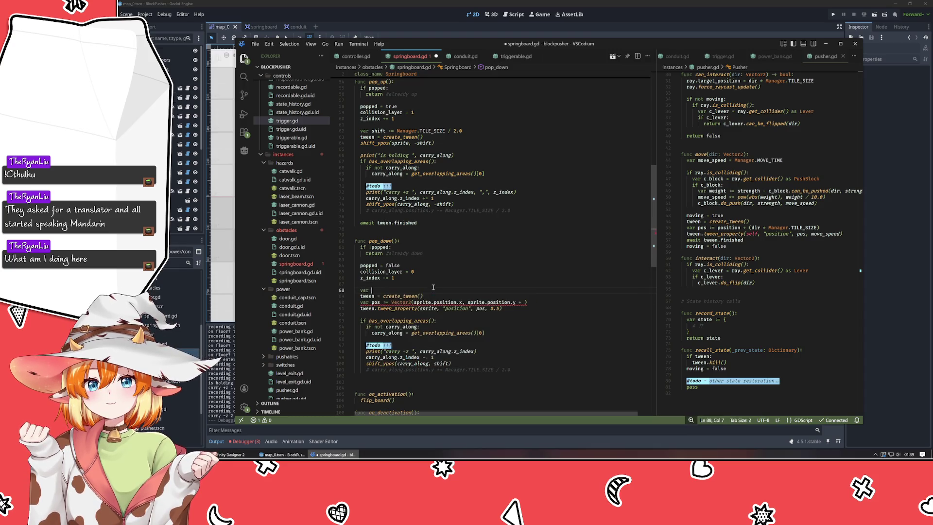
text(shift :=)
key(ctrl+v)
key(BackSpace)
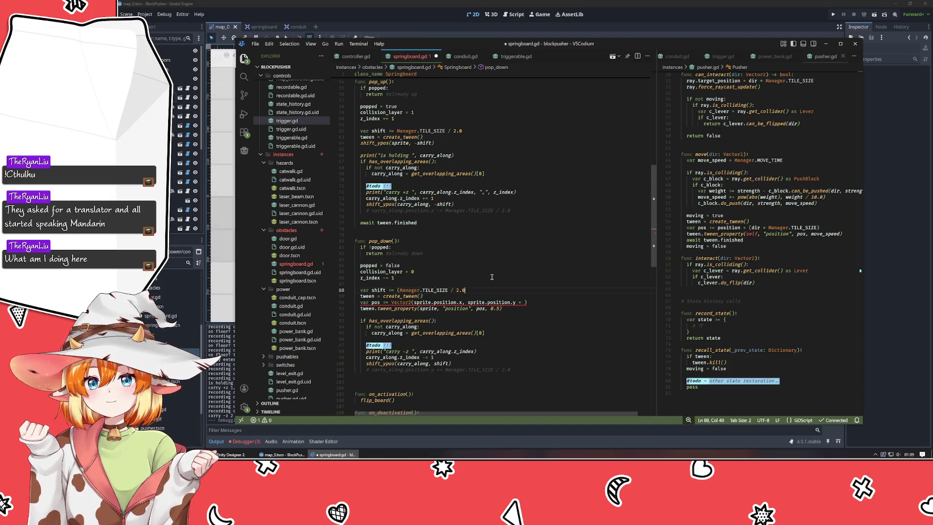
key(ctrl+Left)
key(ctrl+Left)
key(ctrl+Left)
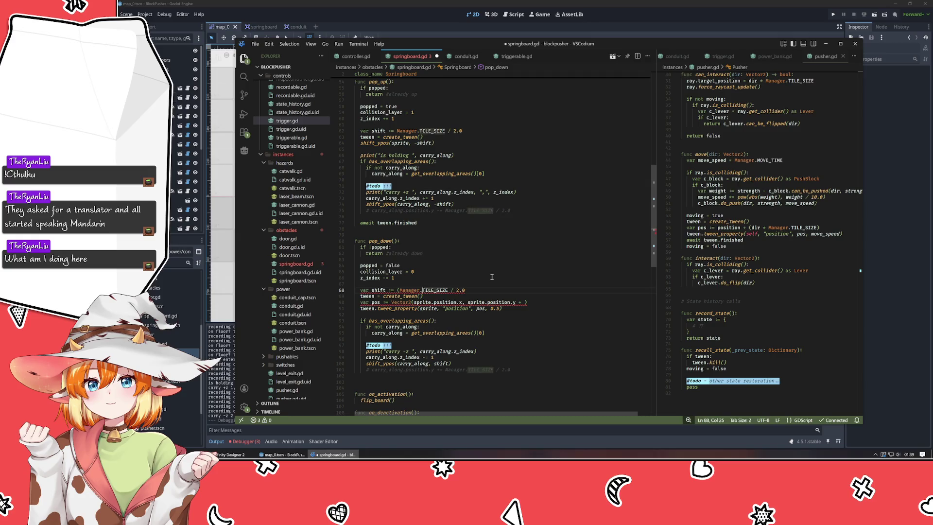
key(BackSpace)
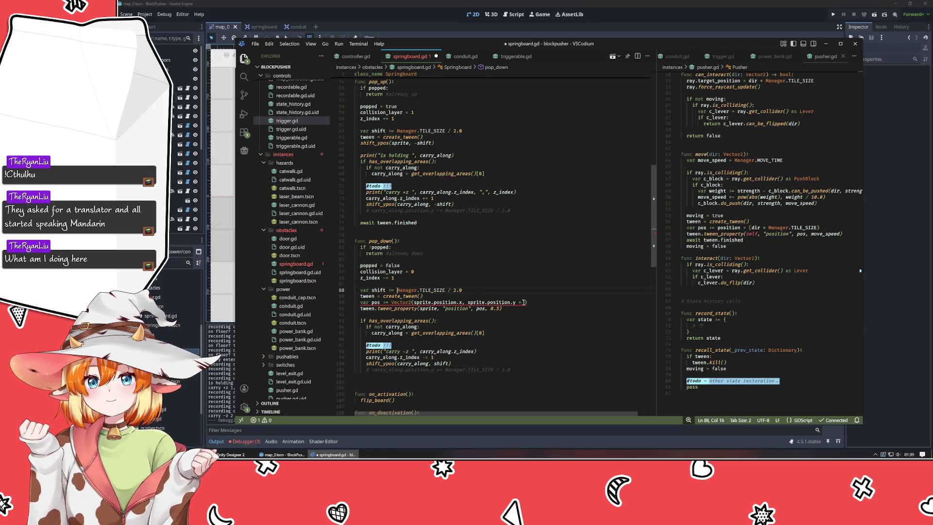
Replace pop_down's var pos and tween_property lines with shift_ypos(sprite, shift)
click(541, 302)
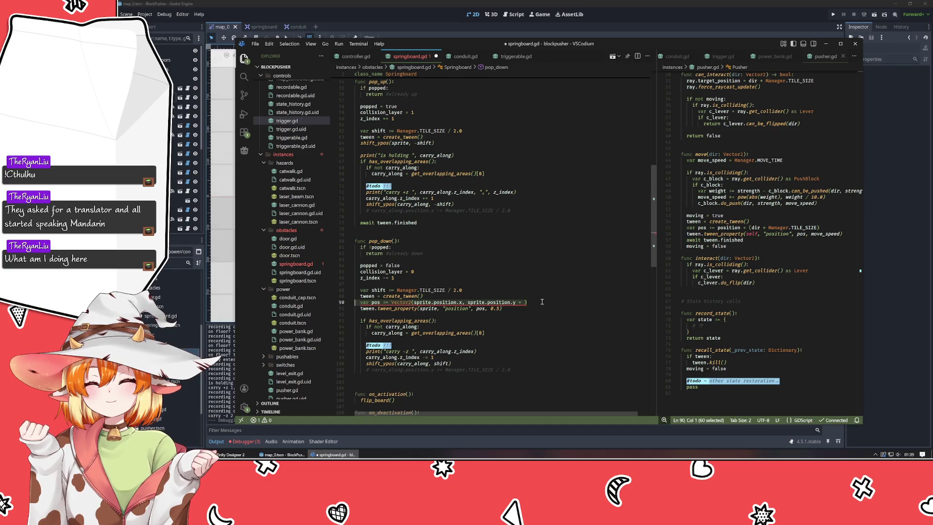
key(ctrl+shift+k)
key(End)
key(shift+Home)
key(BackSpace)
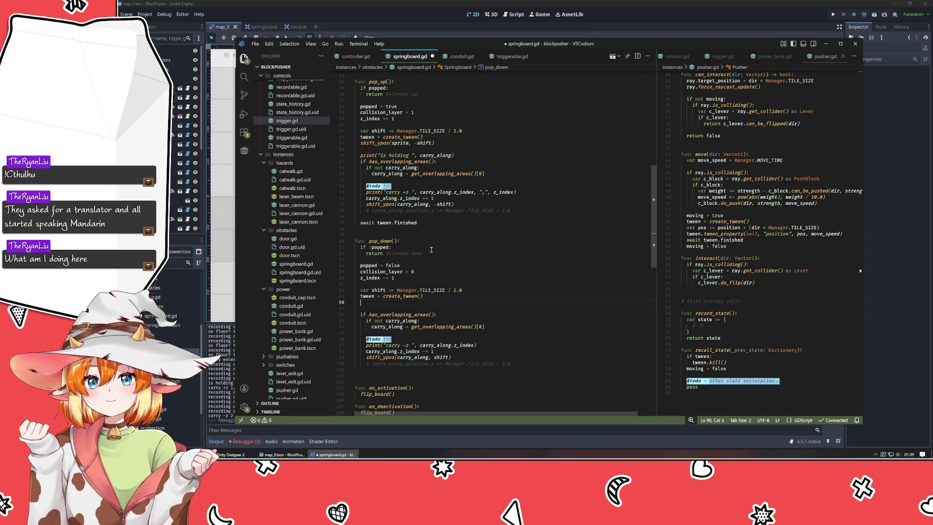
text(shift_ypos()
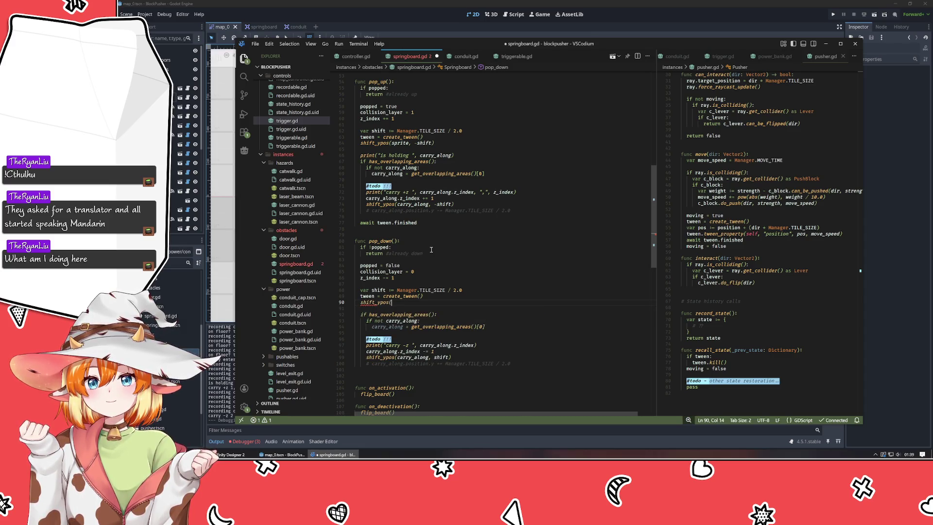
text(sprite, )
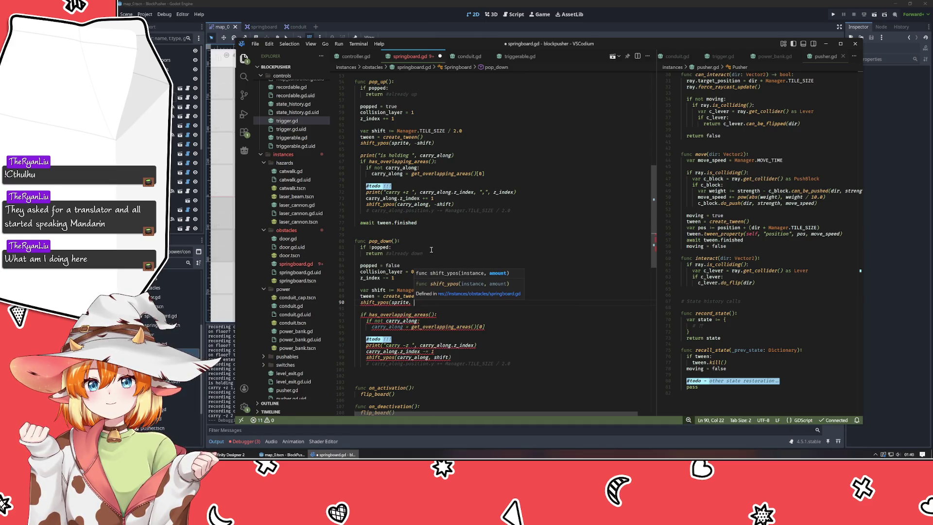
text(dhify)
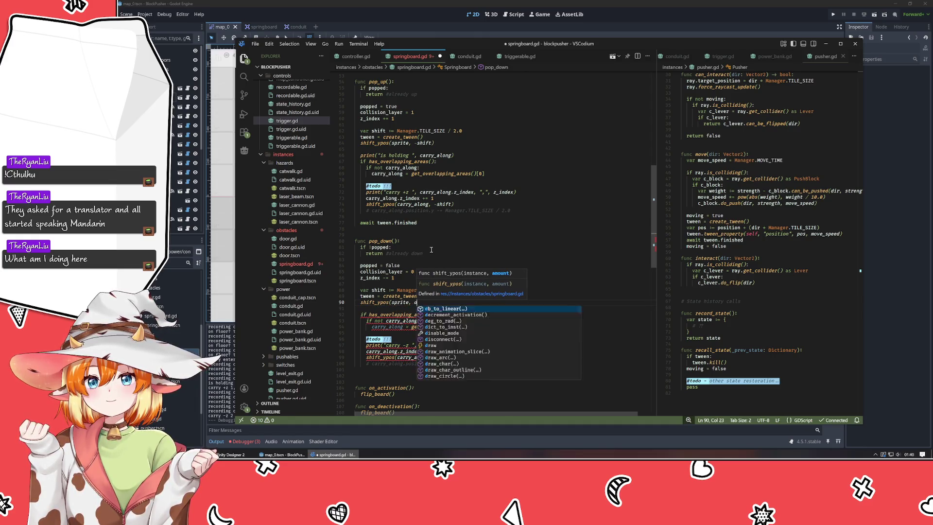
key(BackSpace)
key(BackSpace)
key(BackSpace)
text(shift)
End pop_down with await tween.finished
click(407, 363)
key(End)
key(Return)
key(Return)
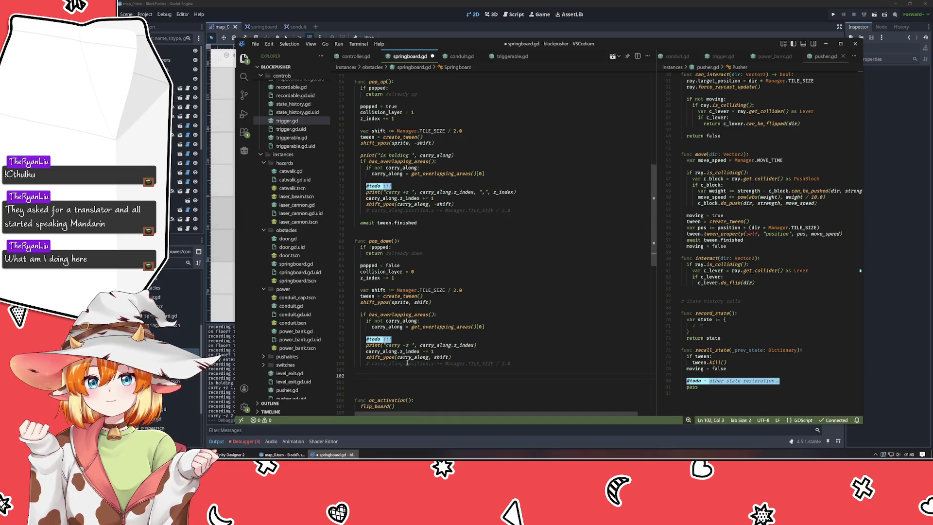
text(tween.finis)
key(Return)
key(Home)
text(await)
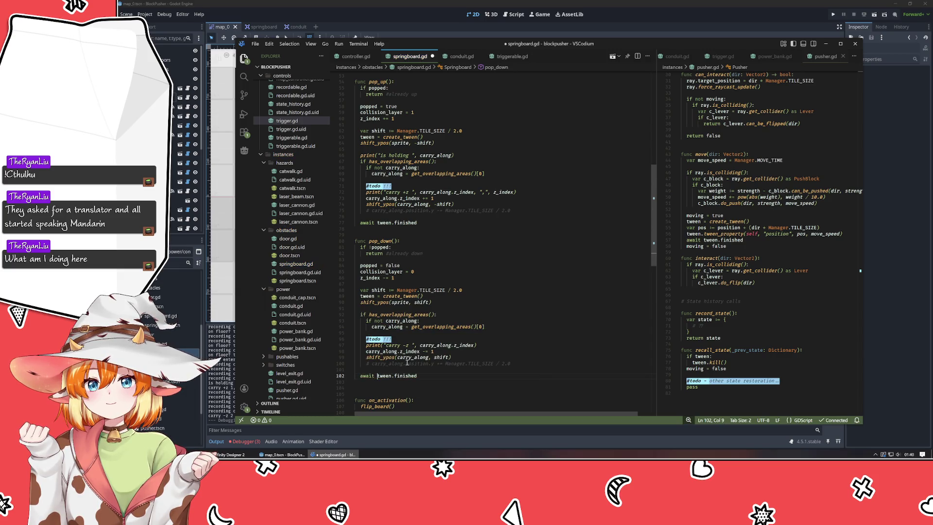
scroll(387, 183, up, 6)
click(383, 177)
Change shift_ypos's tween call to tween.parallel().tween_property and save springboard.gd
text(paratween_property(instance, "position", pos, 0.5)
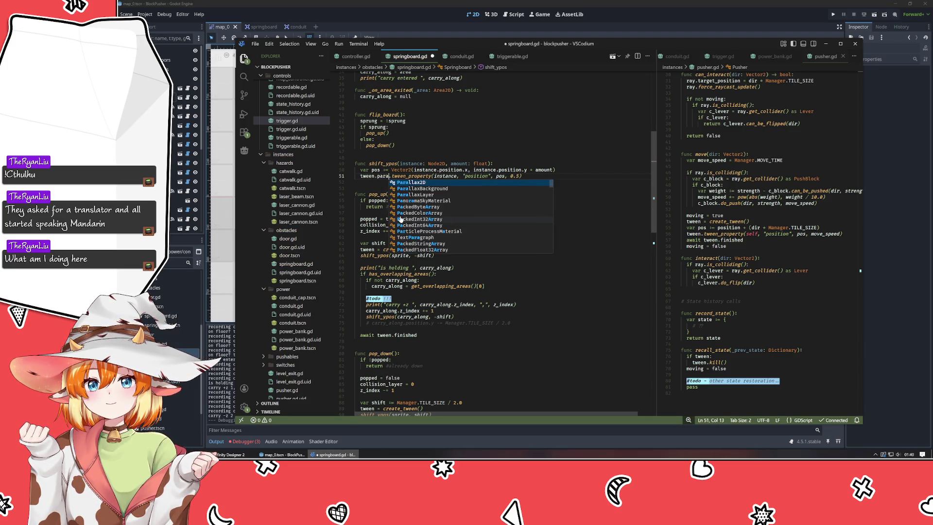
text(llel.)
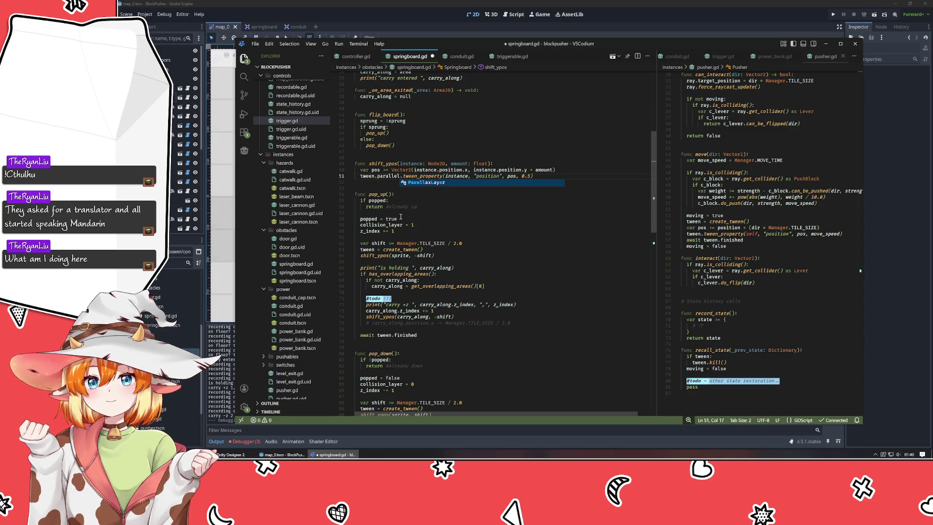
text(())
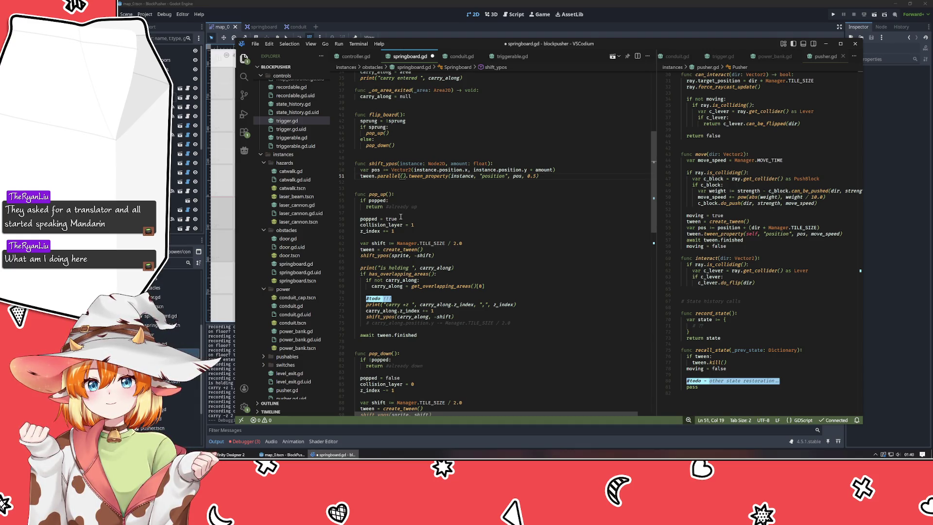
key(ctrl+s)
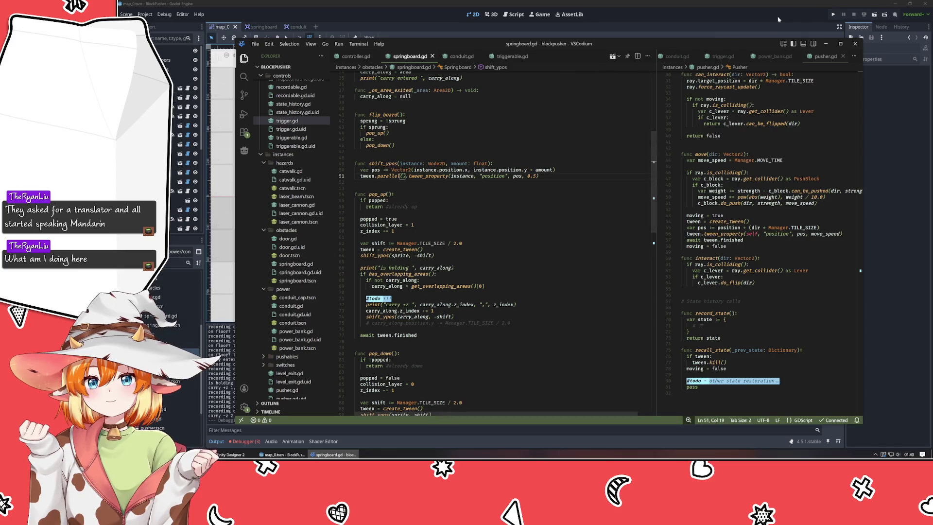
Run the game from Godot and push the crate onto the springboard to lift it
click(772, 23)
key(F5)
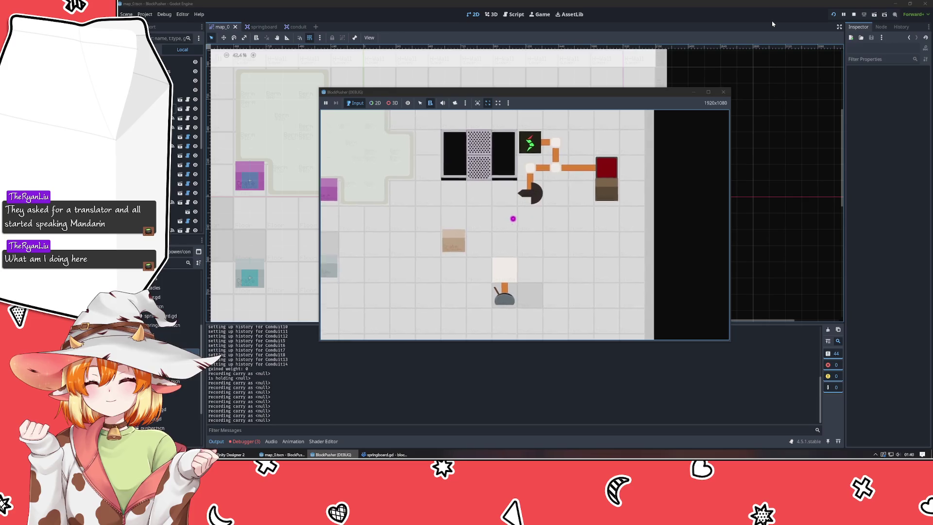
key(Right)
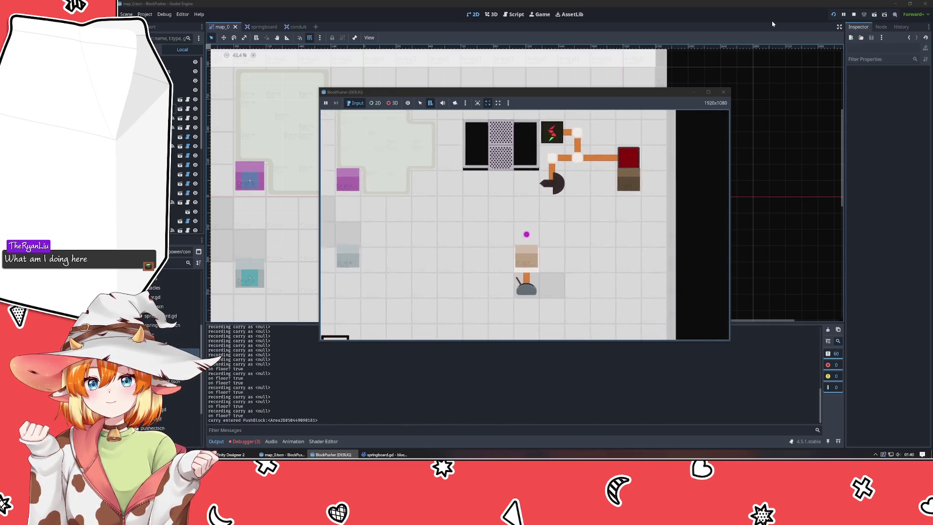
key(Down)
key(Left)
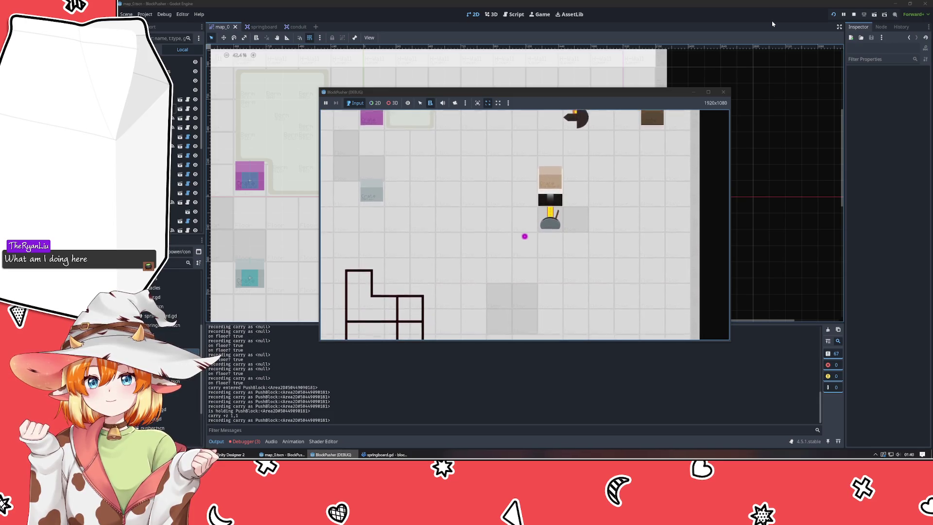
key(Right)
key(Right)
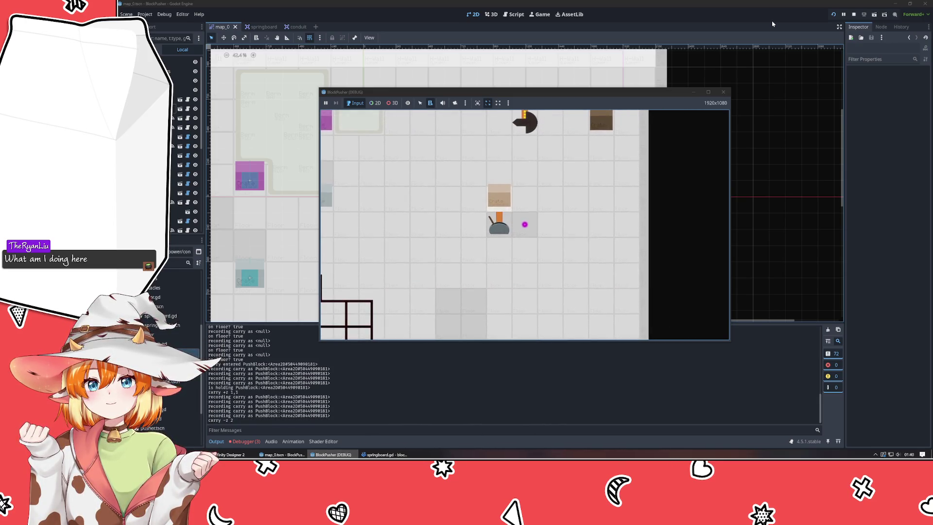
key(Left)
key(Left)
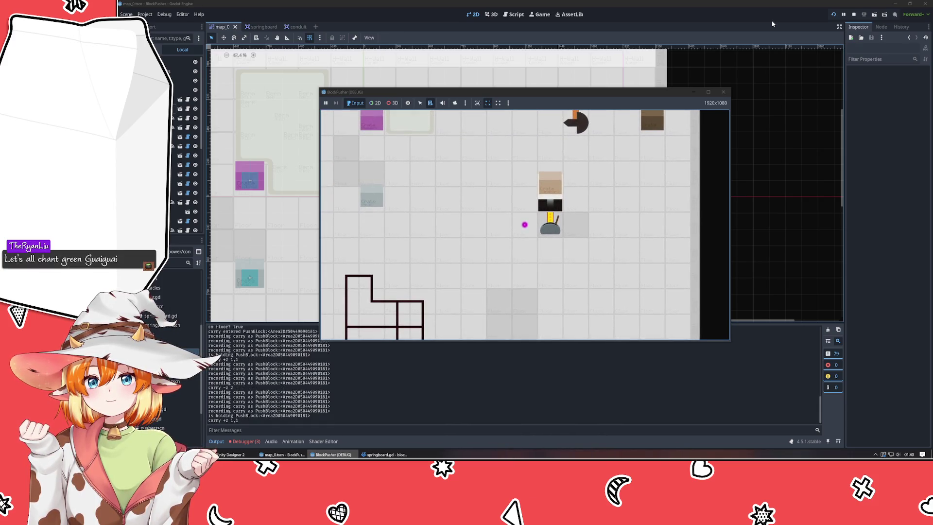
key(Right)
key(Right)
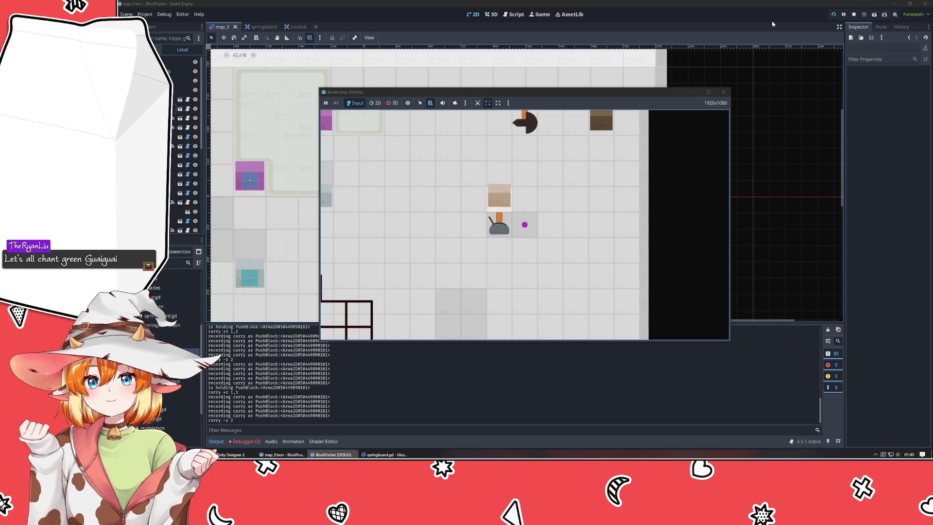
key(Left)
key(Left)
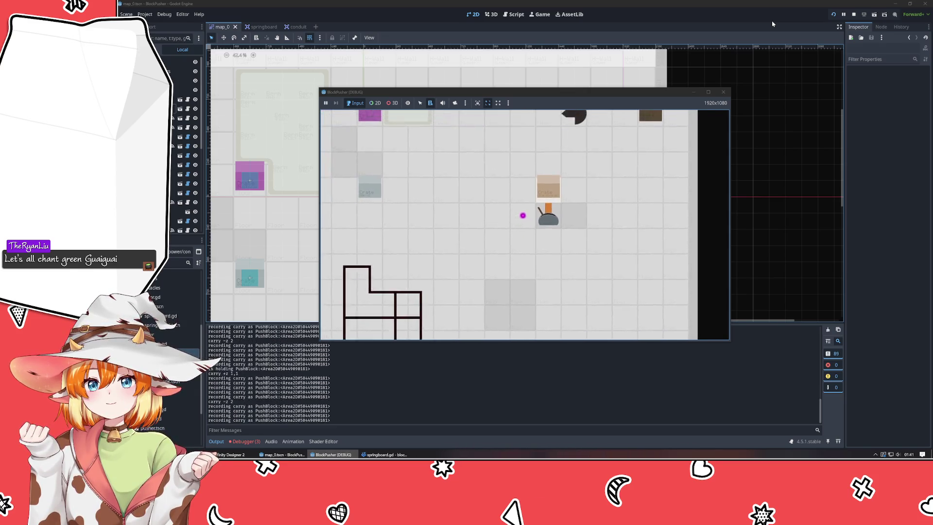
Rewind twice with Z to check the restored state, then stop the game
key(z)
key(z)
key(z)
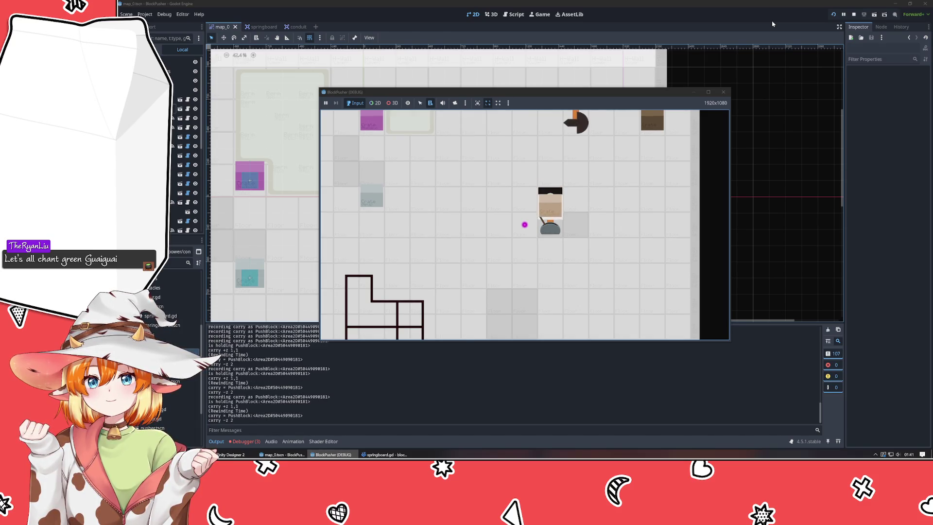
key(z)
key(z)
key(z)
key(z)
key(z)
key(z)
key(z)
key(z)
key(z)
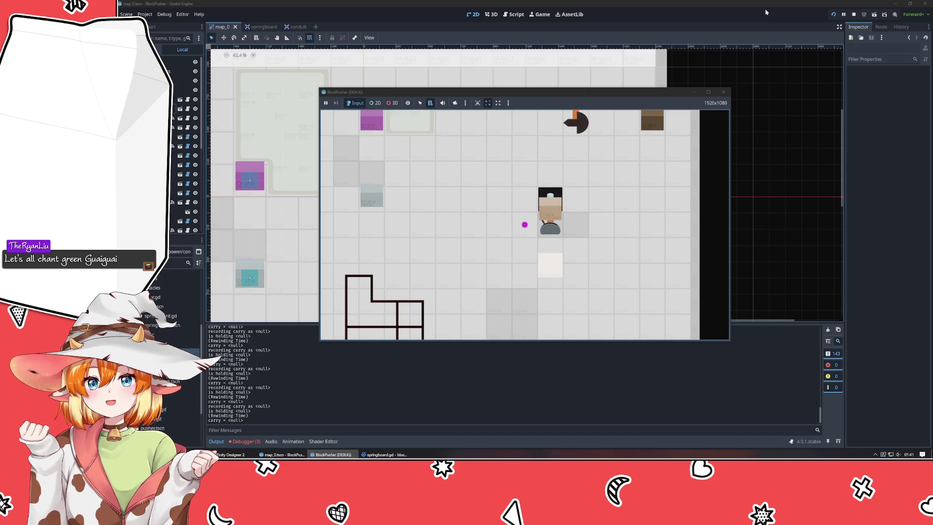
key(F8)
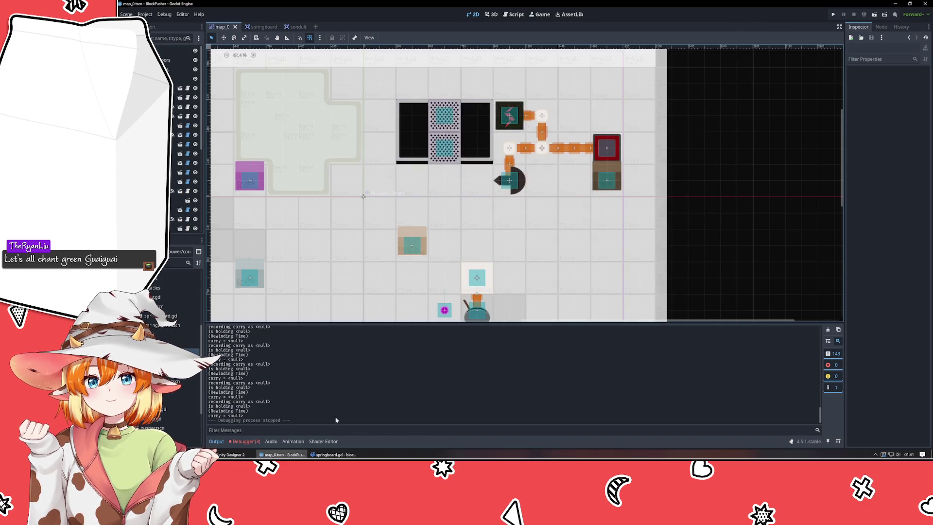
Review pop_down's tween await line and the tween-kill check in recall_state
click(335, 454)
scroll(389, 331, down, 5)
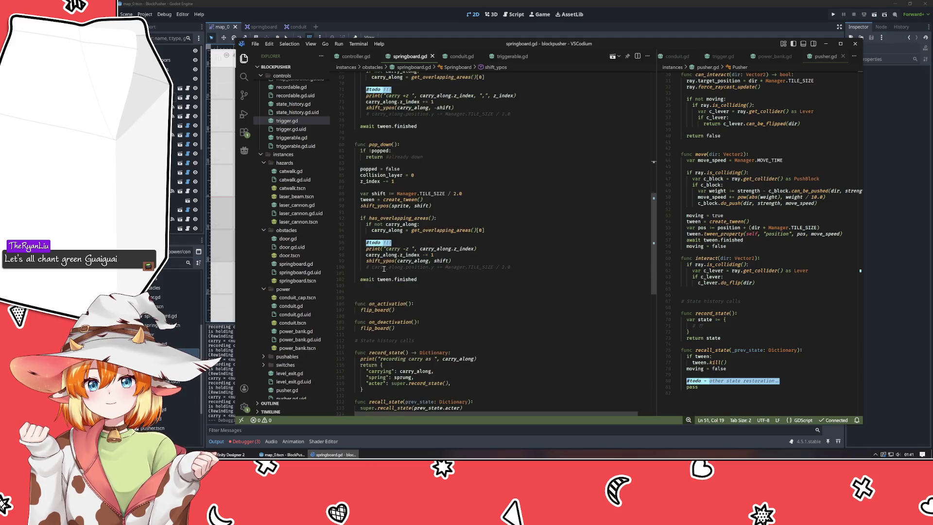
click(390, 280)
scroll(427, 330, down, 4)
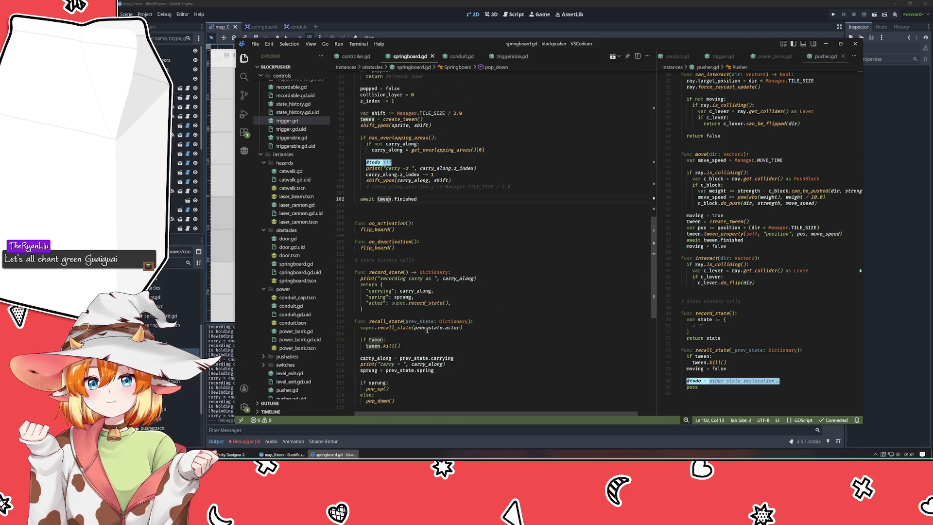
drag(353, 334, 448, 352)
scroll(456, 352, down, 4)
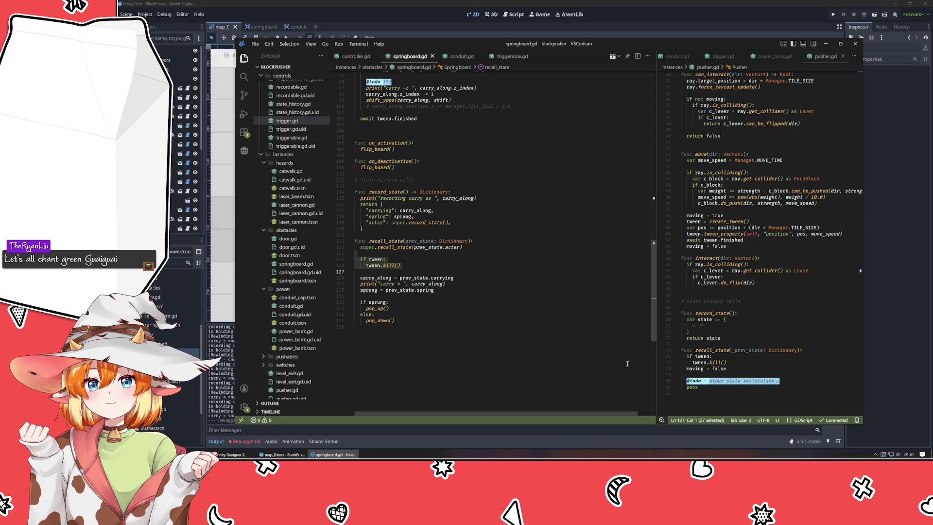
click(476, 289)
Highlight recall_state's sprung pop_up/pop_down branch, then run BlockPusher from Godot with F5
scroll(476, 289, up, 13)
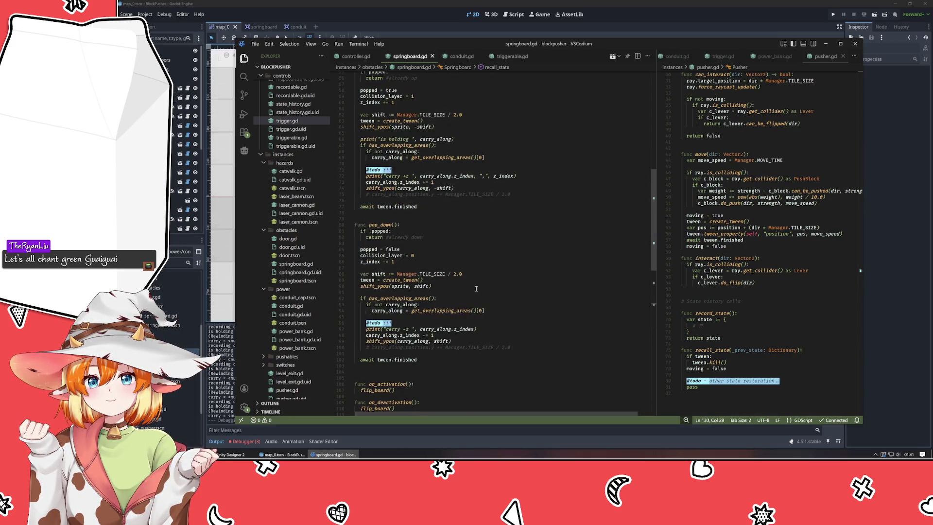
scroll(477, 289, down, 10)
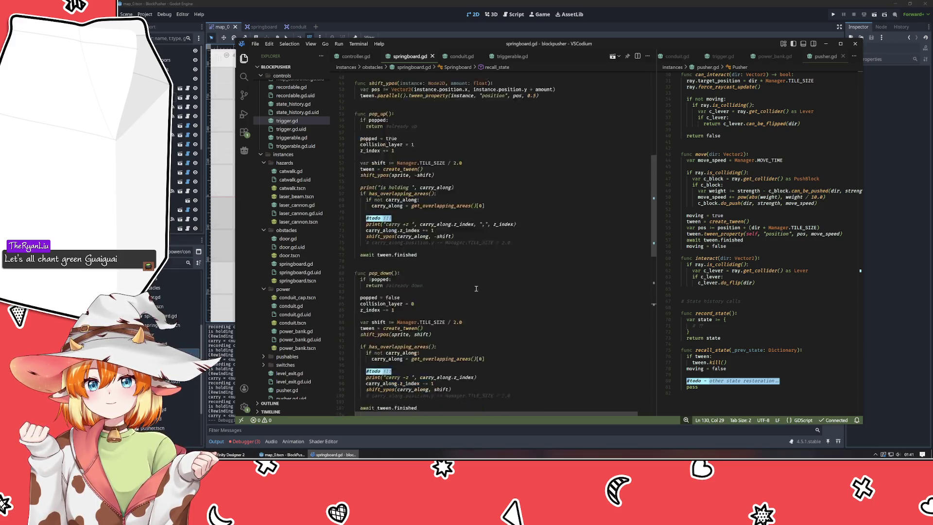
drag(358, 350, 417, 376)
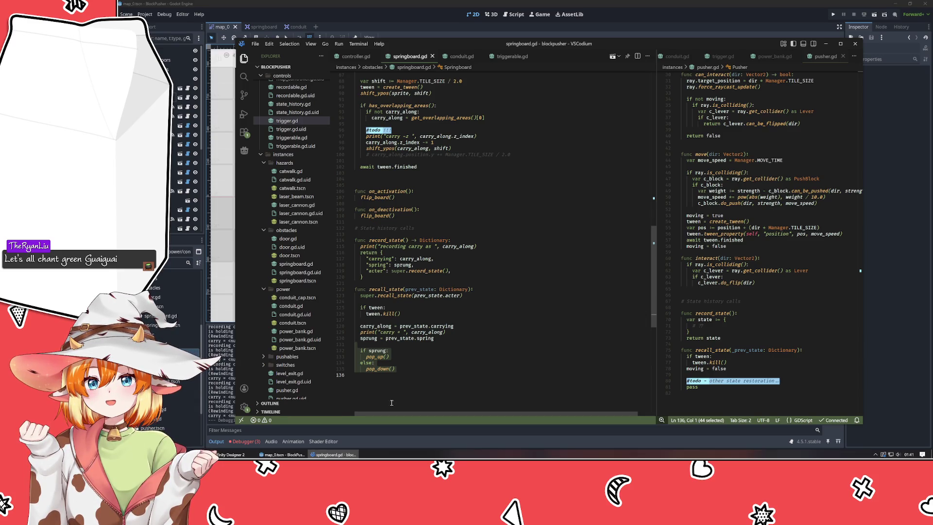
click(281, 454)
key(F5)
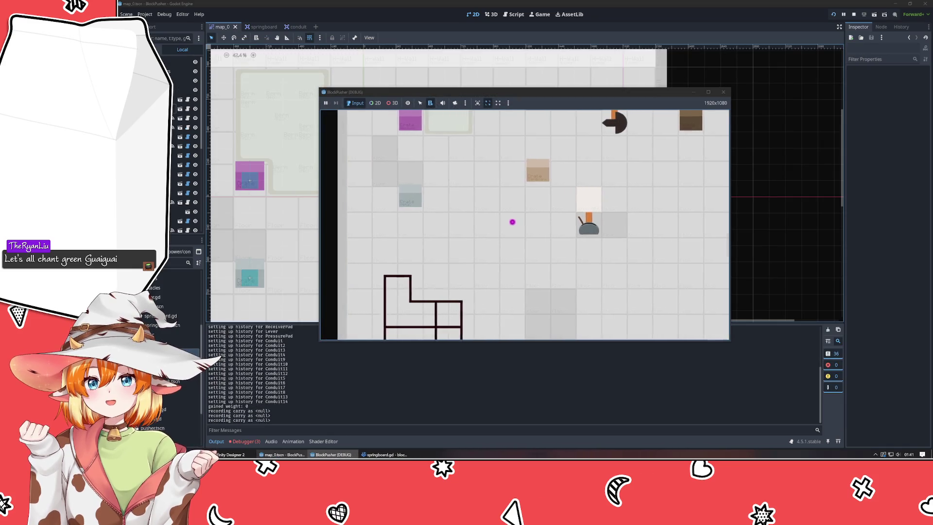
Test the level by carrying the white block left, pushing the crate, and rewinding, then close the game
key(Left)
key(Left)
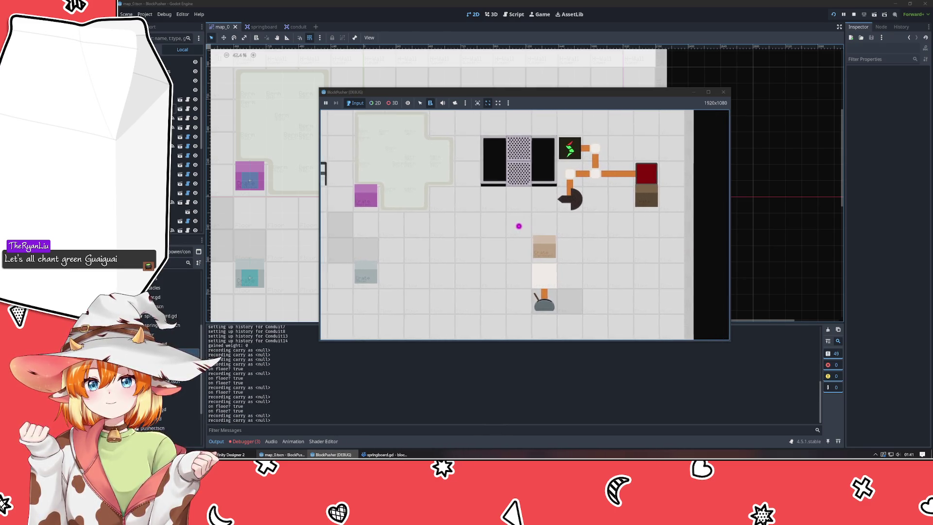
key(Right)
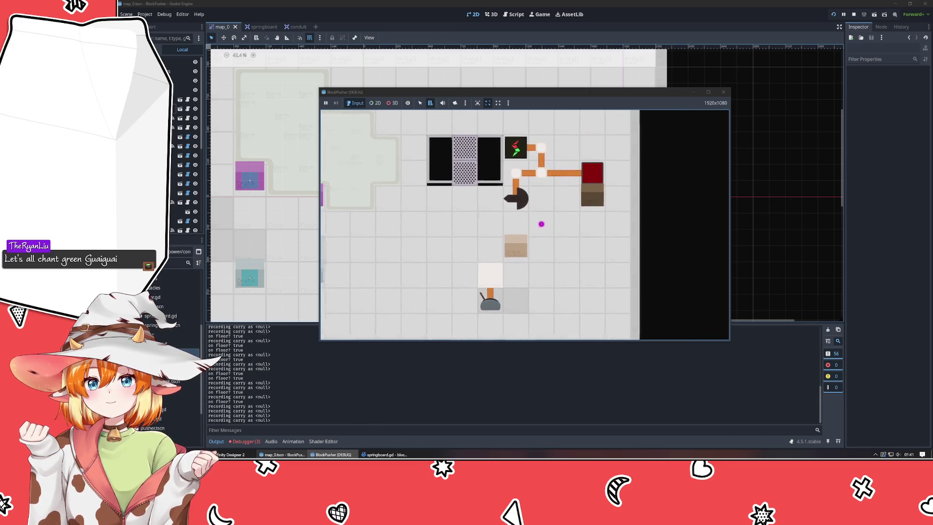
key(z)
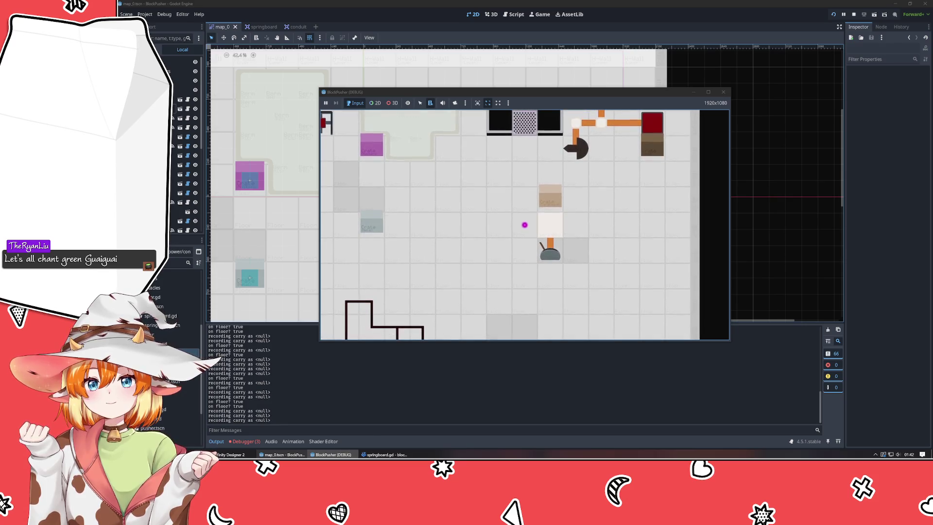
click(723, 92)
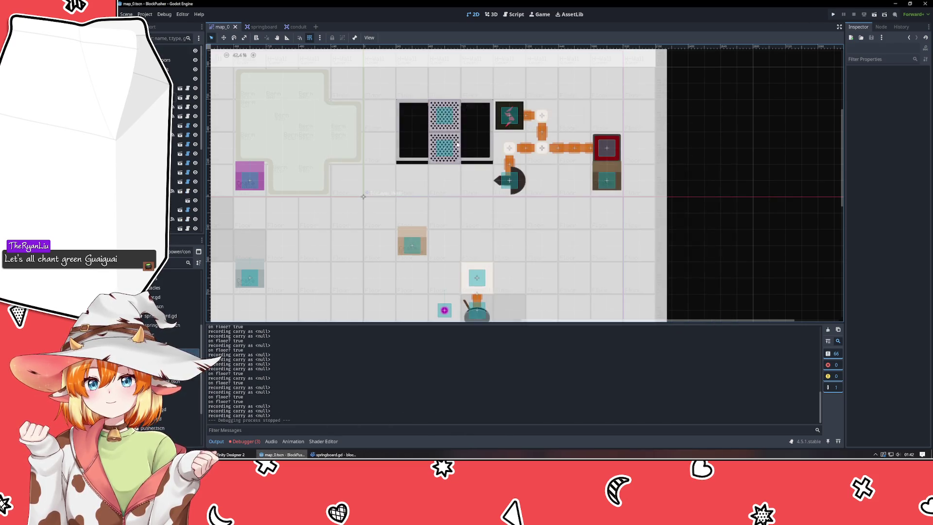
Disable the springboard's CollisionShape2D in its scene and go back to map_0
click(260, 27)
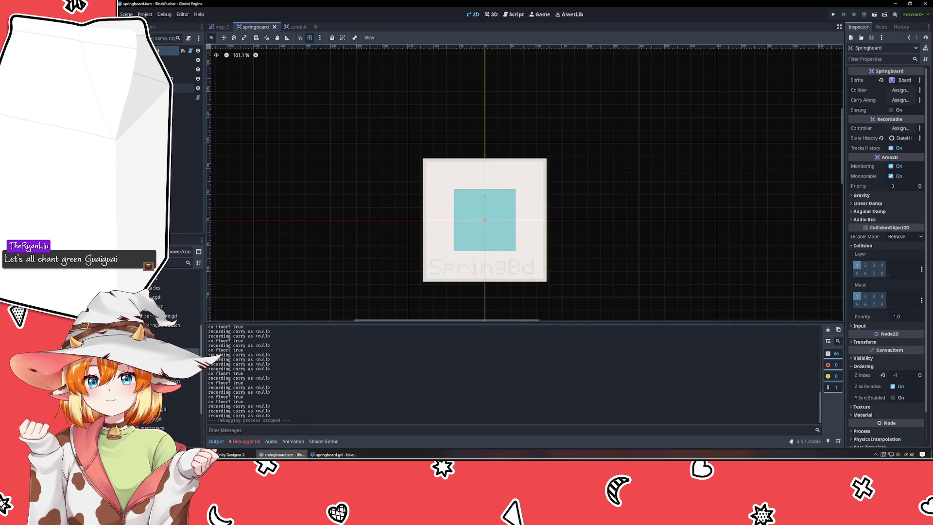
click(161, 78)
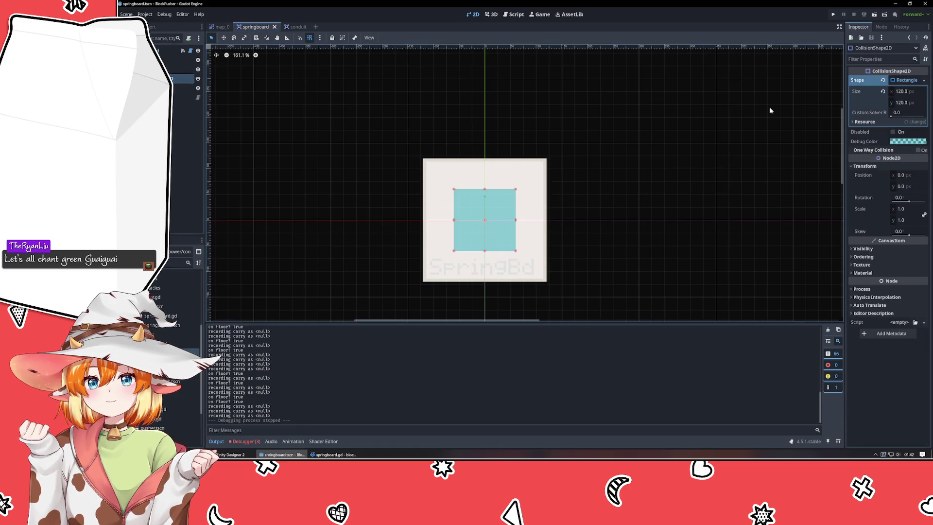
click(893, 132)
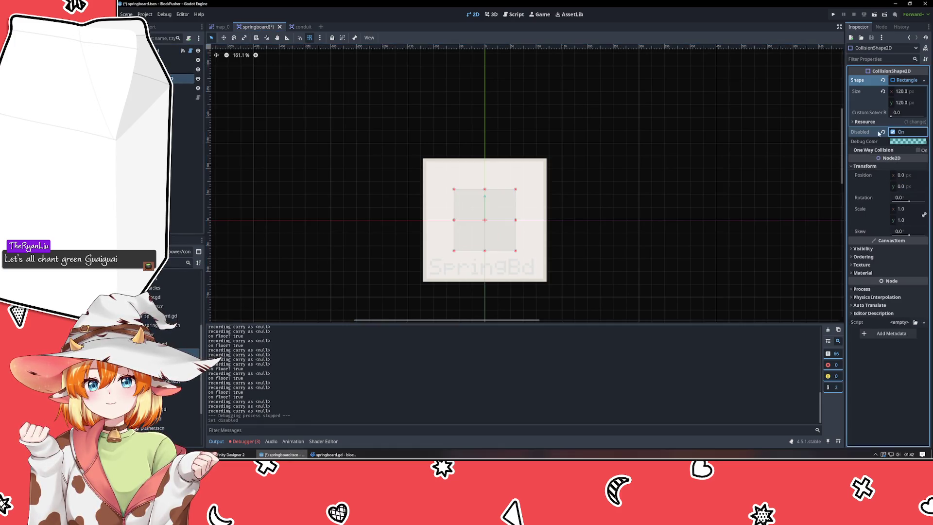
click(223, 27)
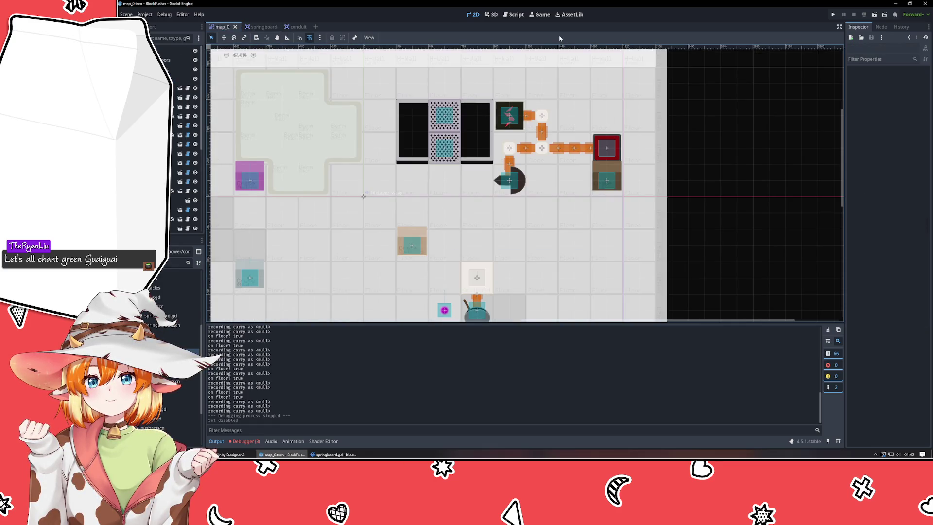
Playtest the level with the collision shape disabled, then return to the springboard scene
key(F5)
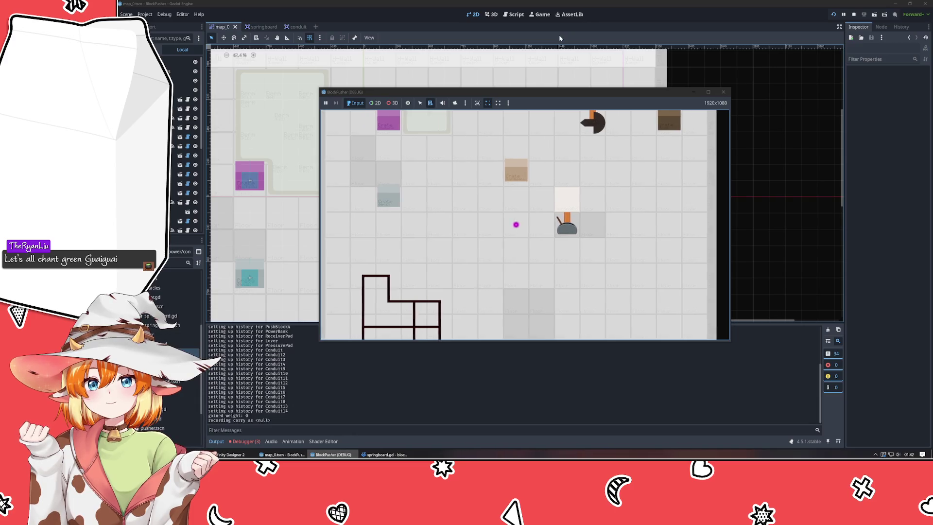
key(Left)
key(Left)
key(Up)
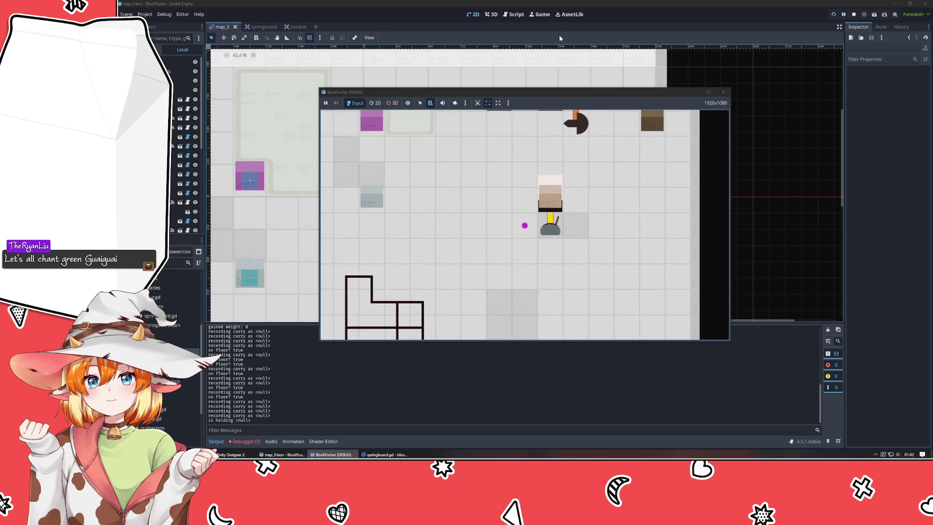
key(Right)
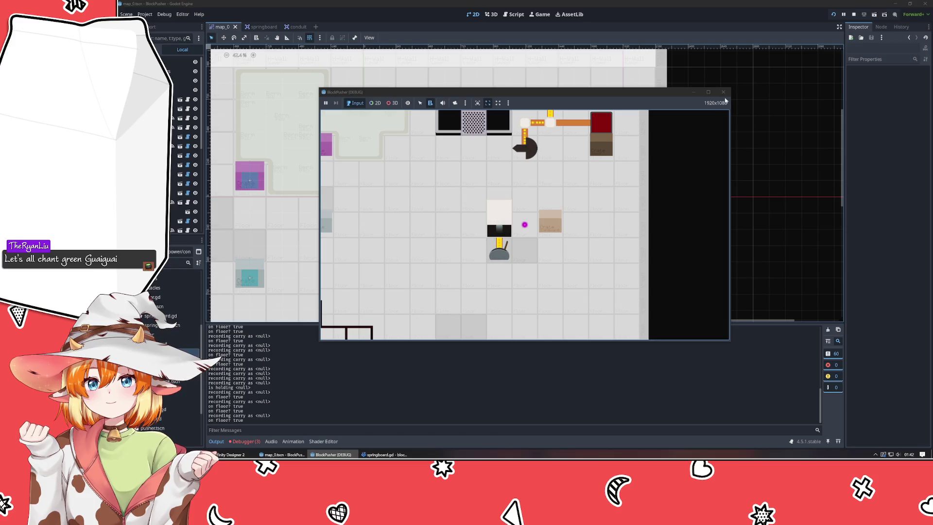
click(724, 92)
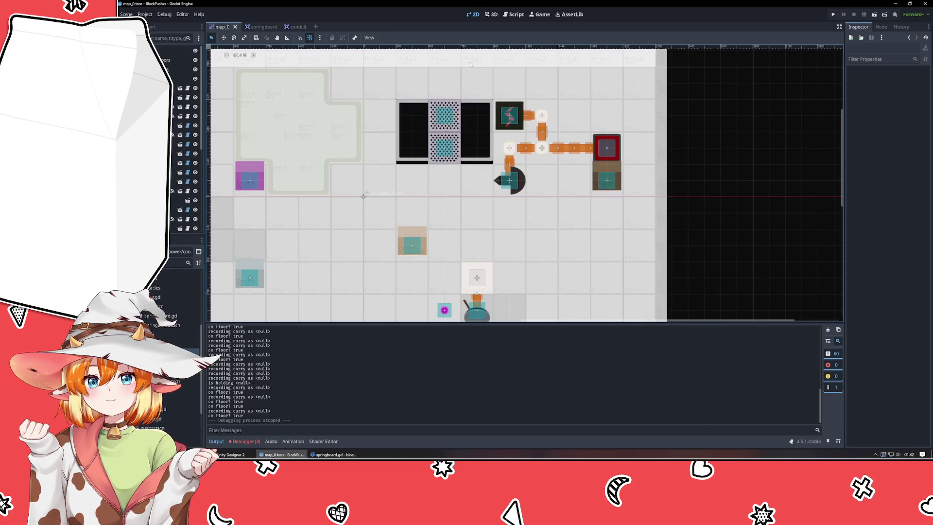
click(258, 27)
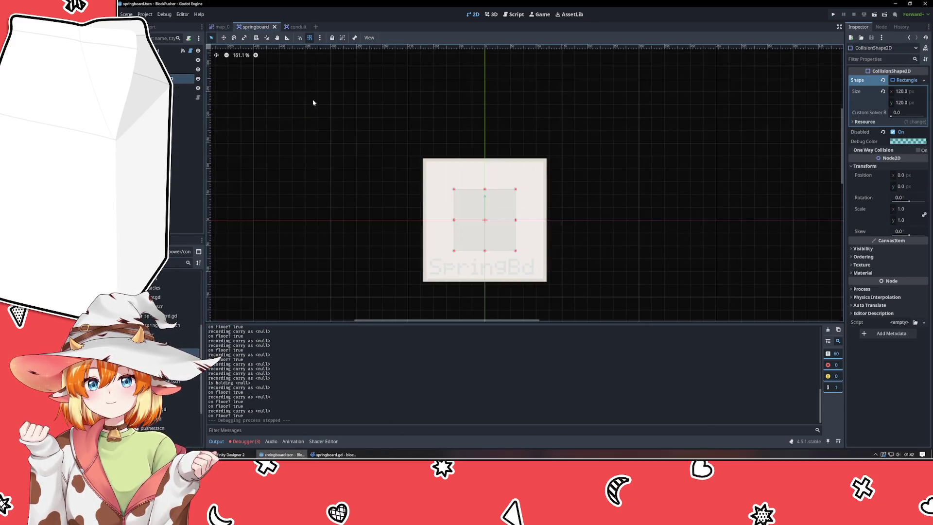
Untick Disabled on the CollisionShape2D, then select the root Springboard node
click(893, 131)
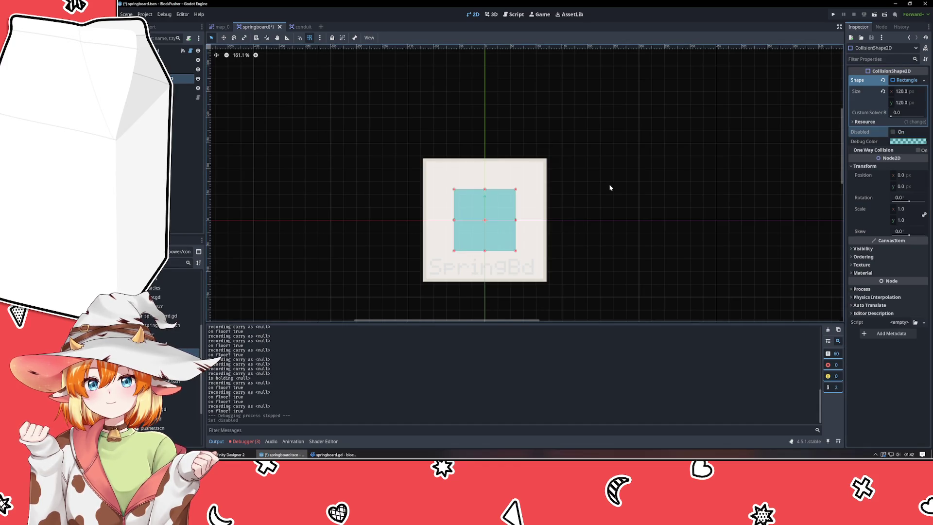
click(619, 189)
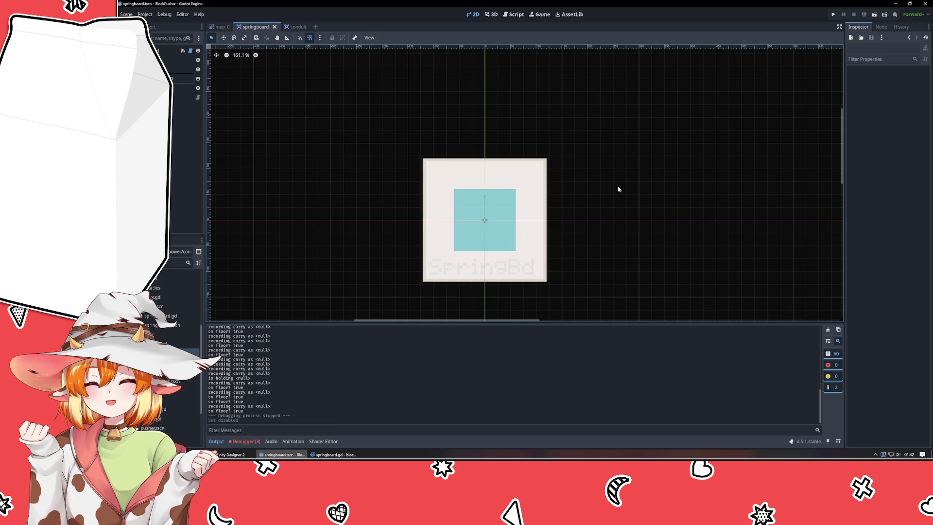
click(165, 51)
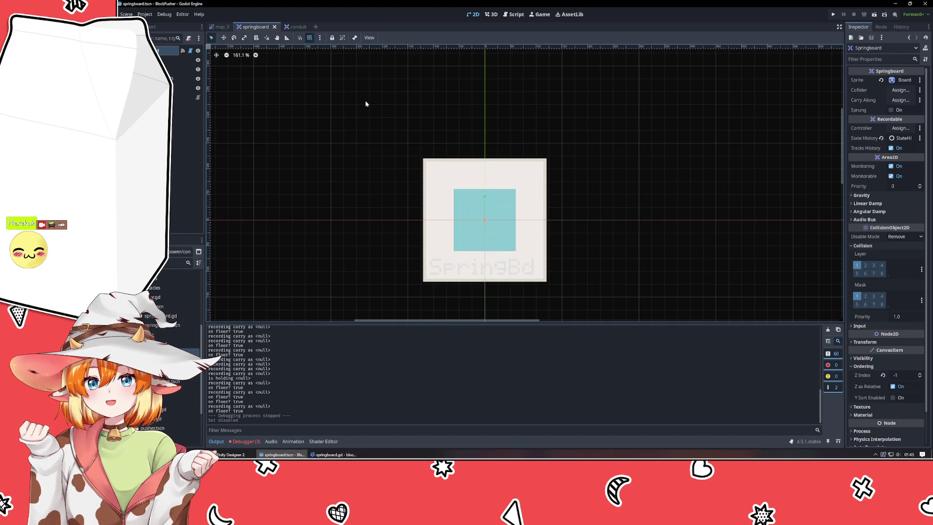
Add a CollisionShape2D child to the springboard and move it higher in the tree
right_click(155, 152)
click(189, 156)
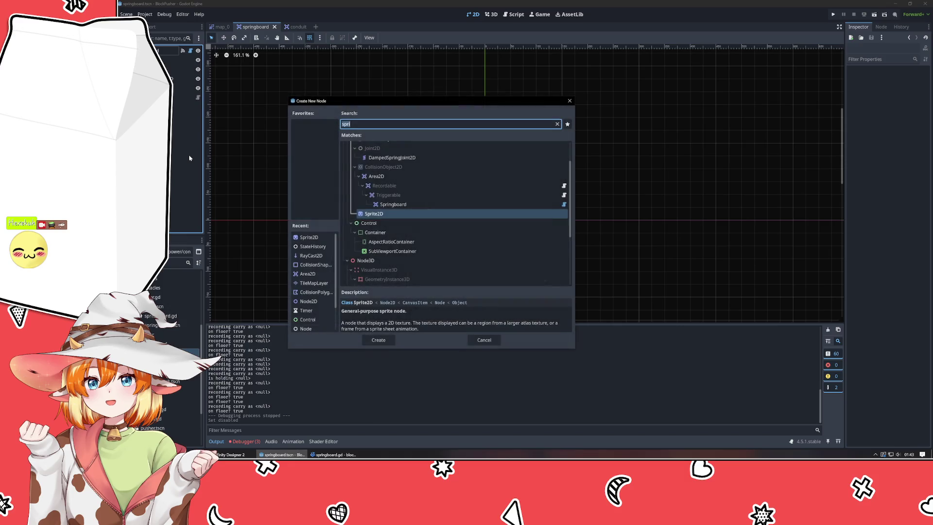
text(collis)
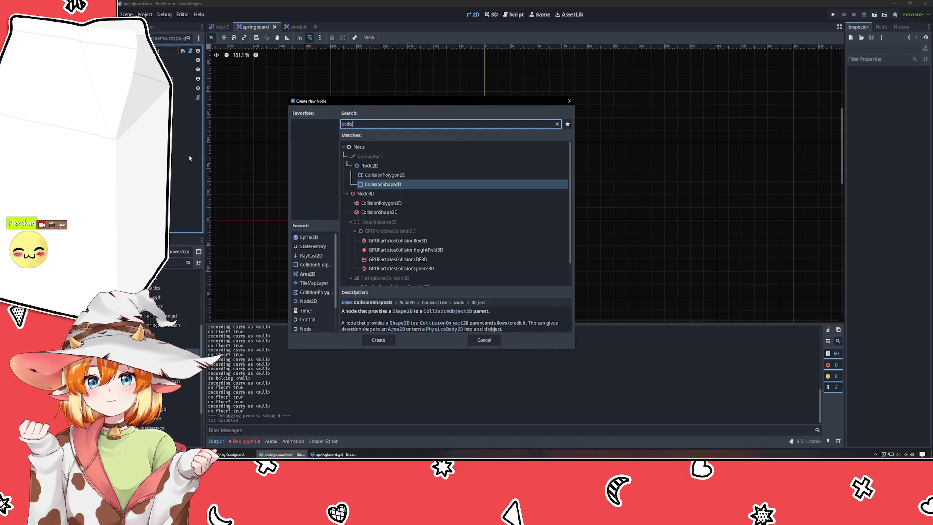
key(Return)
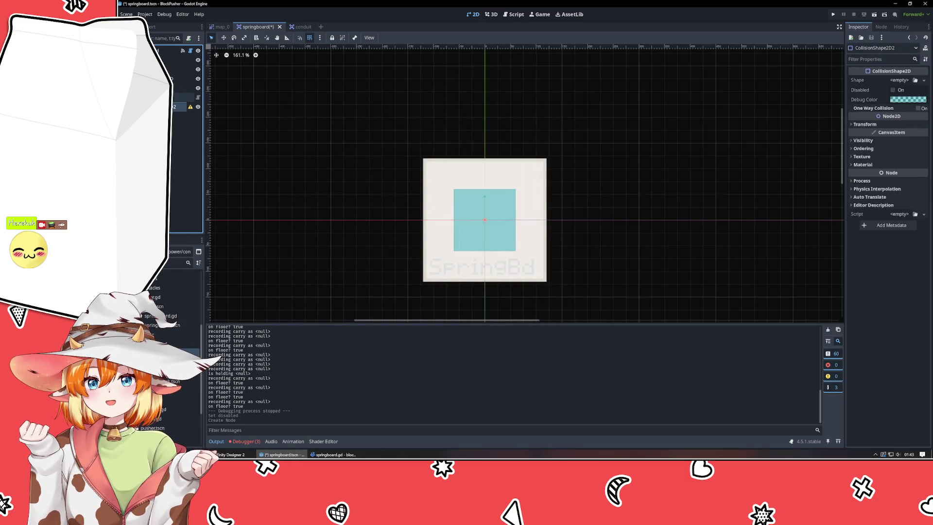
drag(175, 107, 175, 79)
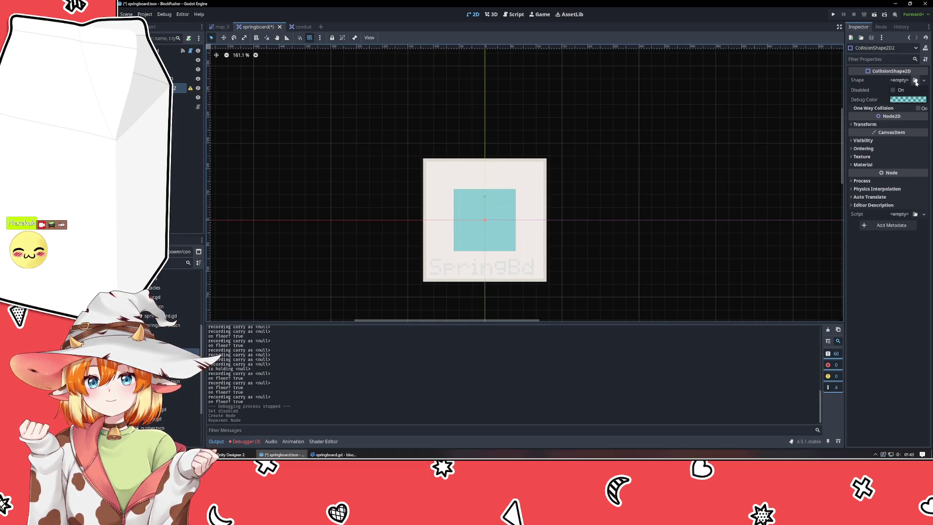
Give the new collision node a RectangleShape2D and a purple debug colour
click(916, 80)
key(Escape)
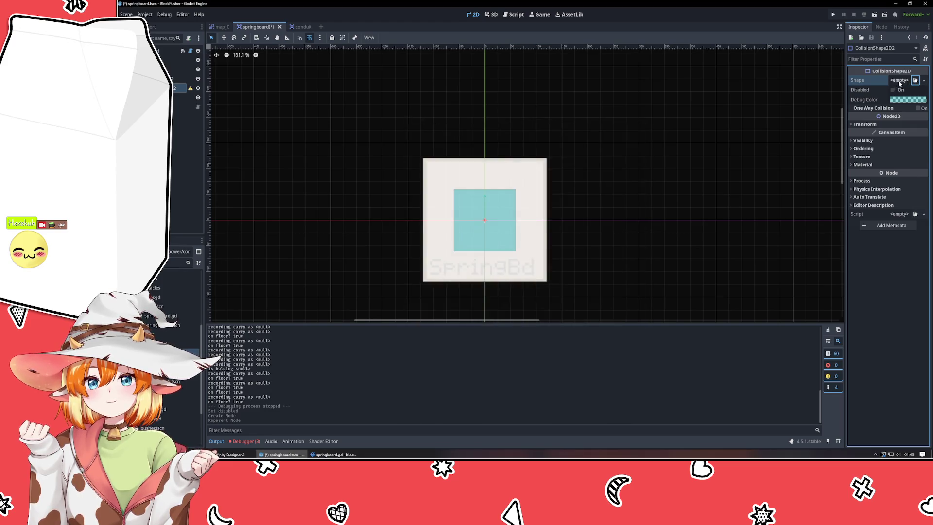
click(902, 80)
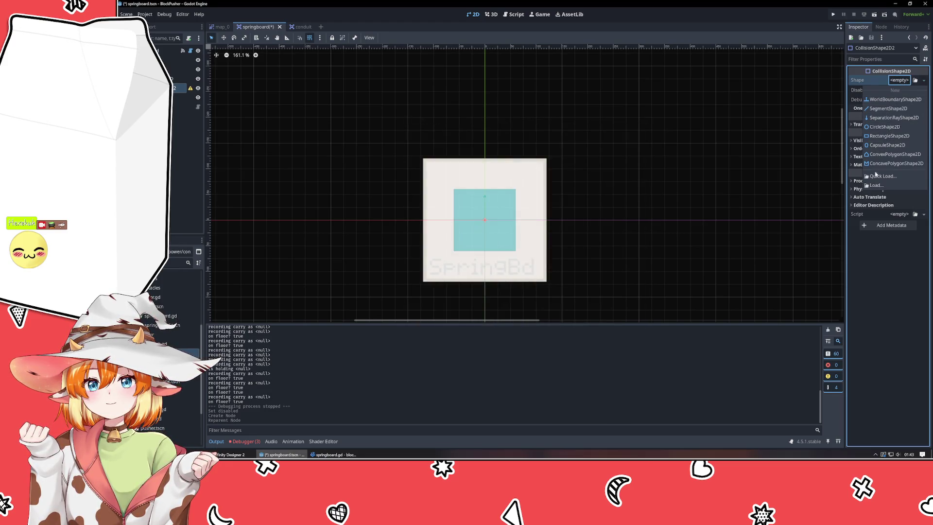
click(880, 139)
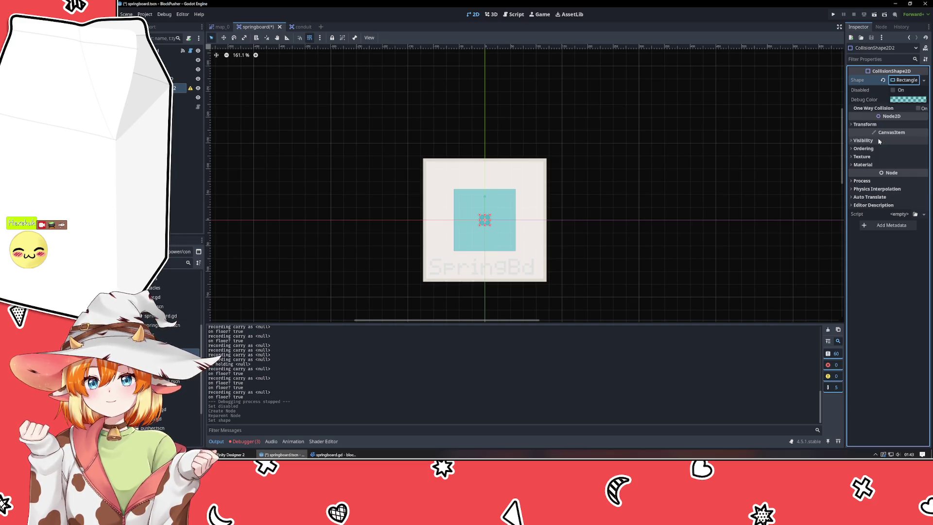
click(902, 100)
mouse_move(842, 152)
mouse_down()
mouse_move(834, 171)
mouse_move(855, 119)
mouse_move(910, 96)
mouse_up()
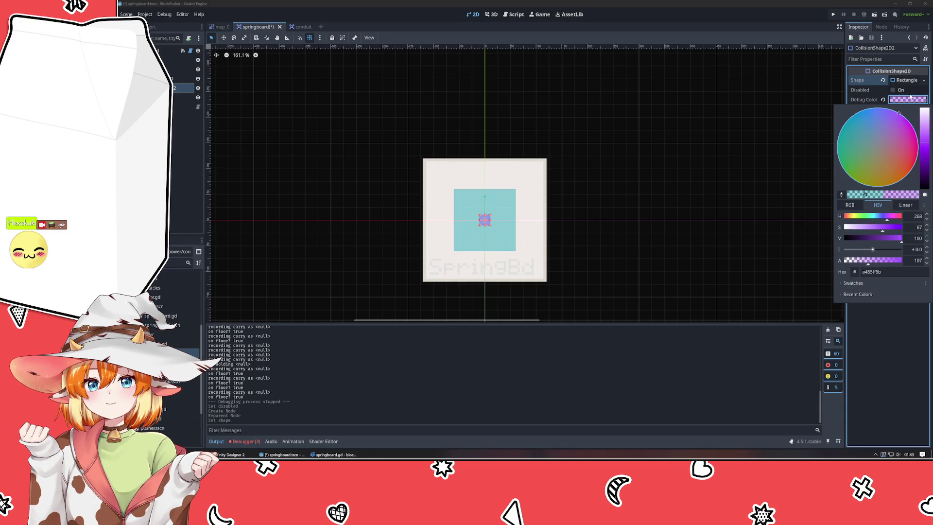
click(890, 386)
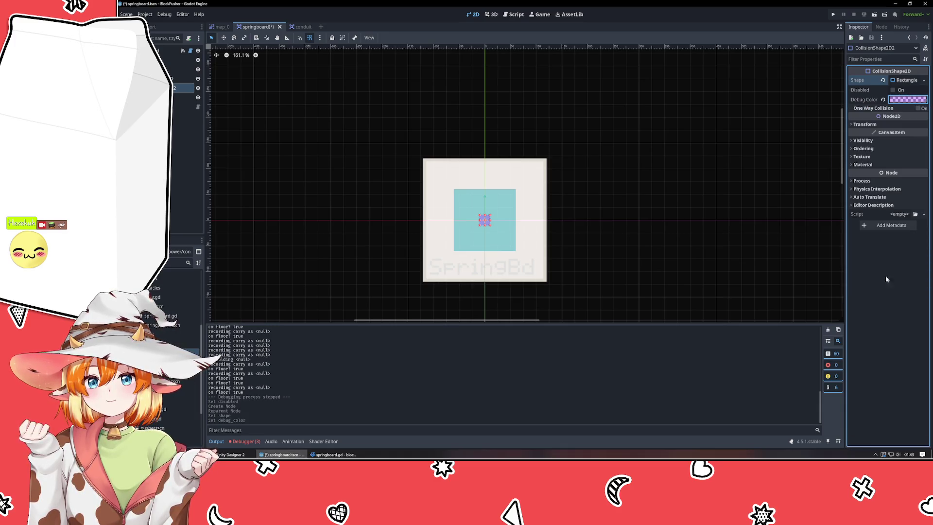
Set the rectangle's size to 60 × 60
click(906, 80)
click(911, 92)
text(60)
key(Tab)
text(60)
key(Tab)
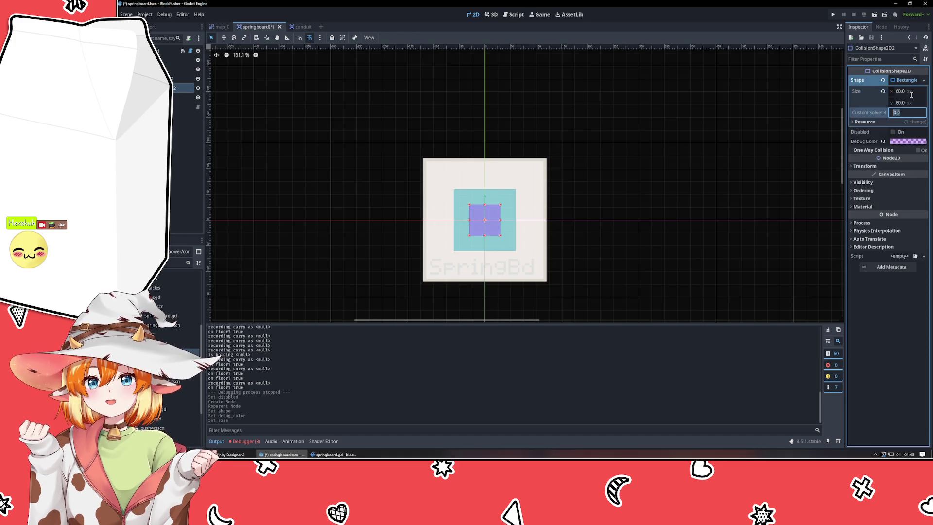
Rename the collision shape node to CarryDetector
click(184, 126)
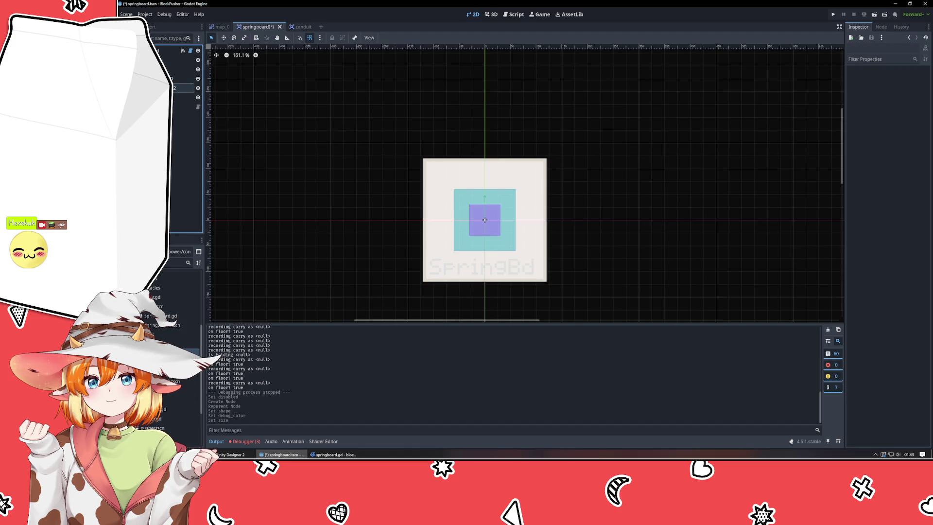
click(184, 88)
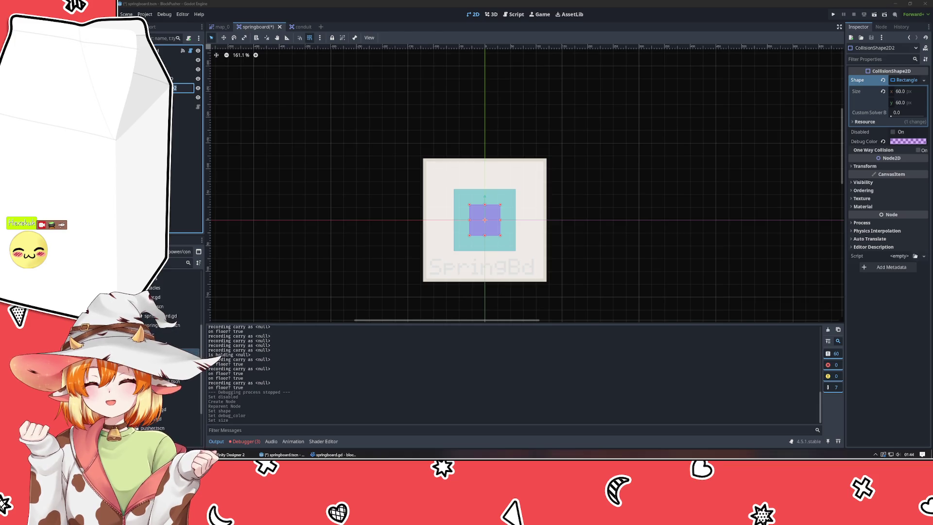
key(BackSpace)
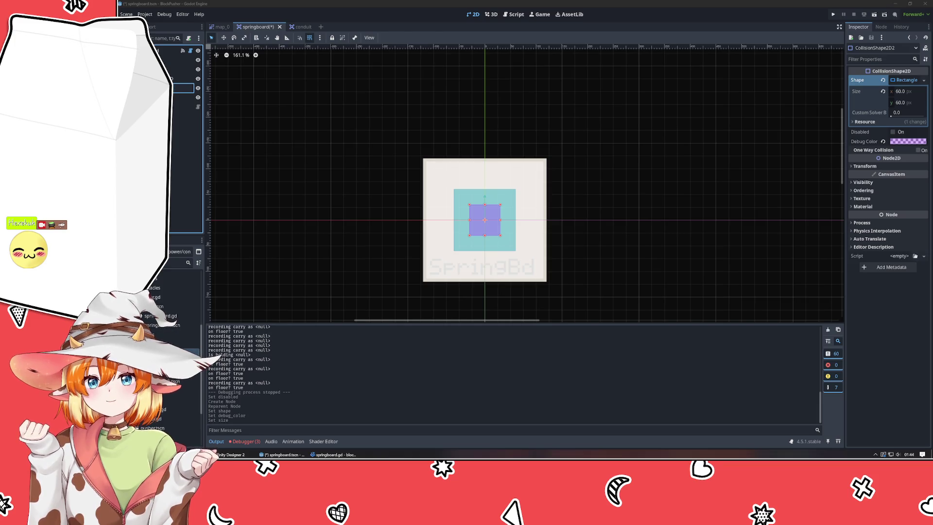
key(Return)
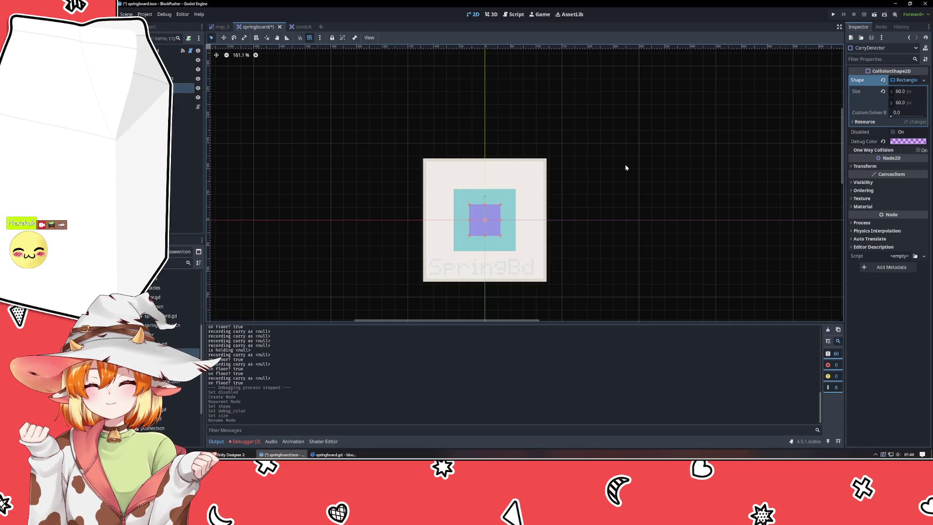
click(872, 181)
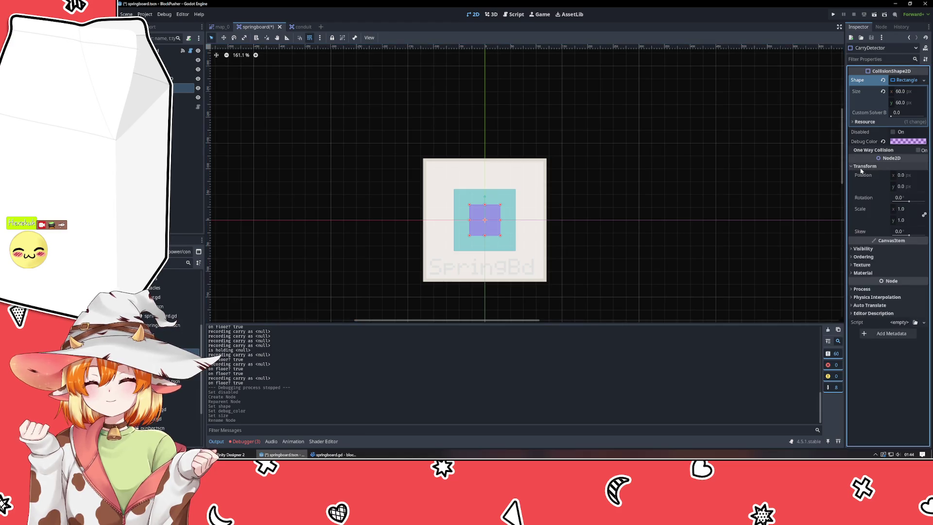
click(865, 180)
click(863, 182)
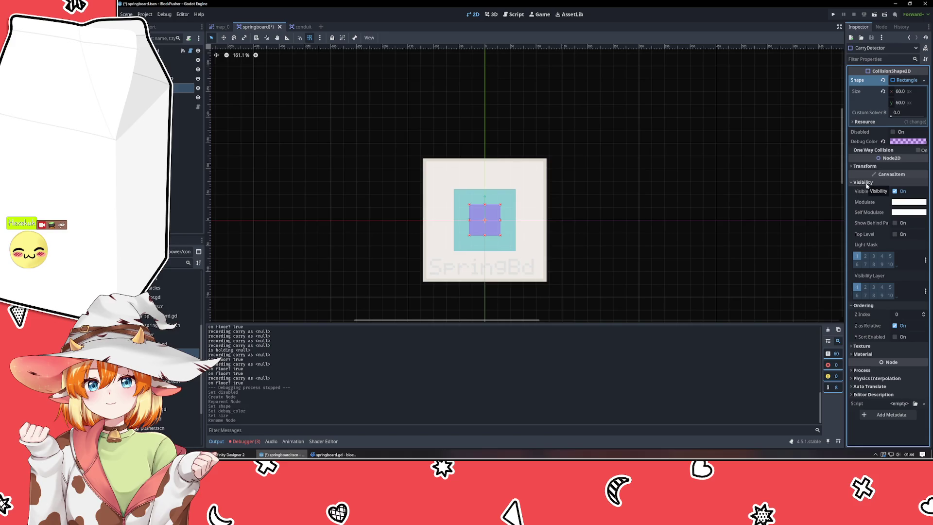
click(867, 184)
click(868, 191)
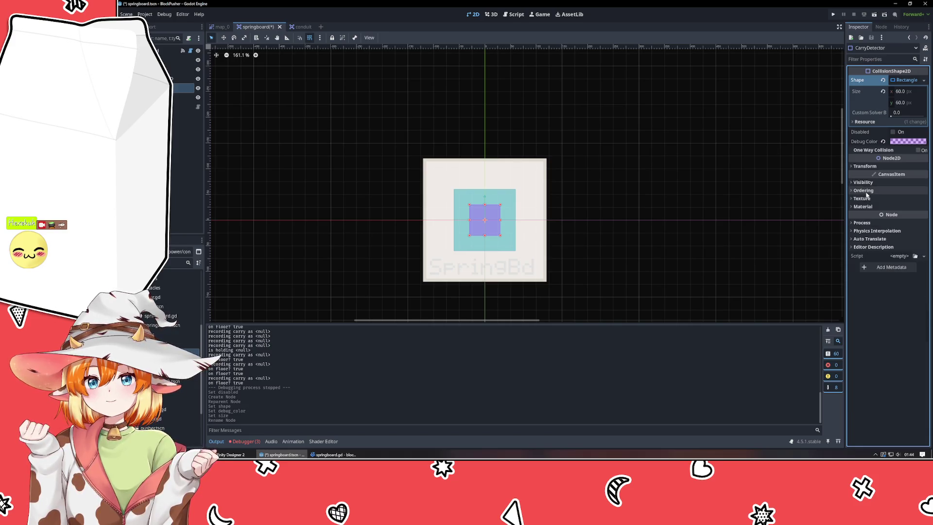
click(866, 167)
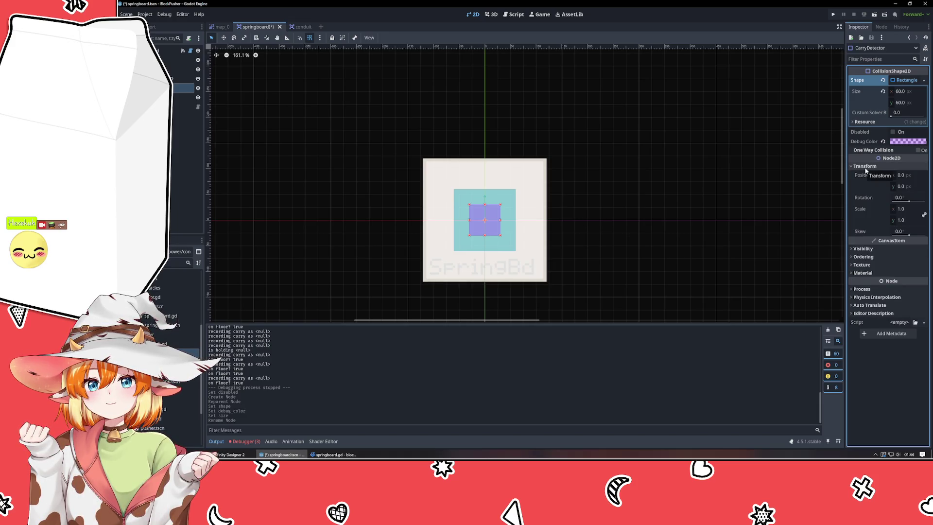
click(865, 168)
click(185, 170)
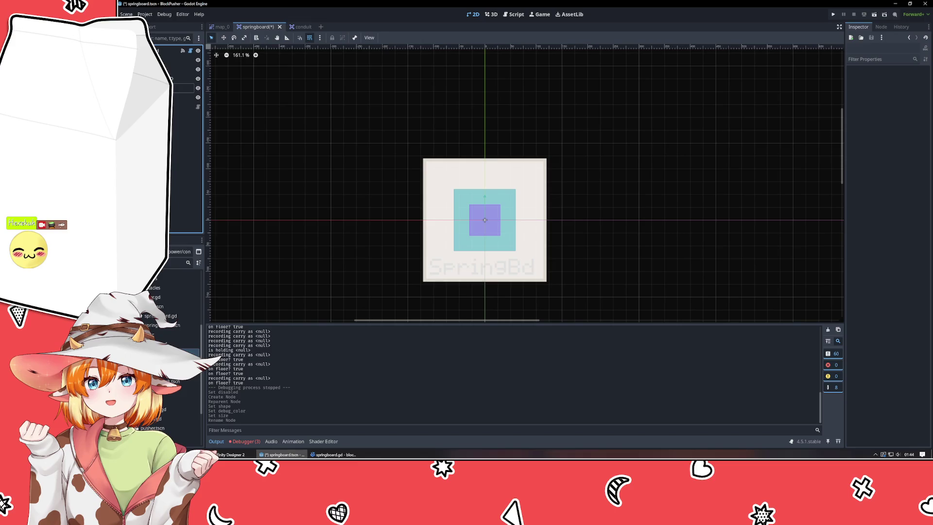
click(165, 51)
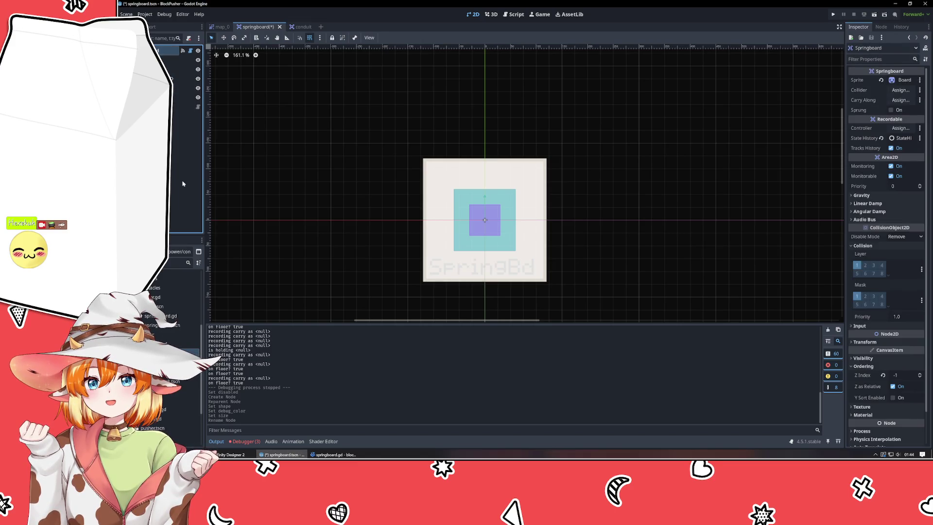
click(180, 69)
key(Escape)
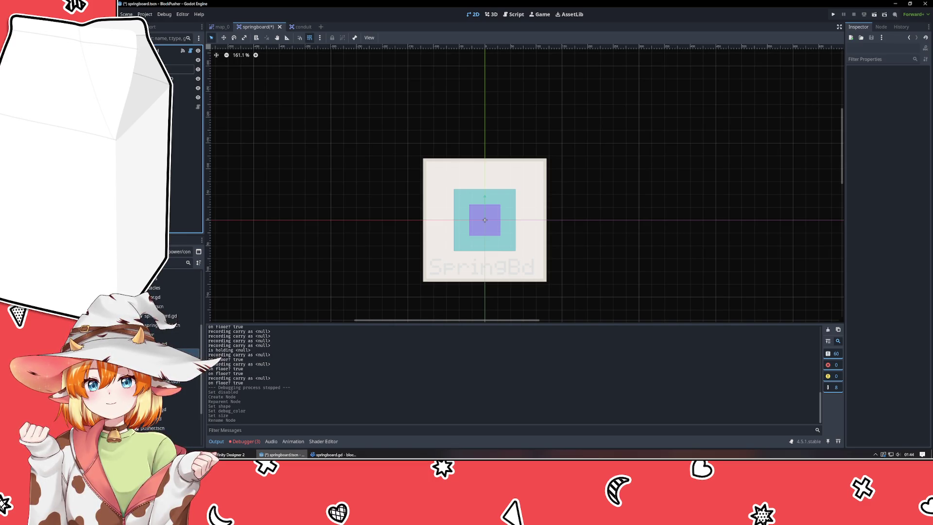
click(165, 50)
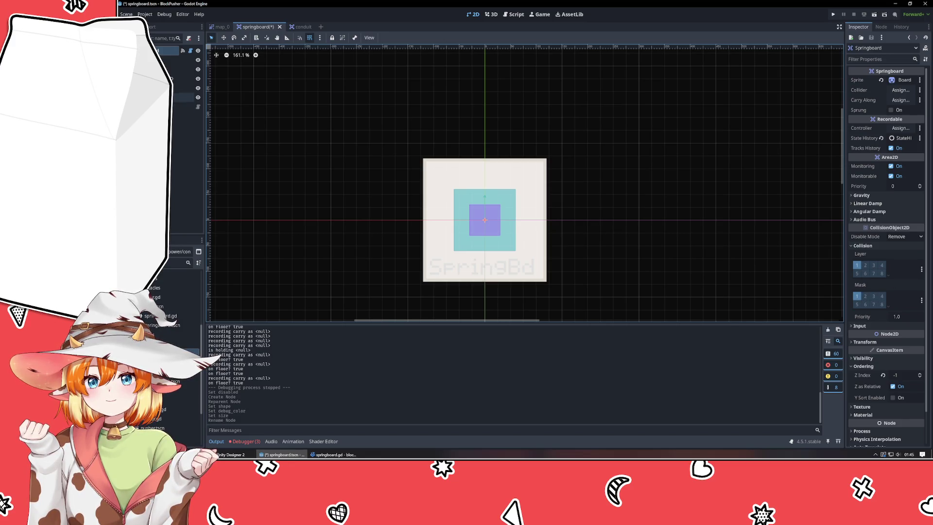
click(184, 88)
Delete the purple collision shape node and confirm
key(Delete)
key(Return)
click(180, 60)
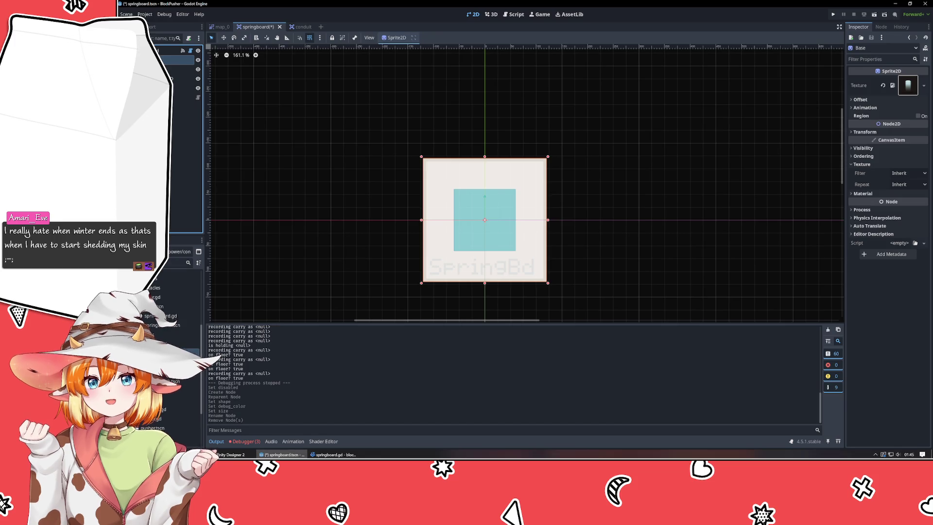
Move the Springboard root from collision layer 1 to layer 2
click(167, 50)
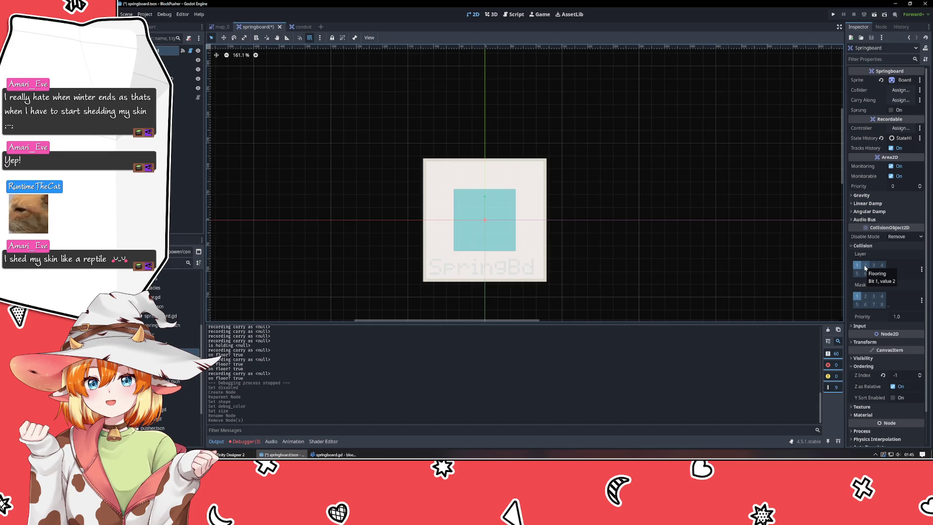
click(866, 265)
click(857, 265)
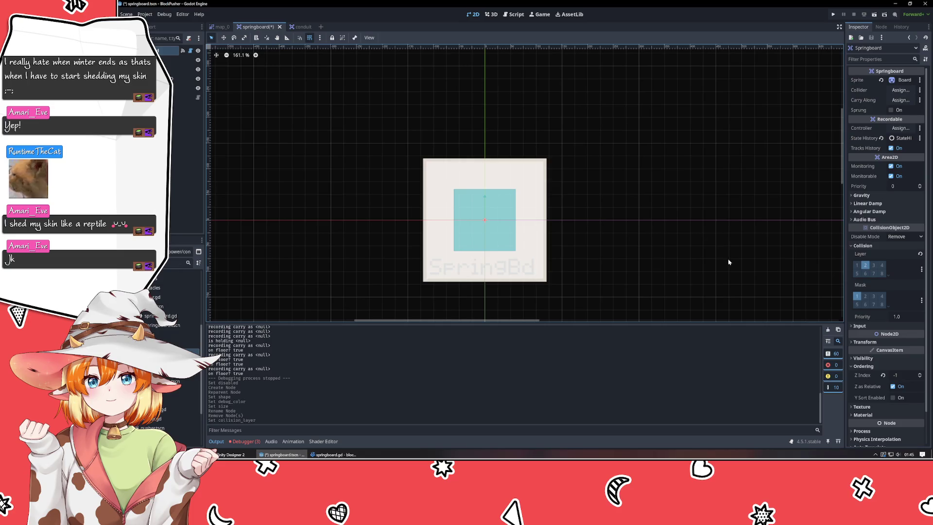
Run the game, push the crate onto the springboard, rewind once, and close the game window
click(834, 14)
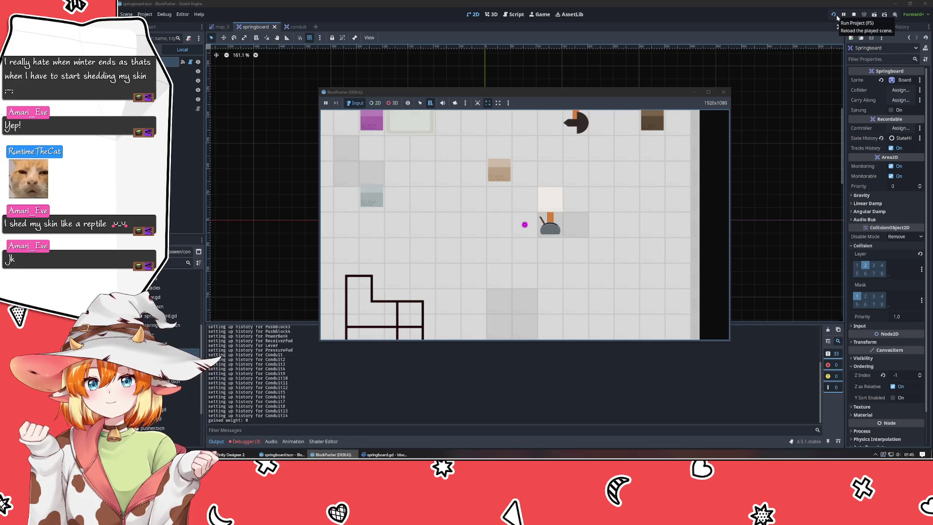
key(Right)
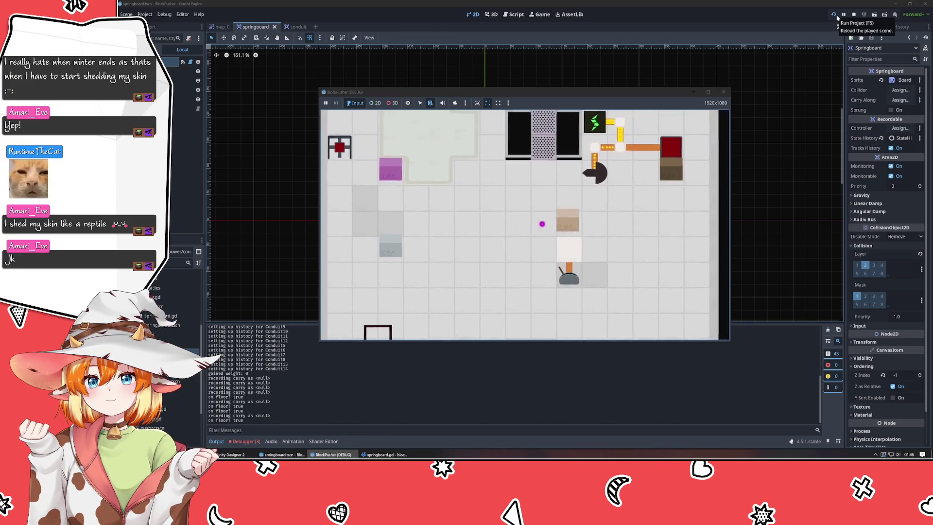
key(Right)
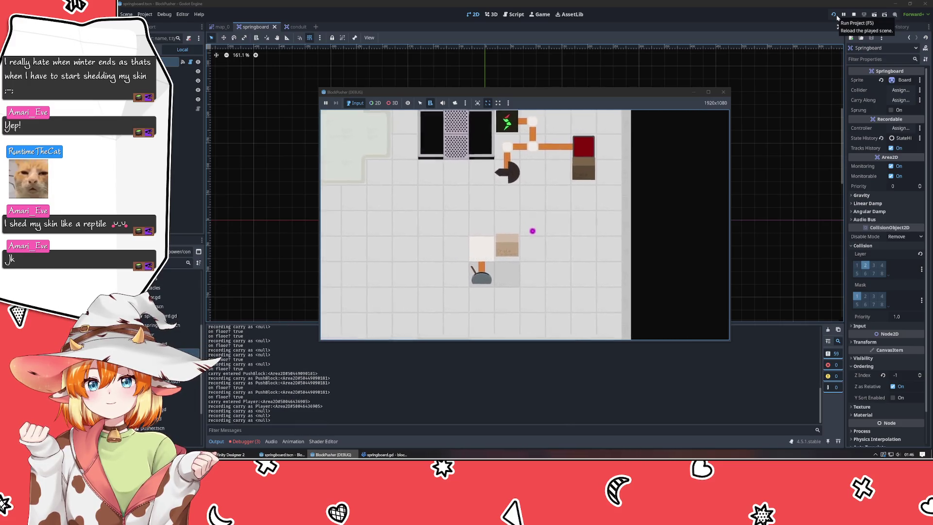
key(z)
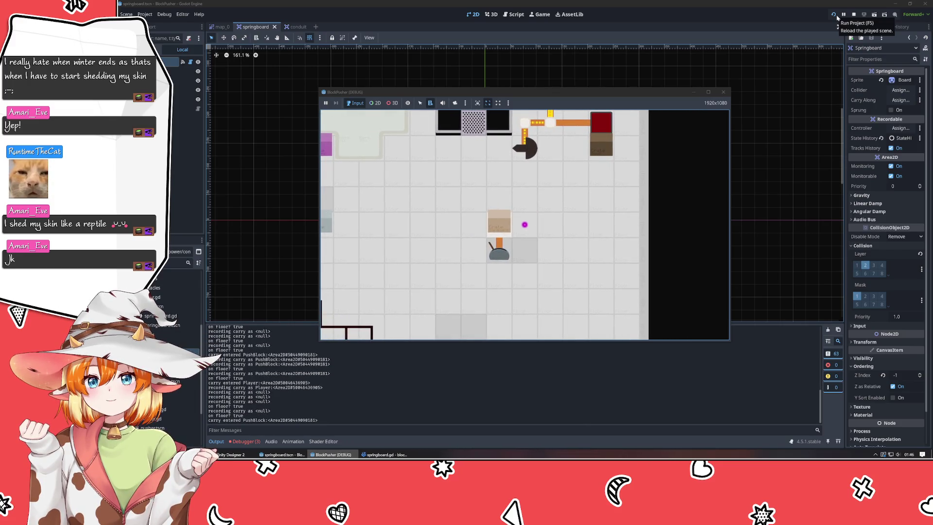
click(723, 93)
click(723, 93)
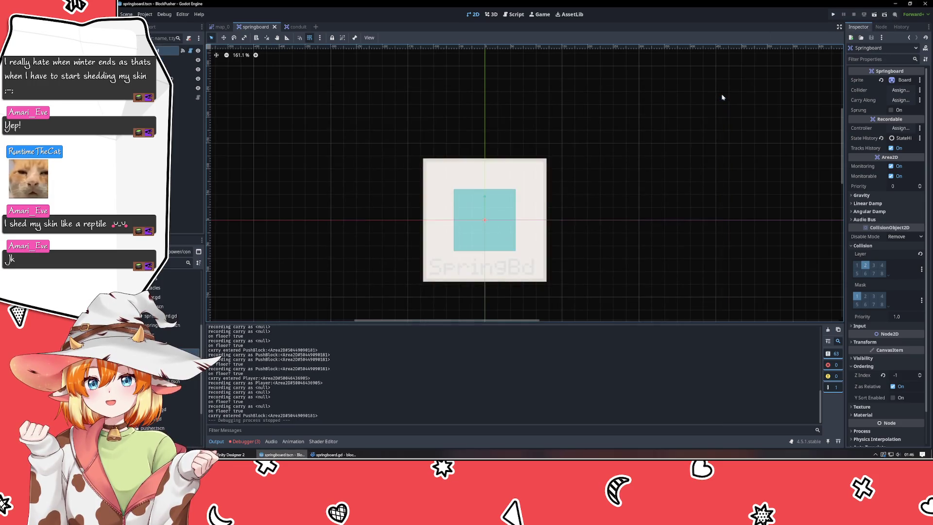
mouse_move(334, 455)
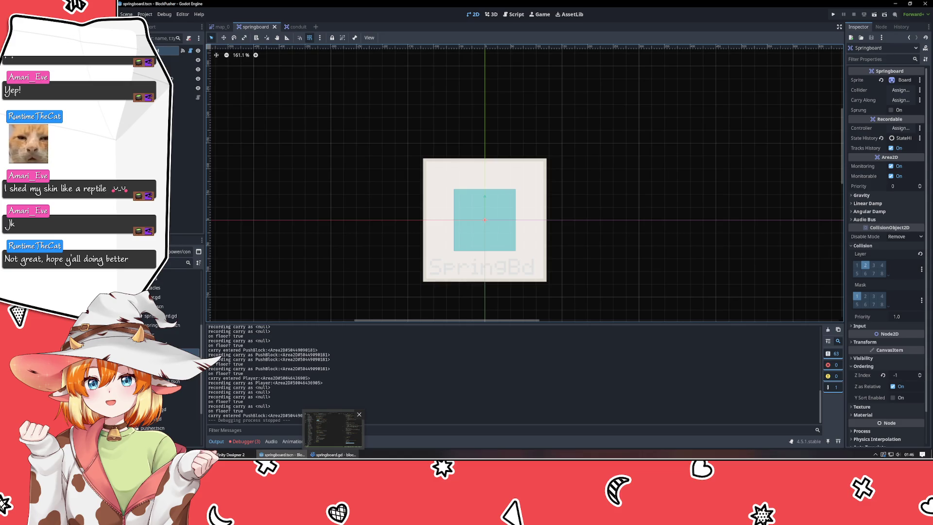
key(ctrl+shift+Tab)
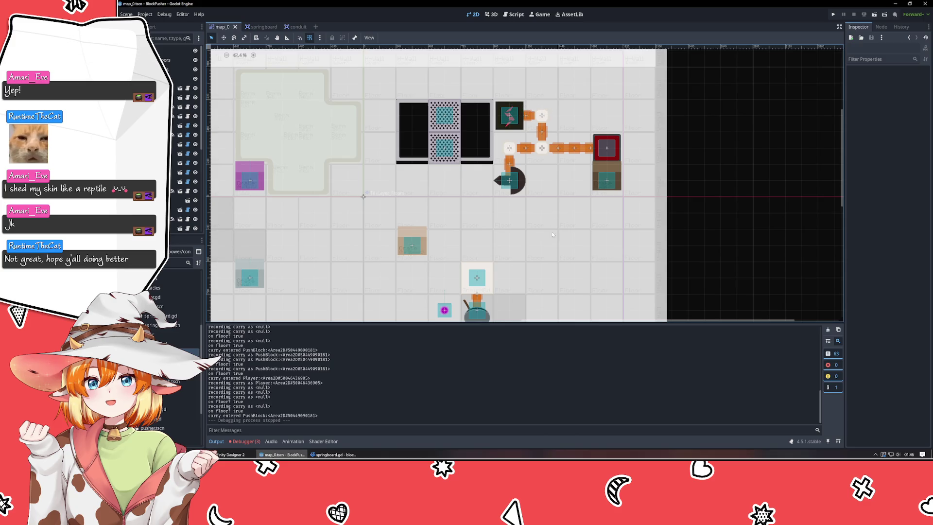
drag(557, 245, 565, 187)
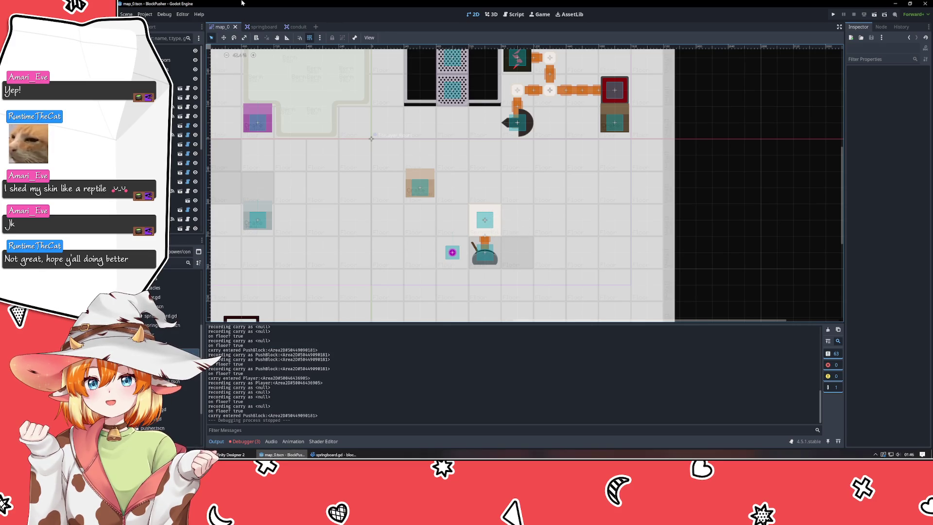
click(262, 26)
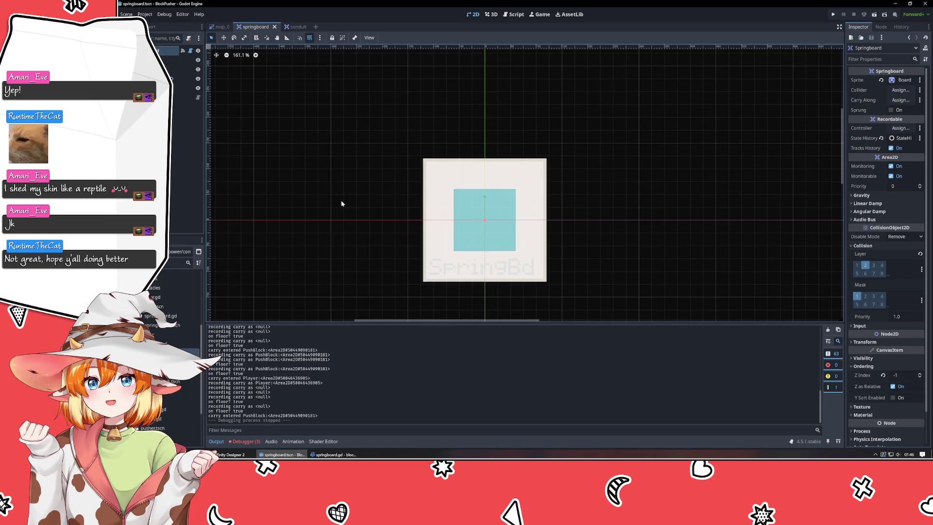
key(alt+Tab)
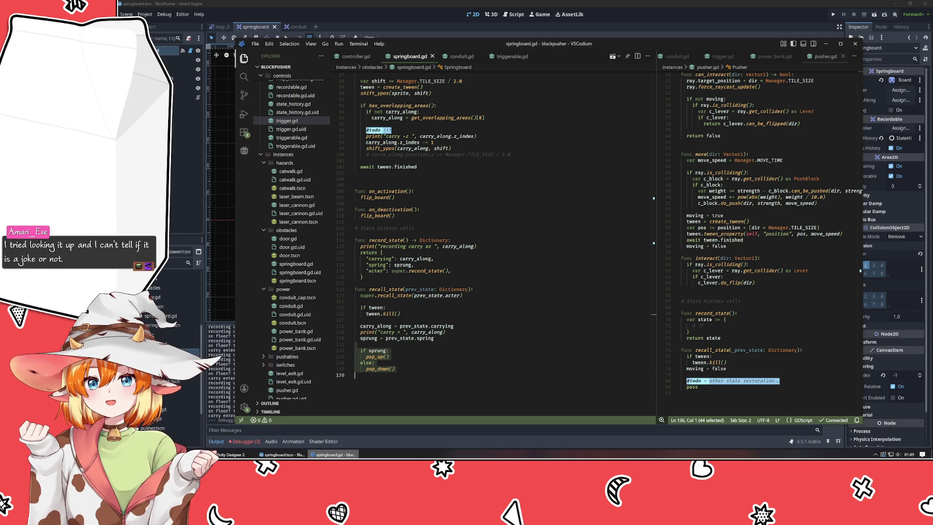
Look over recall_state's carry_along and sprung restore around blank lines 104 and 108
key(Escape)
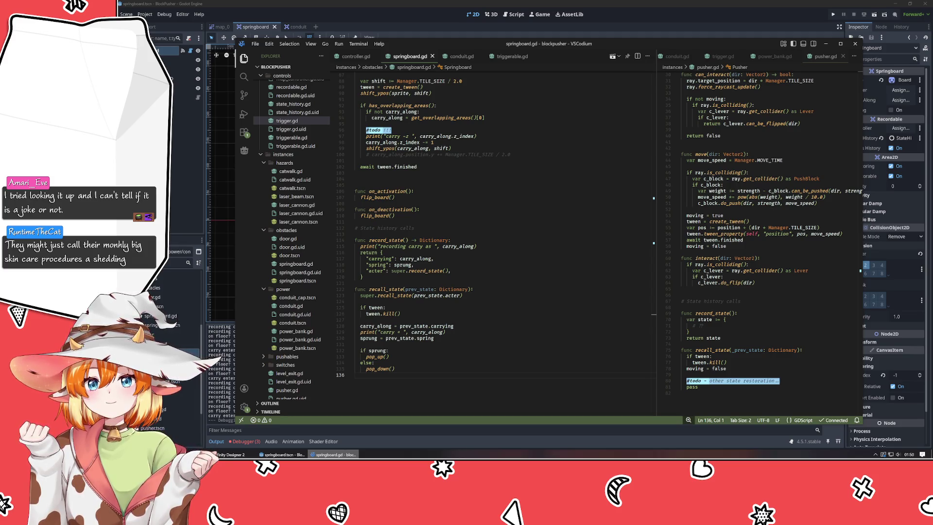
click(451, 180)
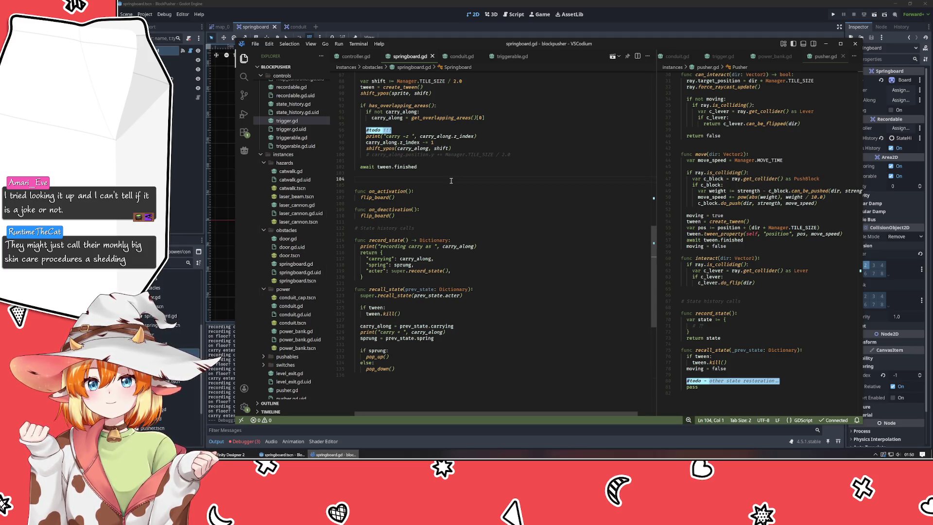
scroll(451, 181, up, 5)
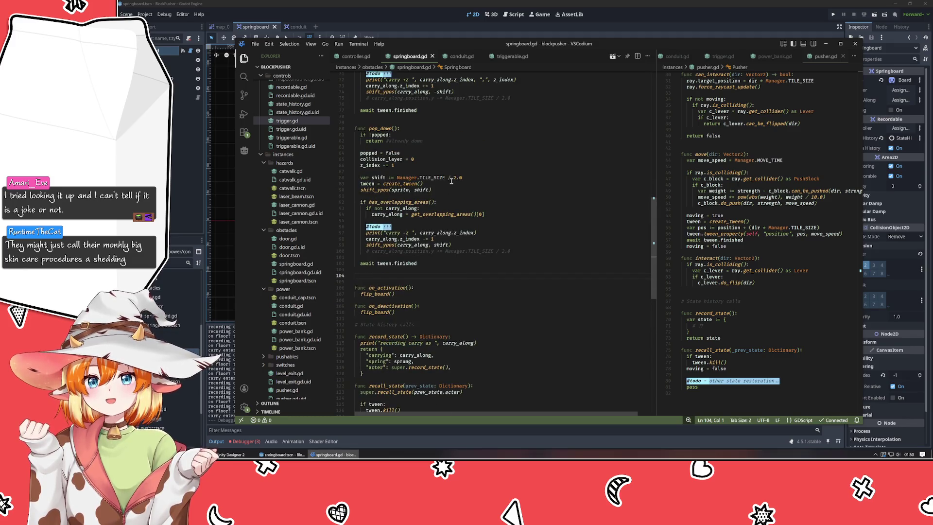
scroll(451, 181, down, 5)
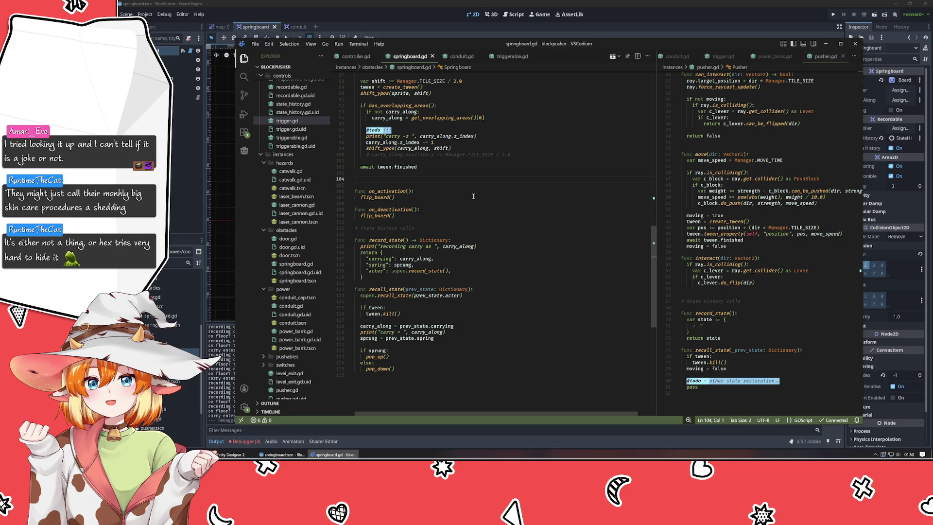
click(498, 204)
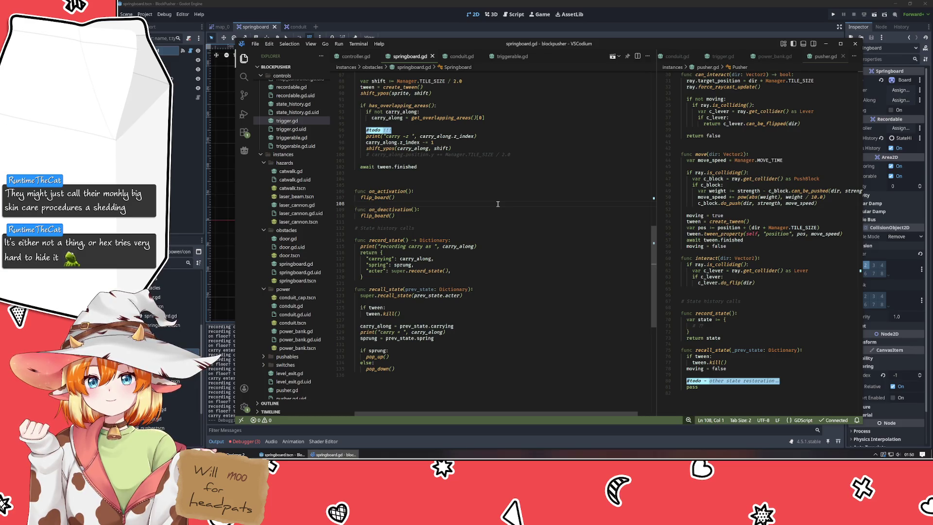
key(Up)
key(Up)
key(Up)
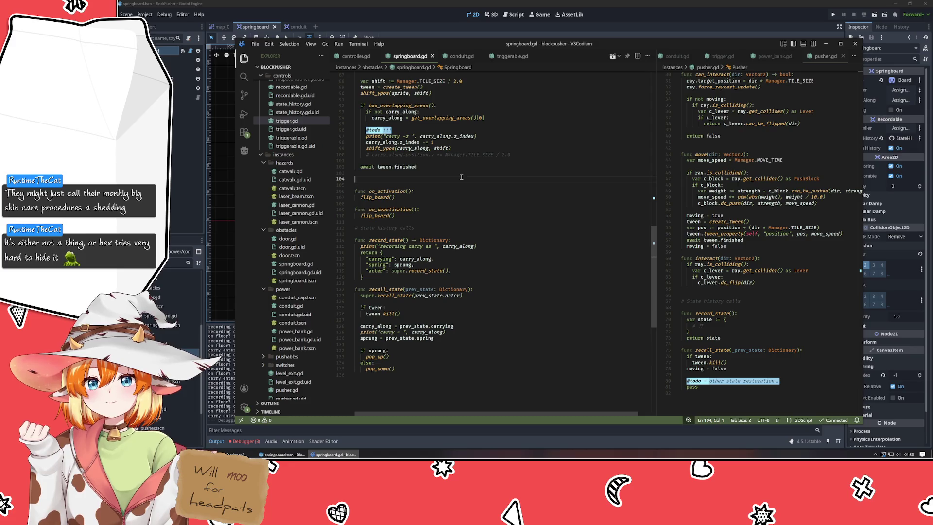
Delete the extra blank line after pop_down and review recall_state's tween-kill and sprung branch
scroll(464, 177, up, 7)
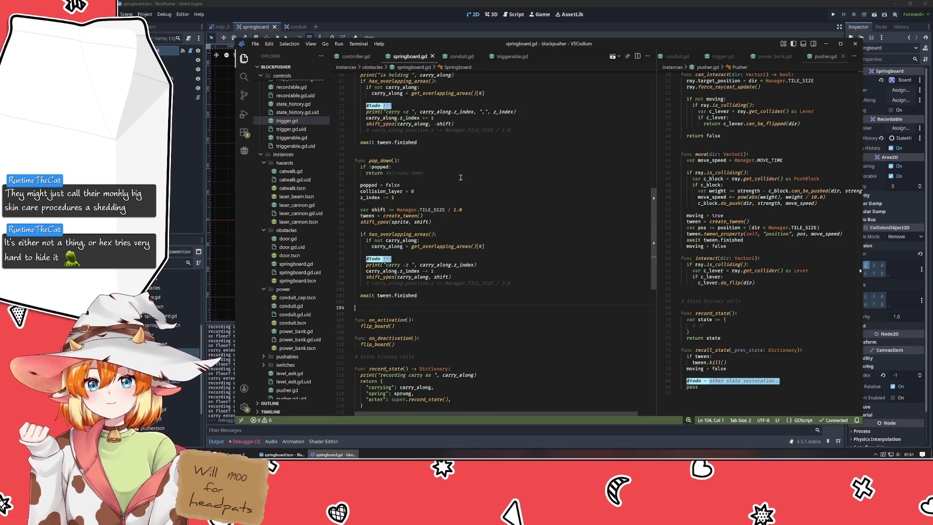
key(BackSpace)
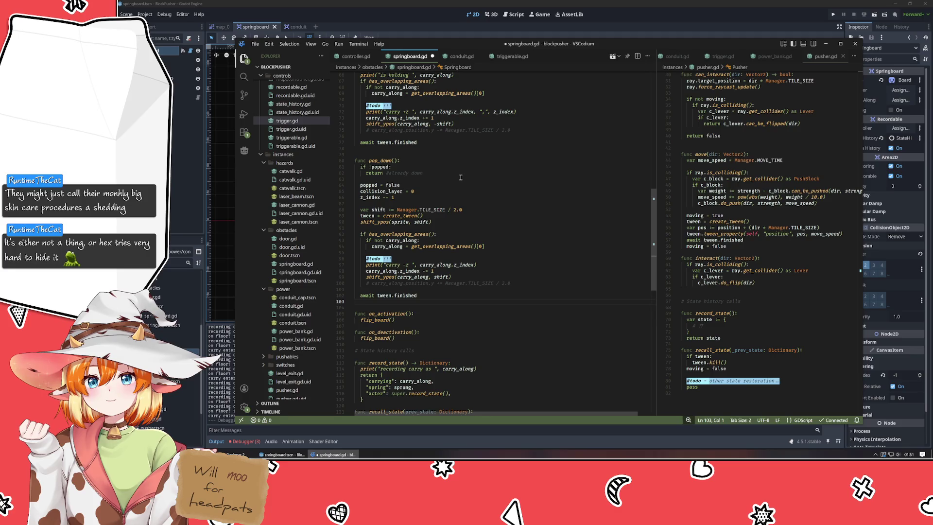
scroll(460, 178, down, 8)
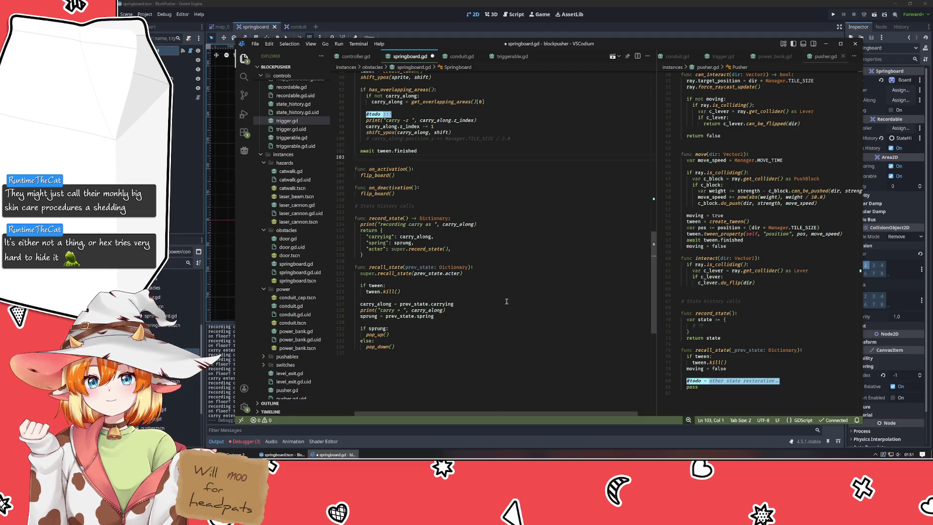
drag(356, 286, 400, 292)
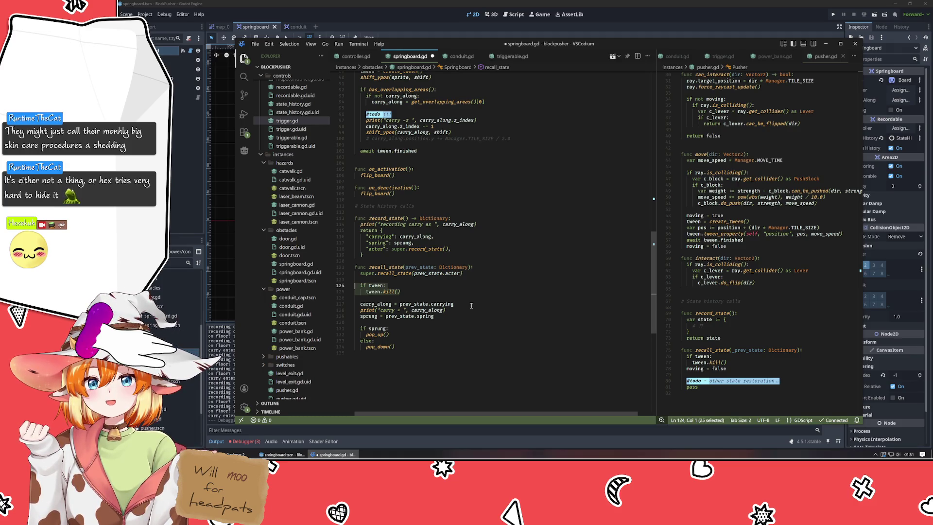
click(471, 305)
click(452, 317)
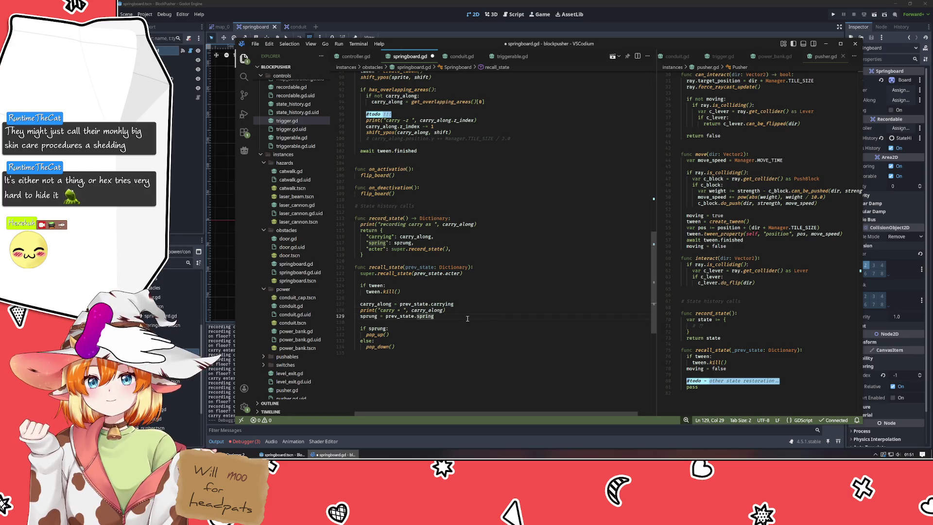
drag(451, 322, 440, 351)
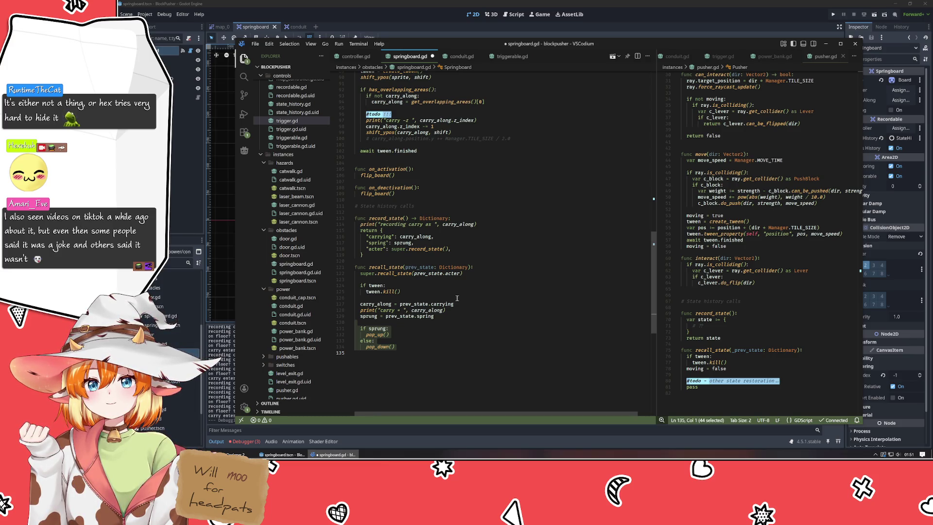
Recheck the script, save springboard.gd, and launch BlockPusher in Godot
scroll(457, 297, up, 4)
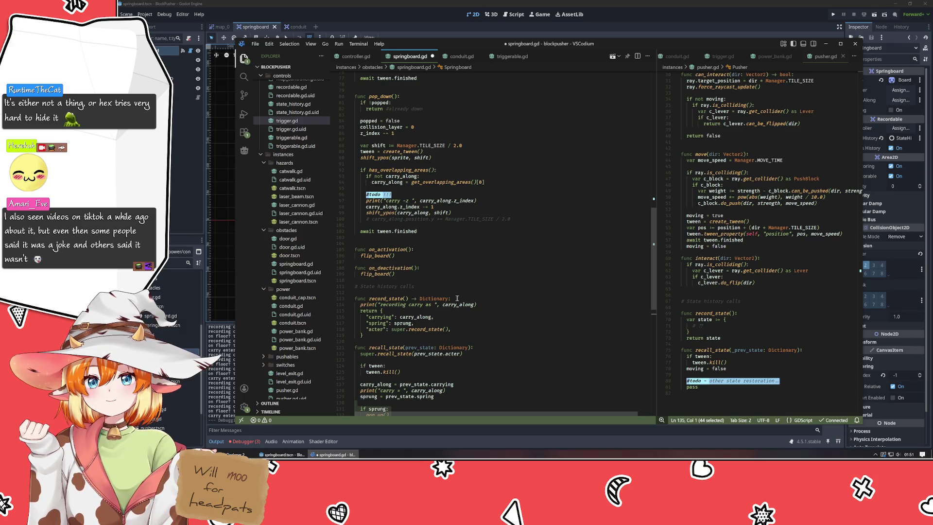
scroll(457, 298, down, 3)
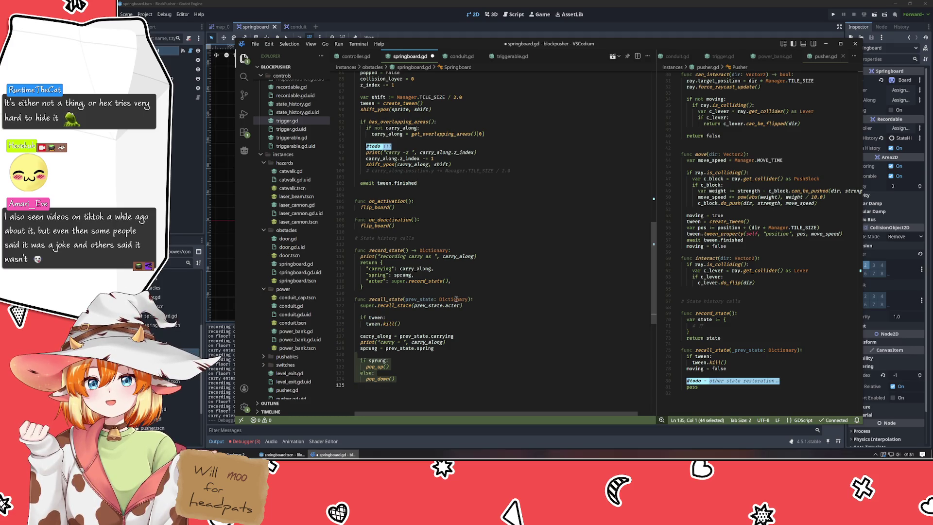
mouse_move(456, 299)
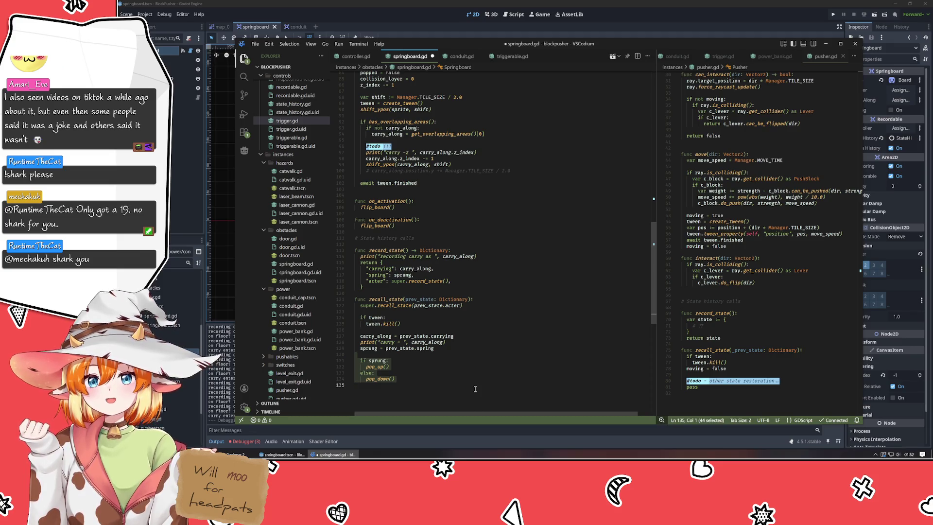
scroll(471, 387, up, 7)
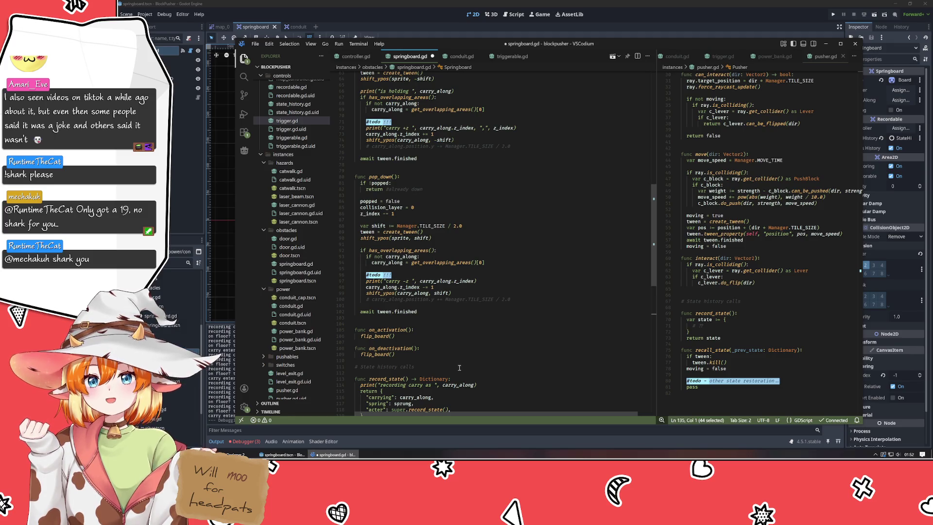
scroll(459, 368, up, 3)
scroll(459, 368, up, 3)
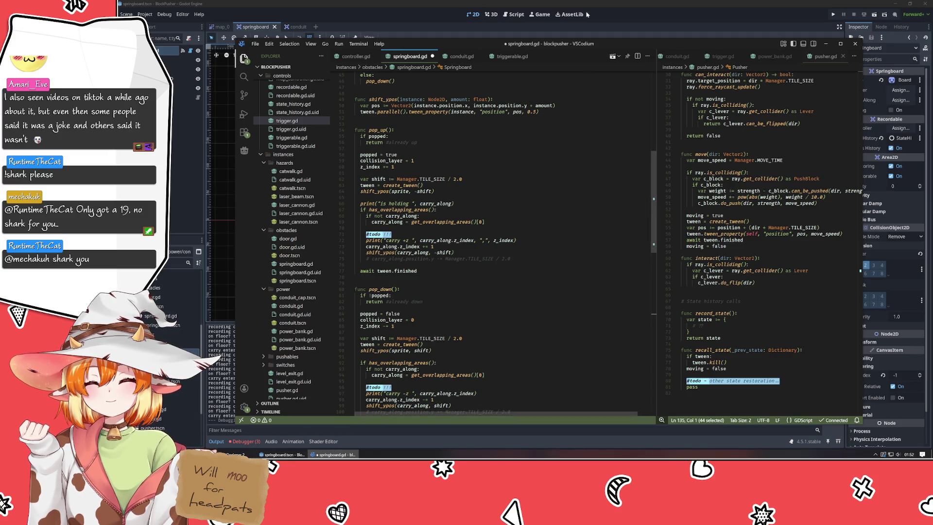
scroll(563, 182, down, 15)
key(ctrl+s)
click(833, 15)
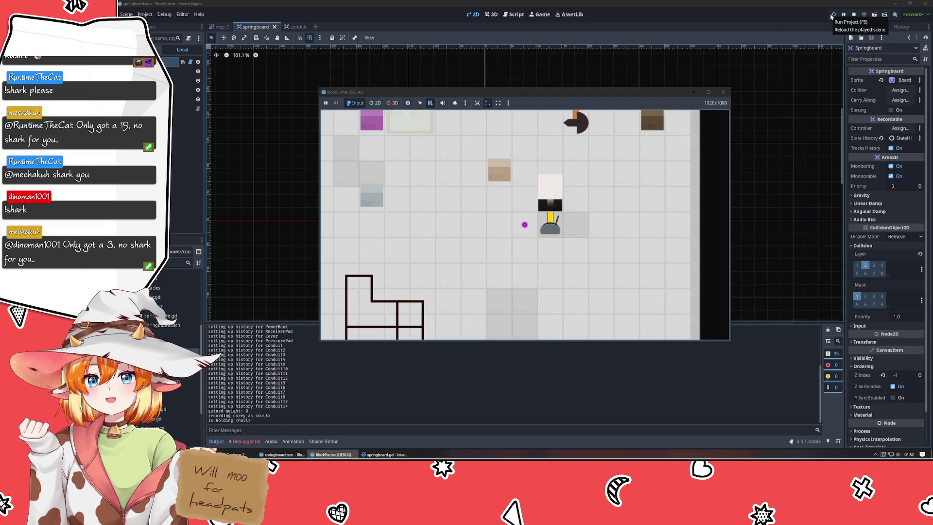
Lift the crate with the springboard and rewind with z several times, then close the game
key(z)
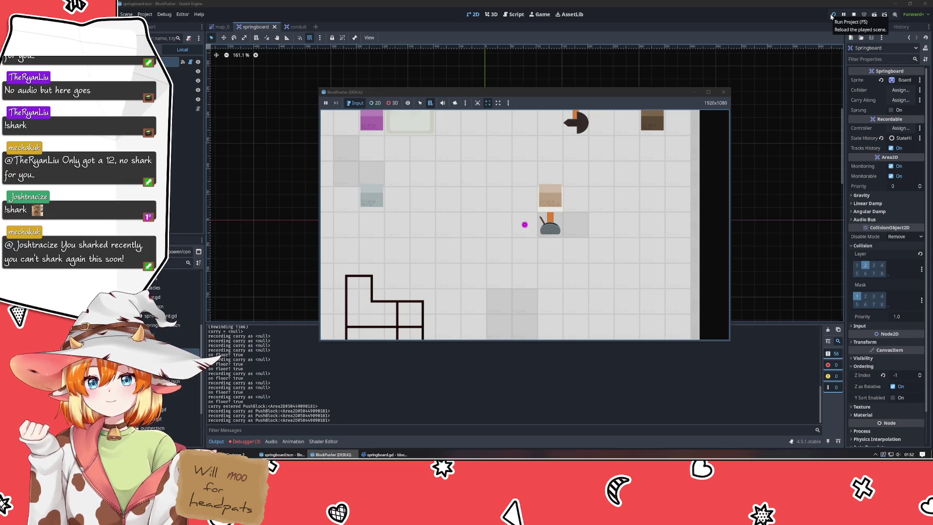
key(z)
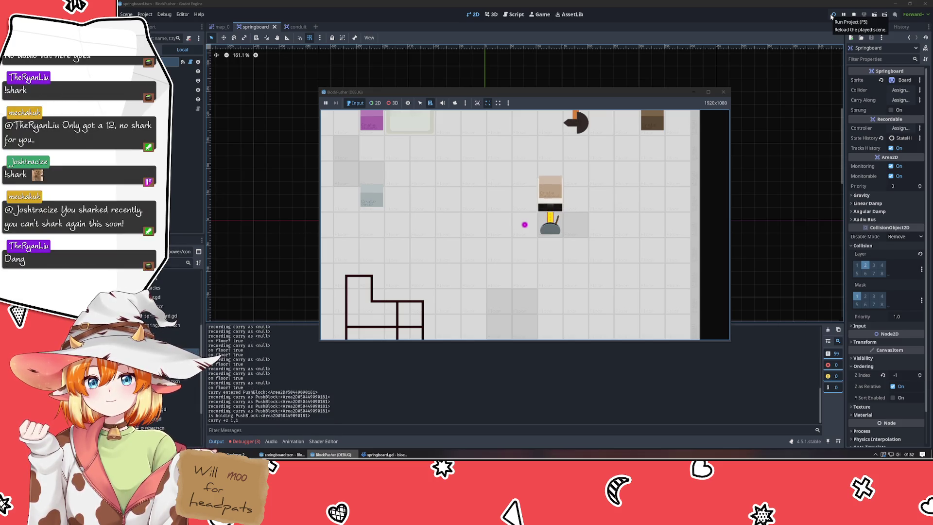
key(z)
key(z)
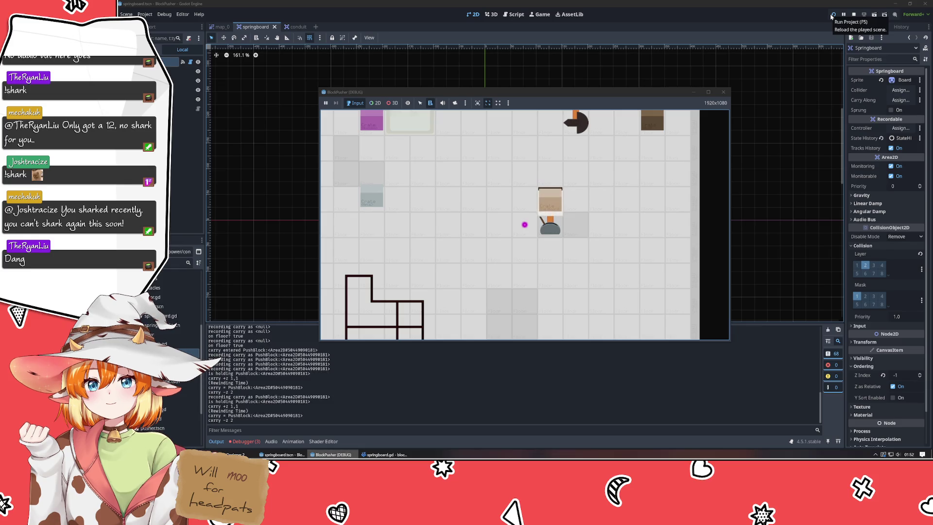
key(z)
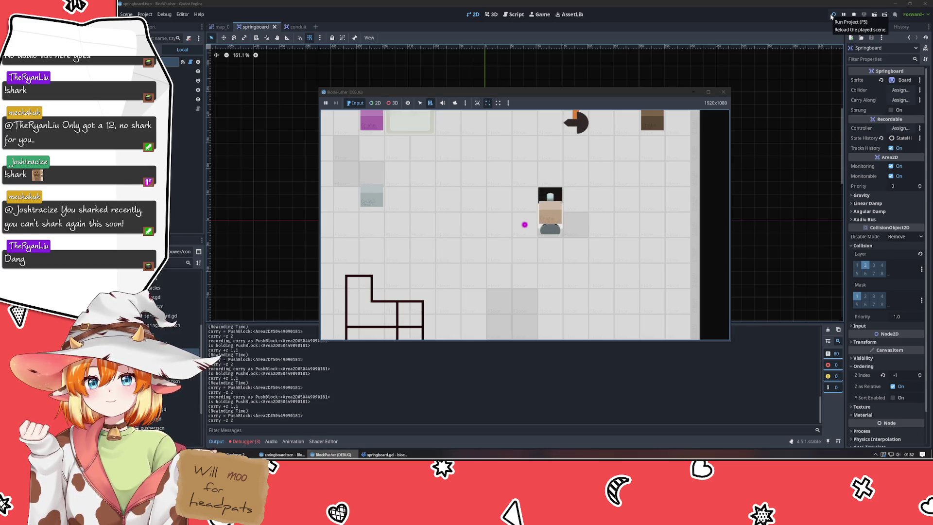
key(z)
key(z)
key(z)
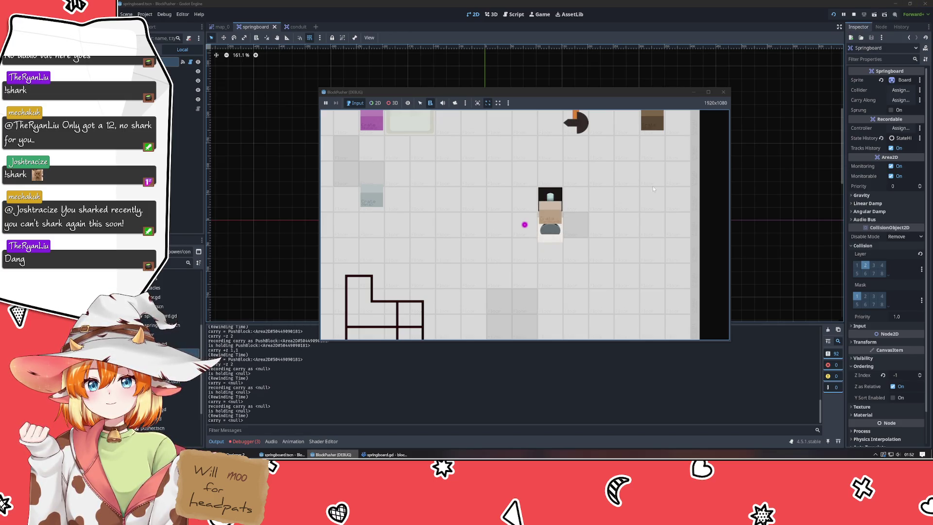
click(725, 95)
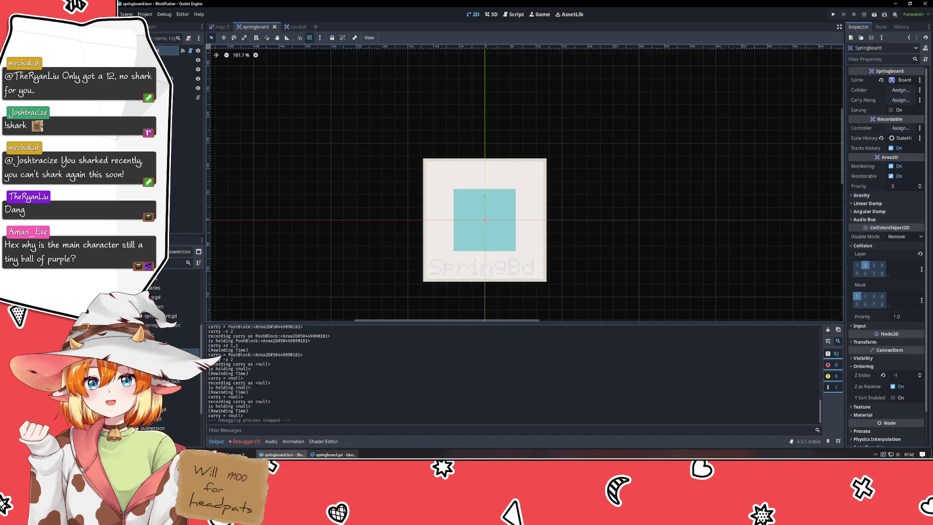
Comment out recall_state's if sprung pop_up/else pop_down lines, save, and relaunch BlockPusher
key(alt+Tab)
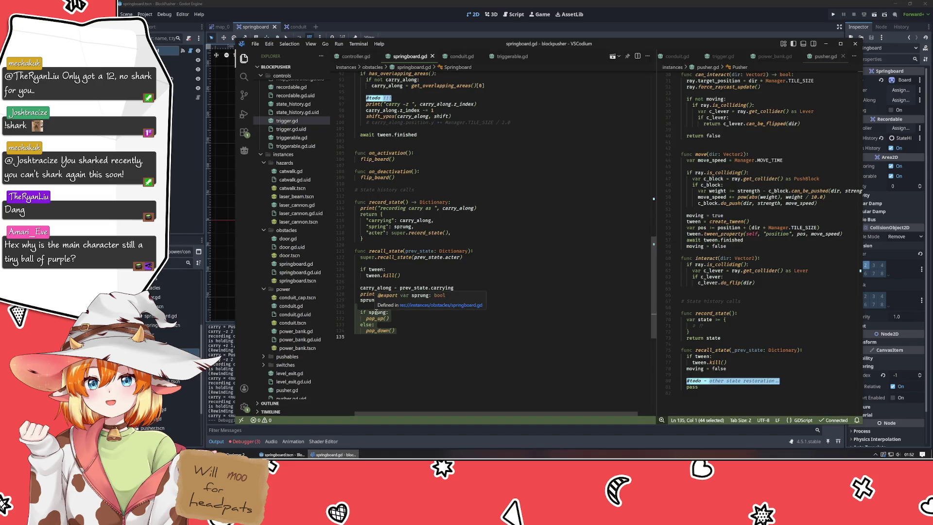
click(377, 306)
drag(376, 312, 375, 331)
key(ctrl+slash)
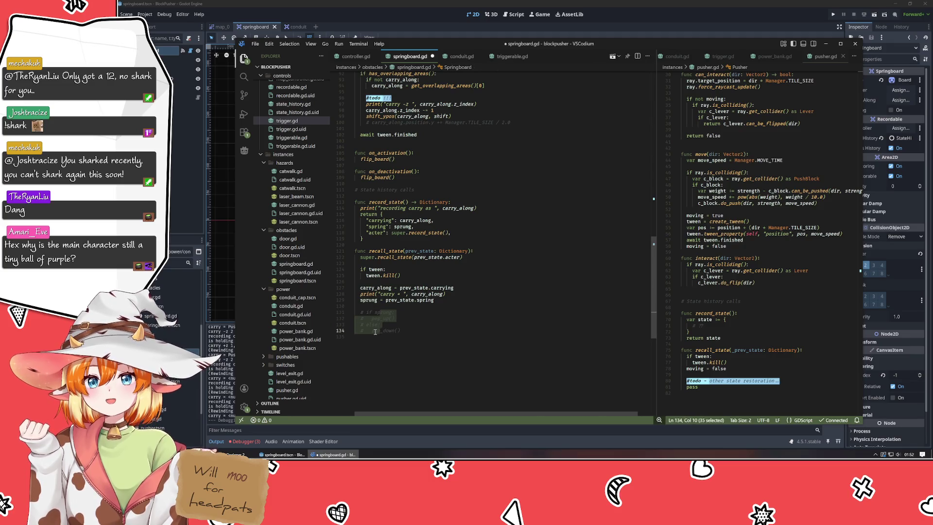
click(386, 331)
key(ctrl+s)
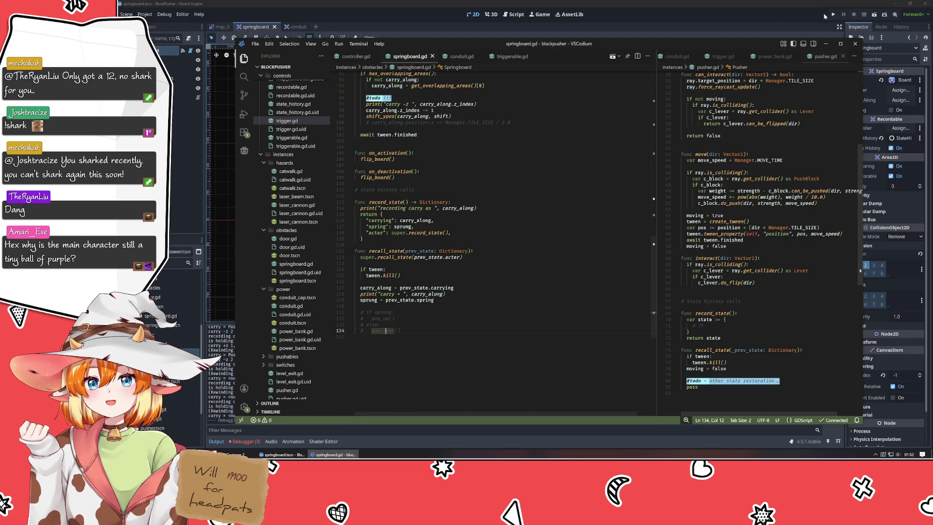
click(834, 15)
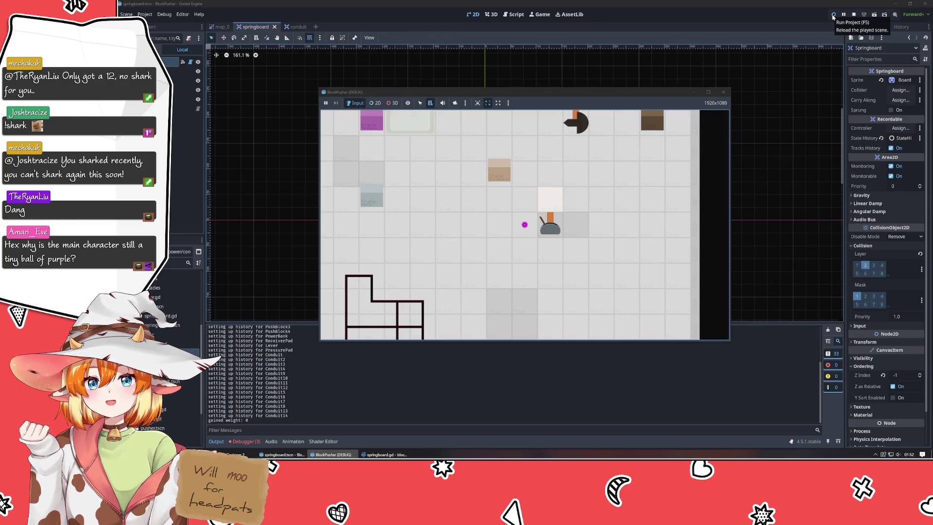
Push the crate right onto the springboard, step back left, then rewind time four times
key(Left)
key(Left)
key(Up)
key(Up)
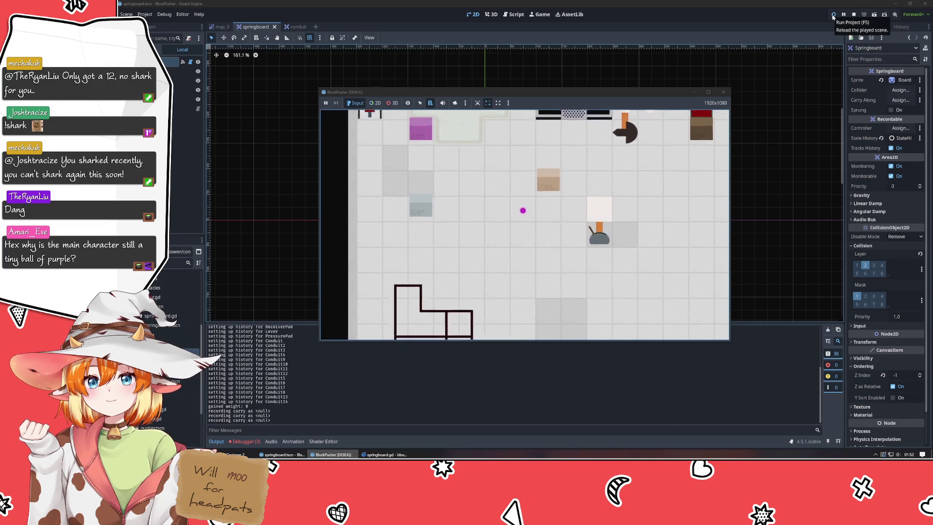
key(Right)
key(Right)
key(Right)
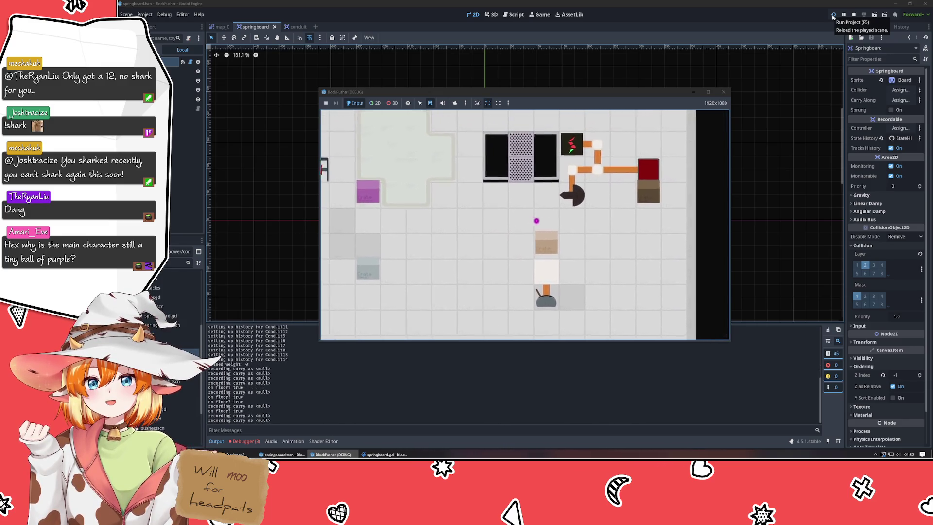
key(Left)
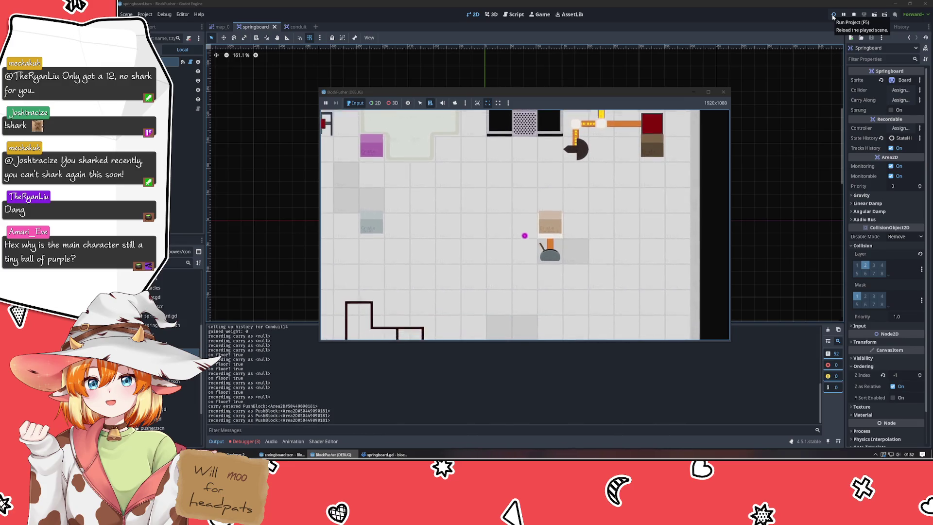
key(z)
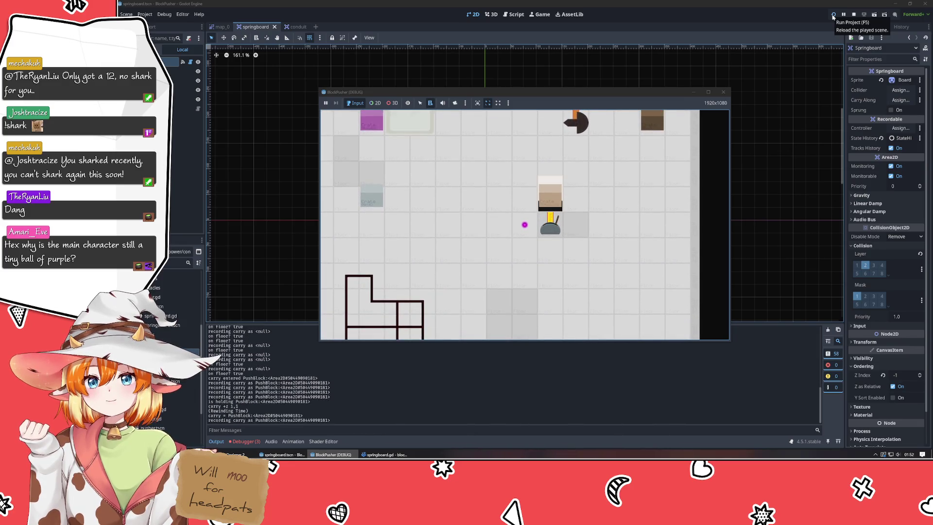
key(z)
key(z)
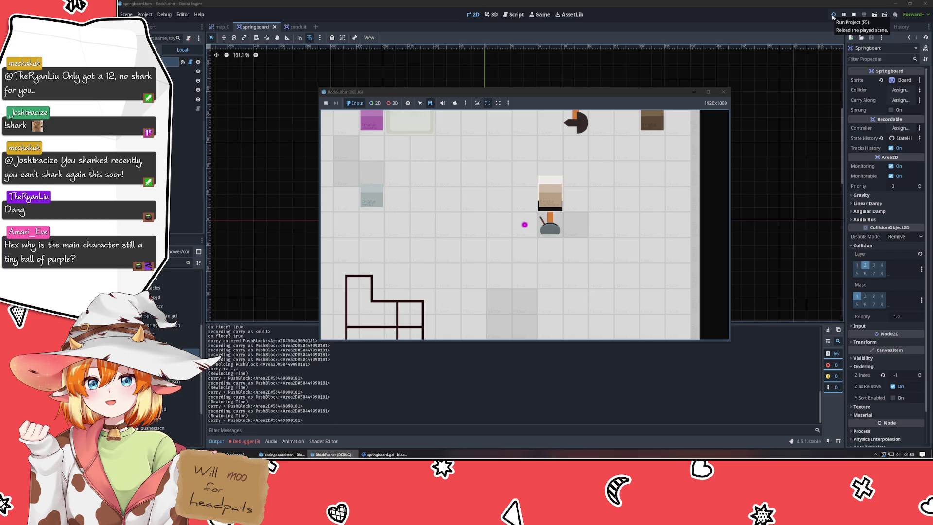
key(z)
key(z)
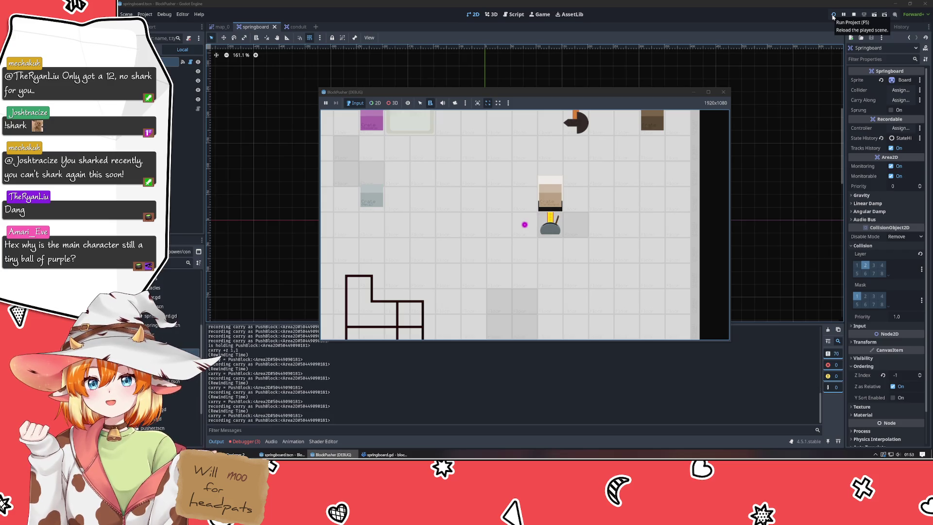
key(z)
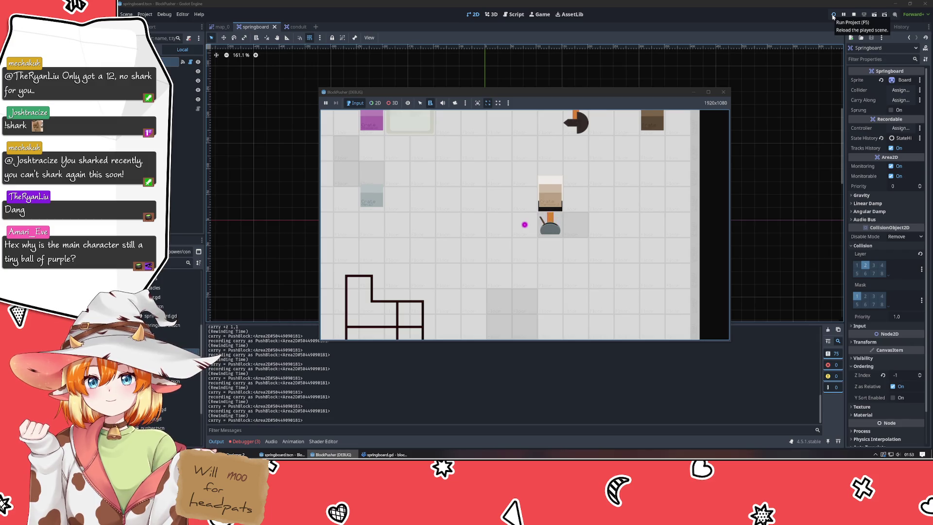
Walk the player under the spring beside the crate, rewind five times, then stop the game
key(Up)
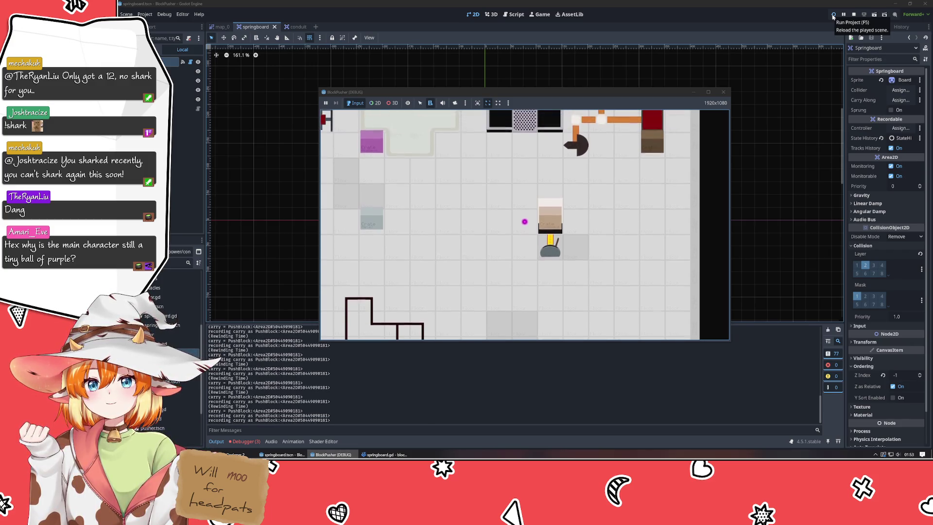
key(Down)
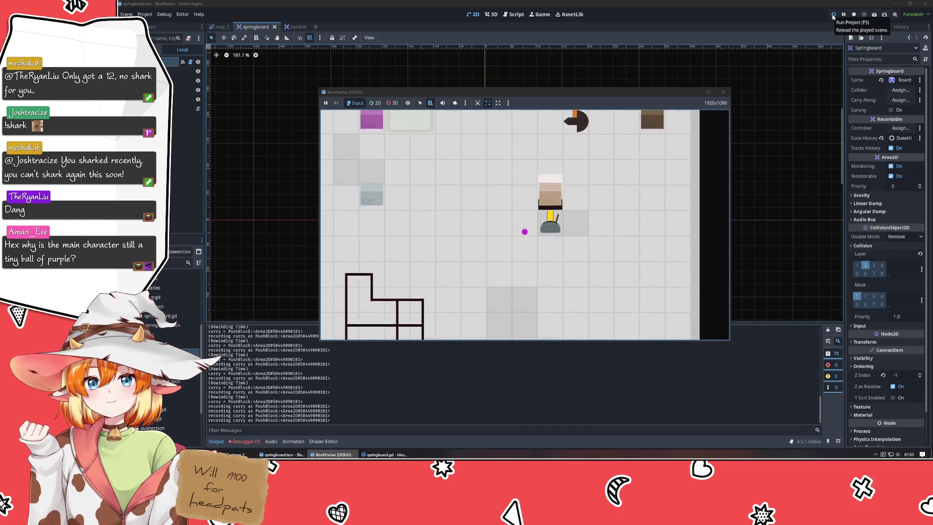
key(Right)
key(Up)
key(Up)
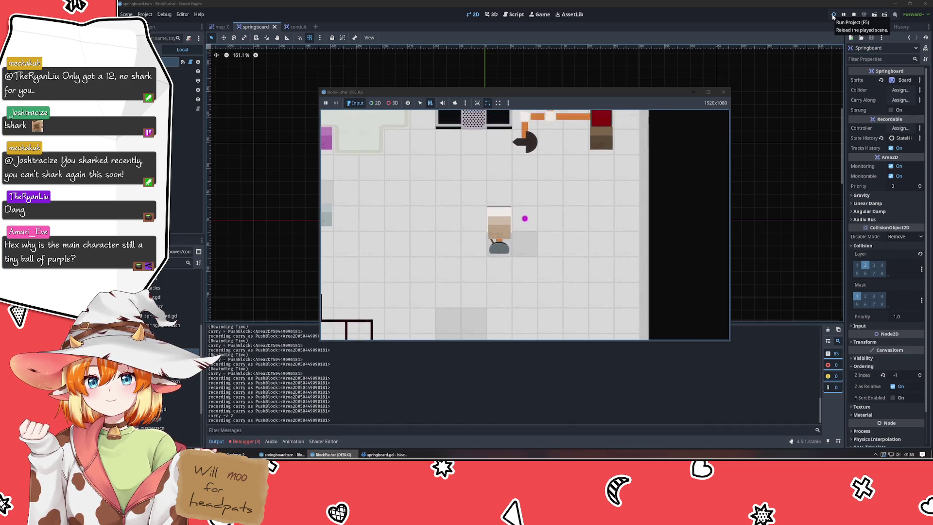
key(Left)
key(Down)
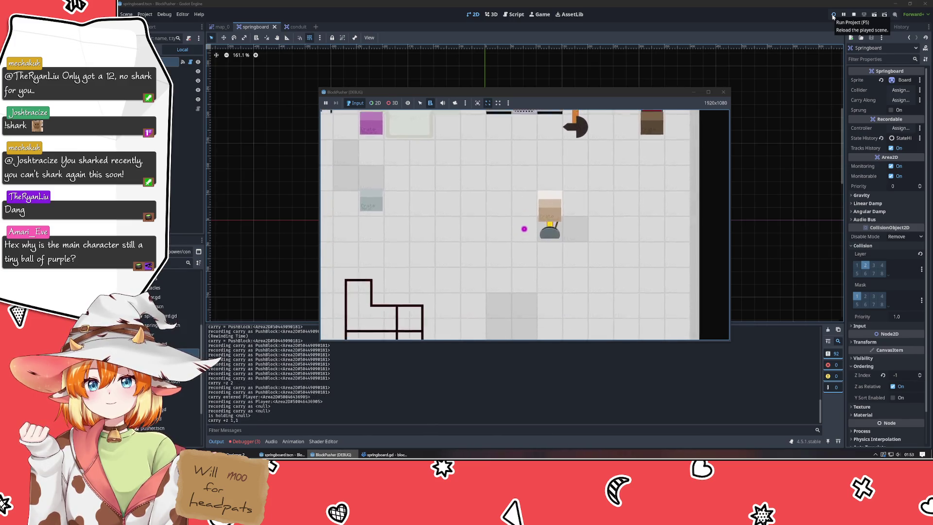
key(z)
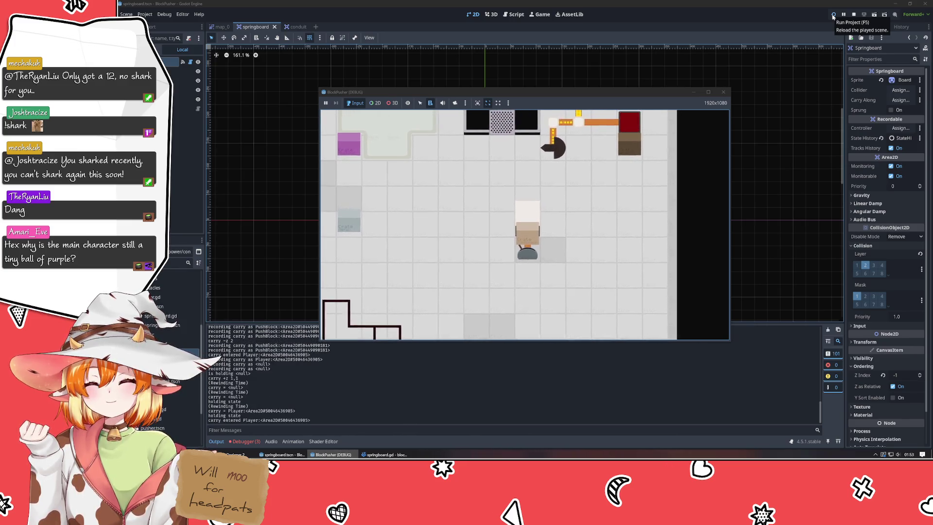
key(z)
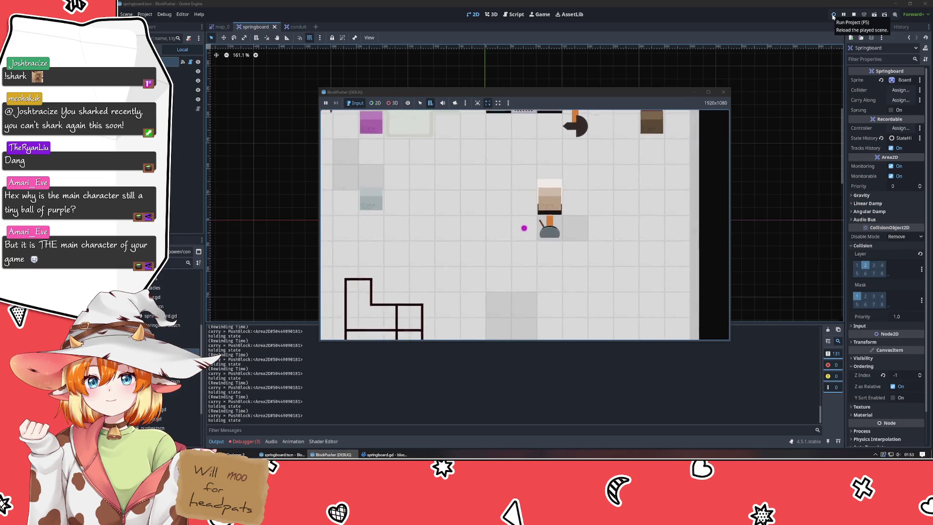
key(z)
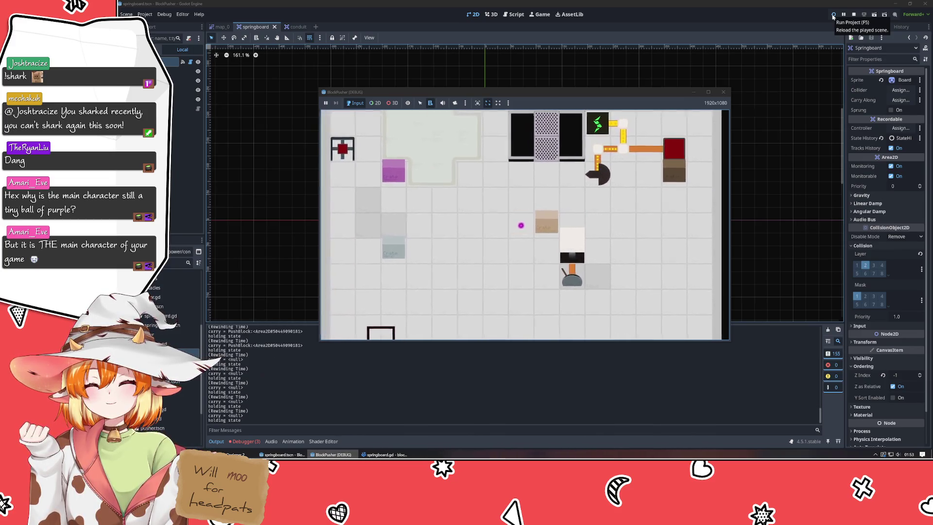
key(z)
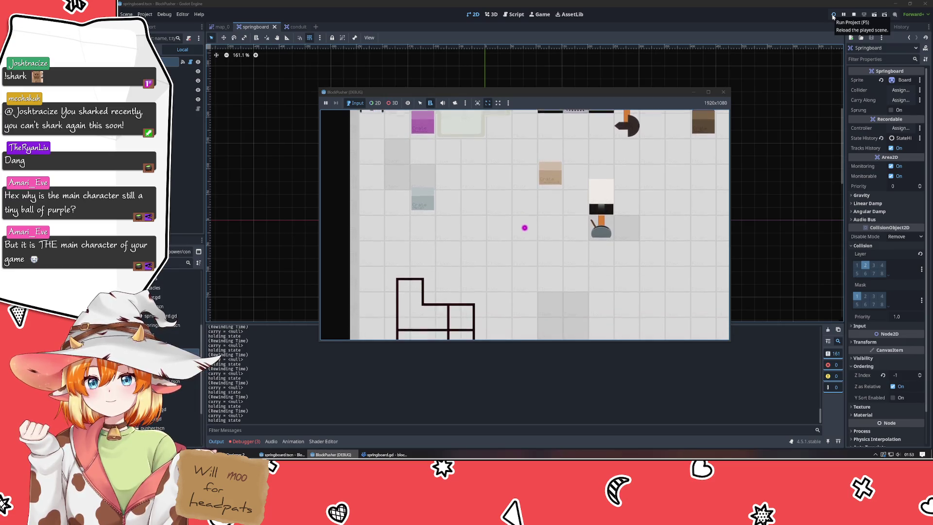
key(z)
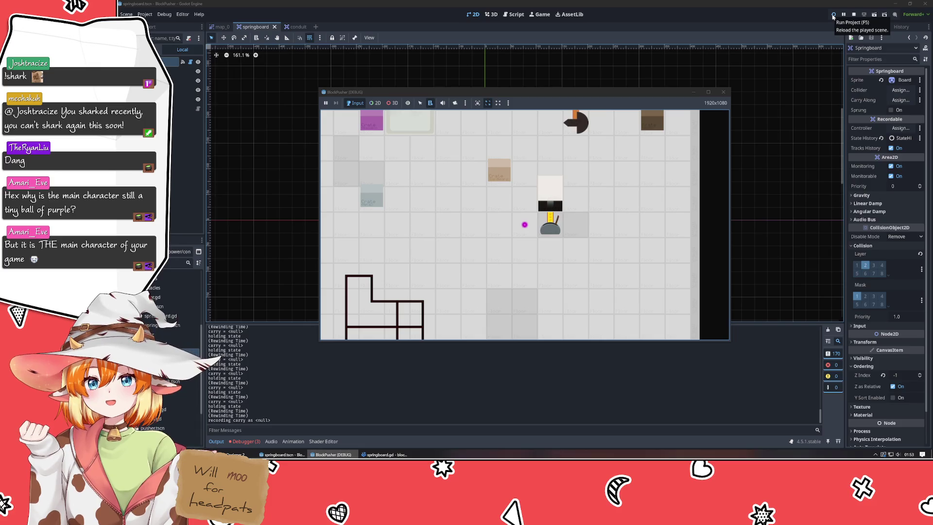
click(724, 92)
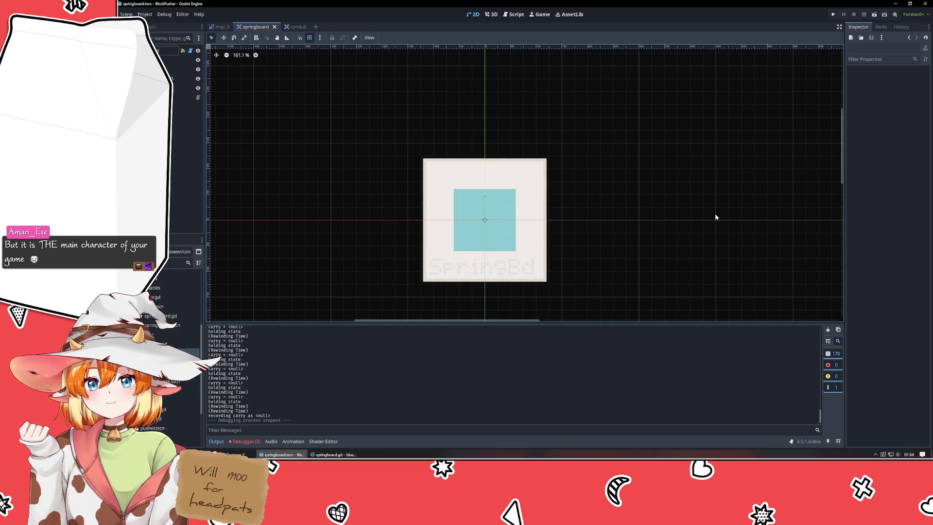
Bring the springboard.gd script in VSCodium to the front from the taskbar
click(333, 454)
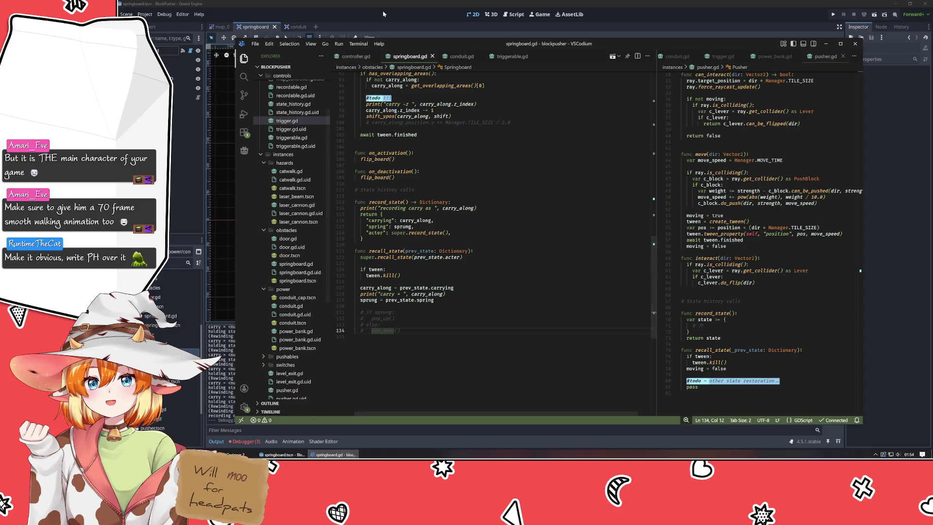
Switch back to Godot, open the map_0 scene and pan to show its crates and springboard
key(alt+Tab)
scroll(468, 272, up, 8)
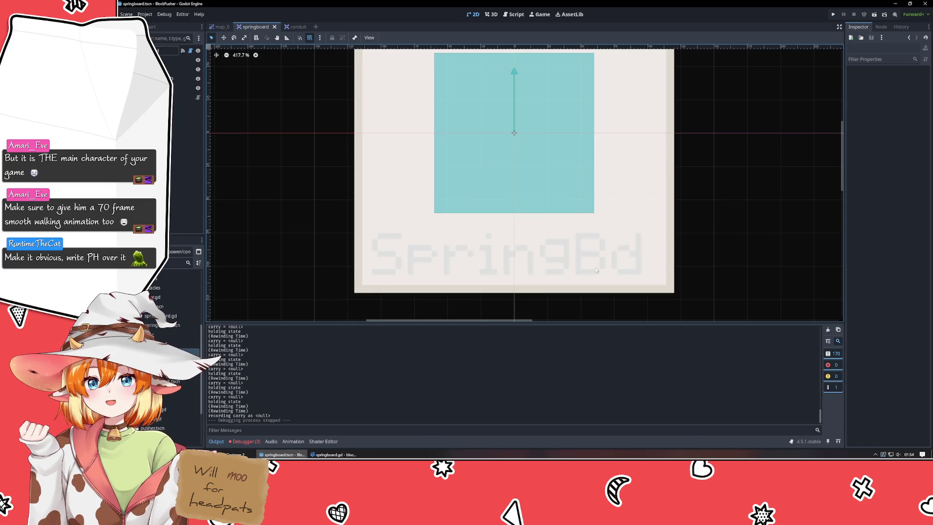
scroll(337, 263, down, 8)
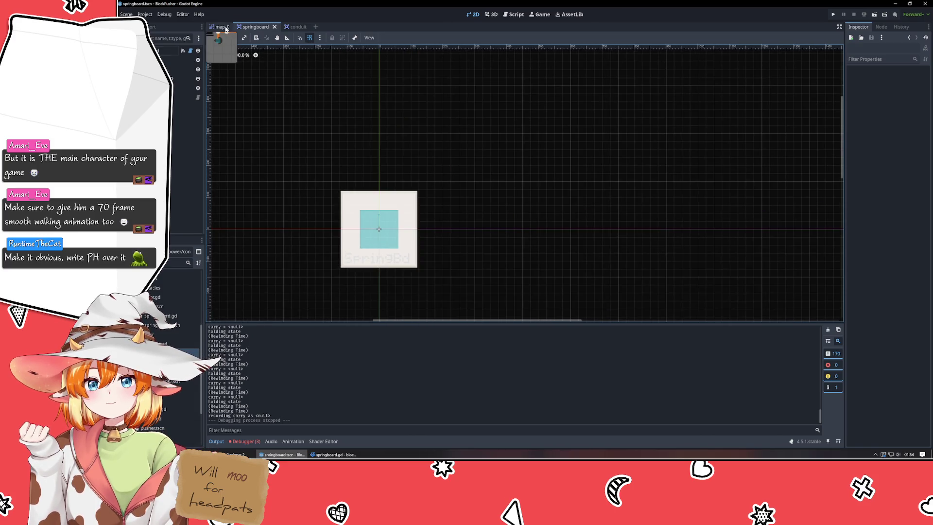
click(226, 29)
scroll(353, 182, up, 5)
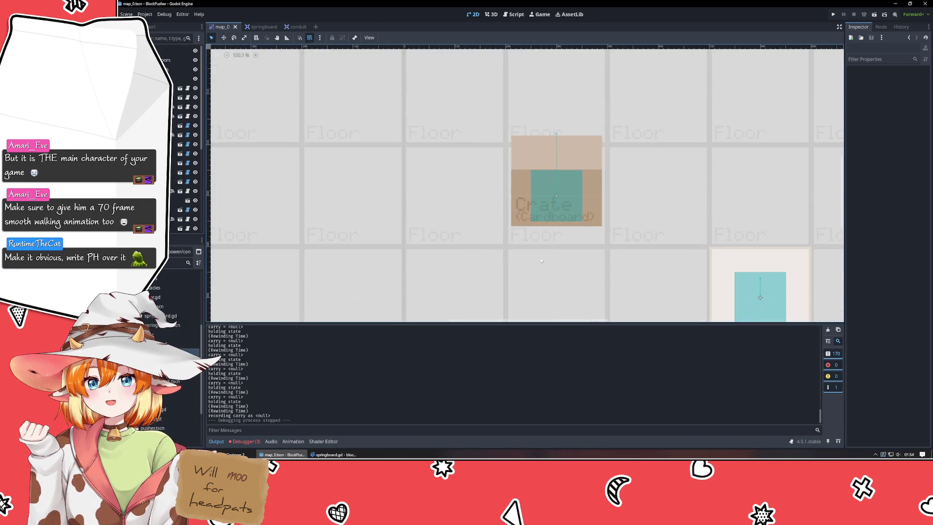
scroll(692, 170, down, 12)
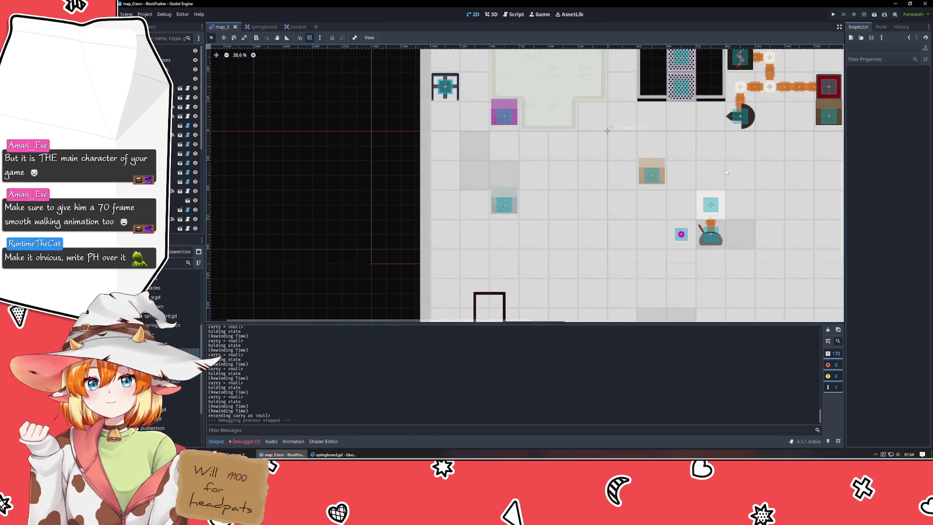
drag(618, 176, 613, 178)
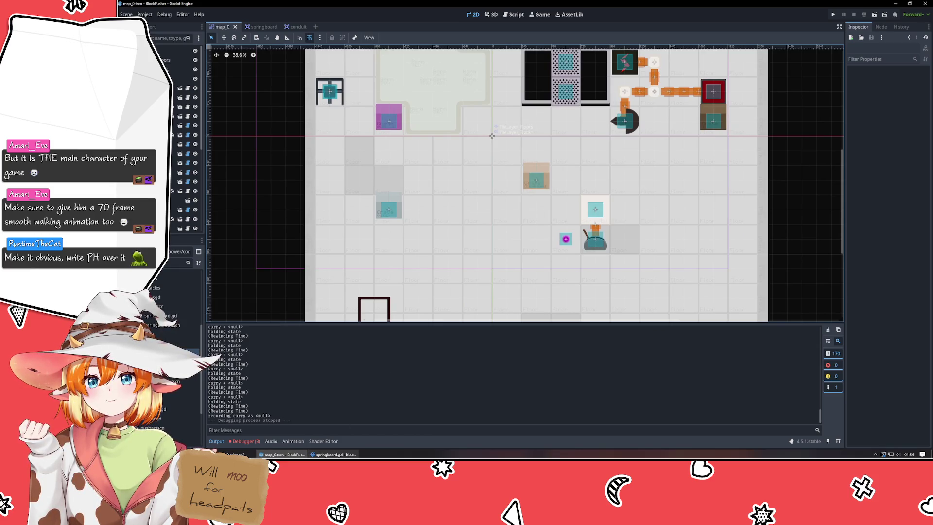
Return to springboard.gd in VSCodium via its taskbar button
click(333, 454)
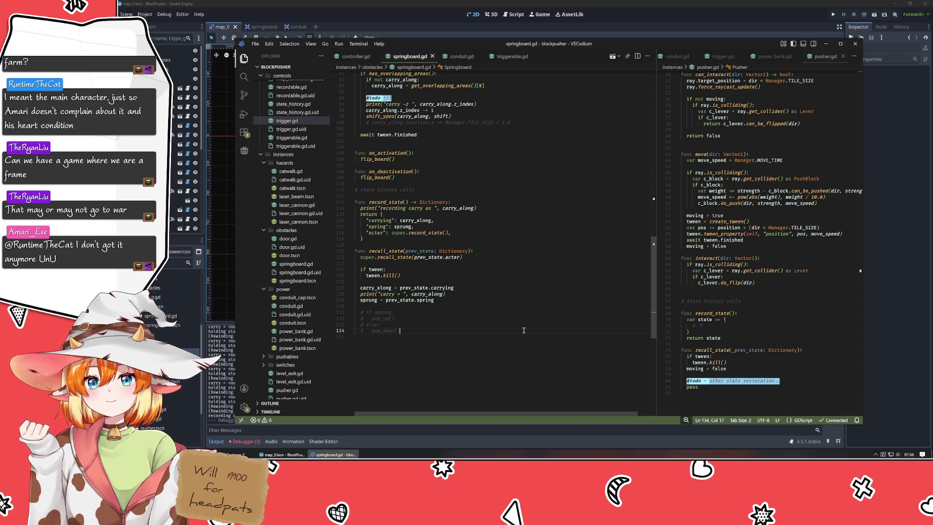
Uncomment the 'if sprung:' and 'else:' lines in recall_state
key(Up)
key(Up)
key(Up)
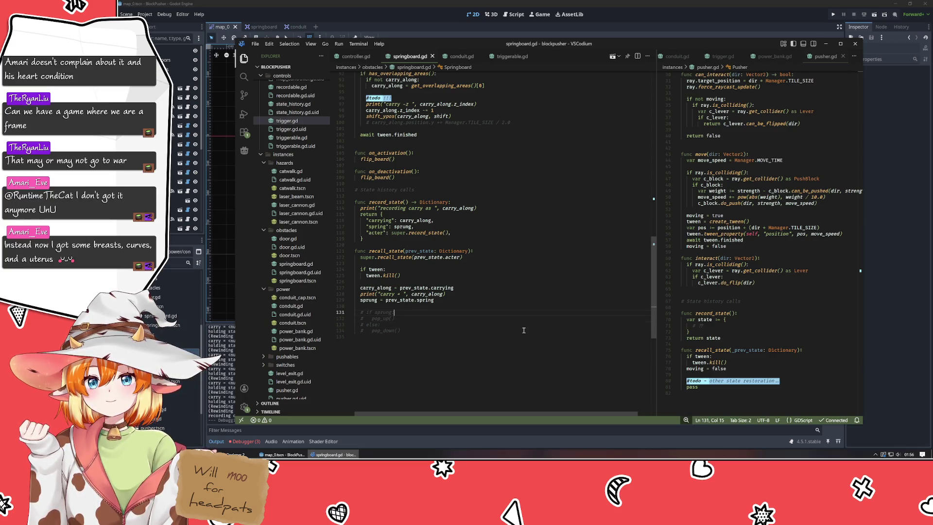
key(ctrl+slash)
key(Down)
key(Down)
key(ctrl+slash)
Add a 'pass' placeholder line under both 'if sprung:' and 'else:'
key(Up)
key(Up)
key(End)
key(Return)
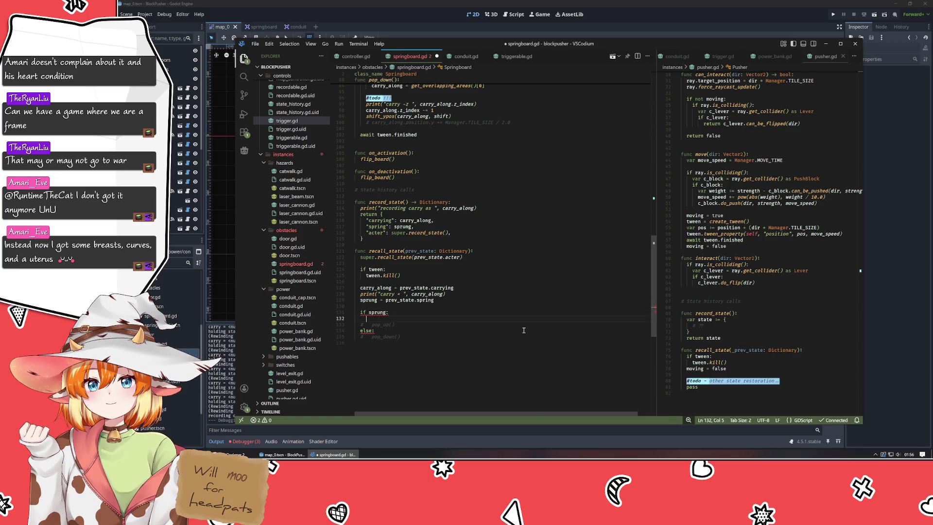
key(ctrl+space)
key(Escape)
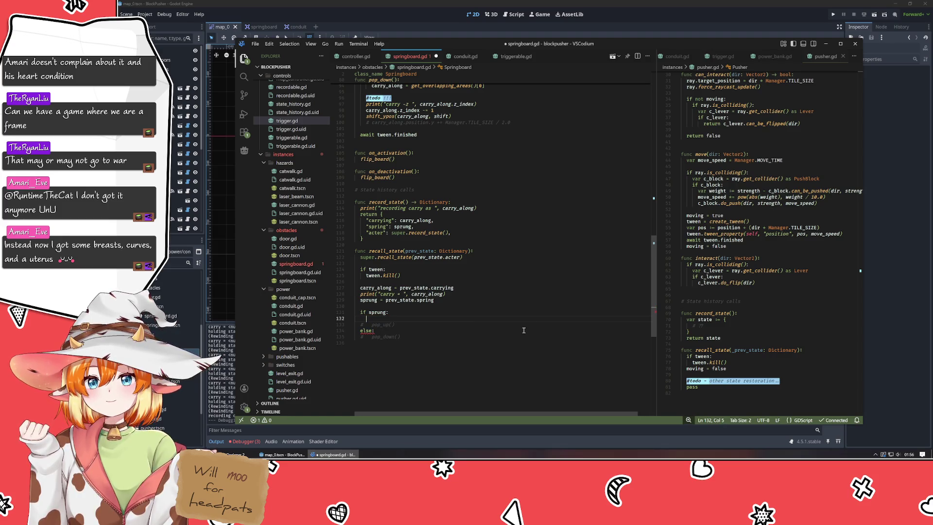
text(pass)
key(Down)
key(Down)
key(Return)
text(pass)
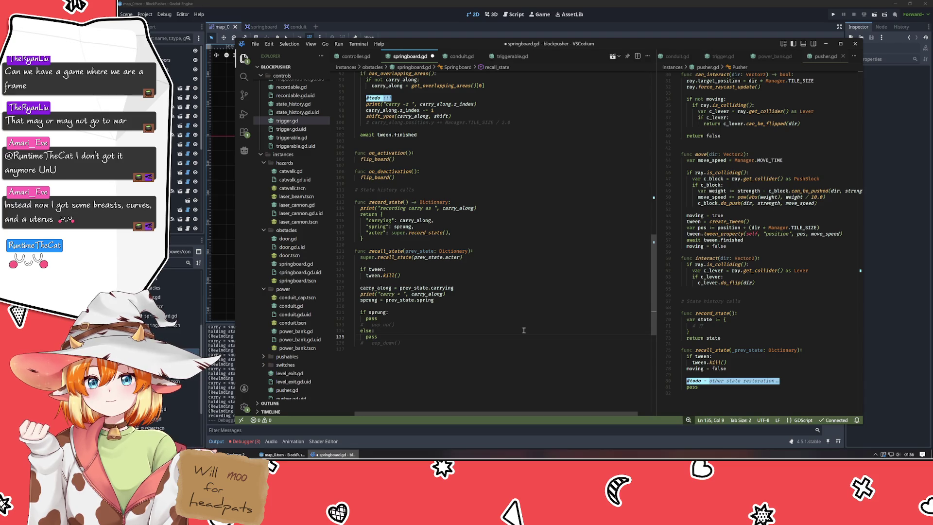
click(518, 319)
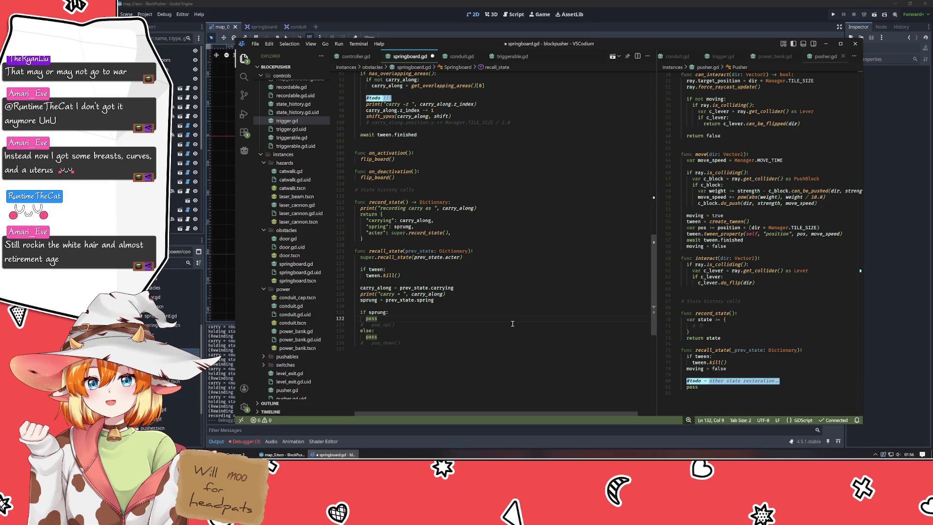
click(466, 306)
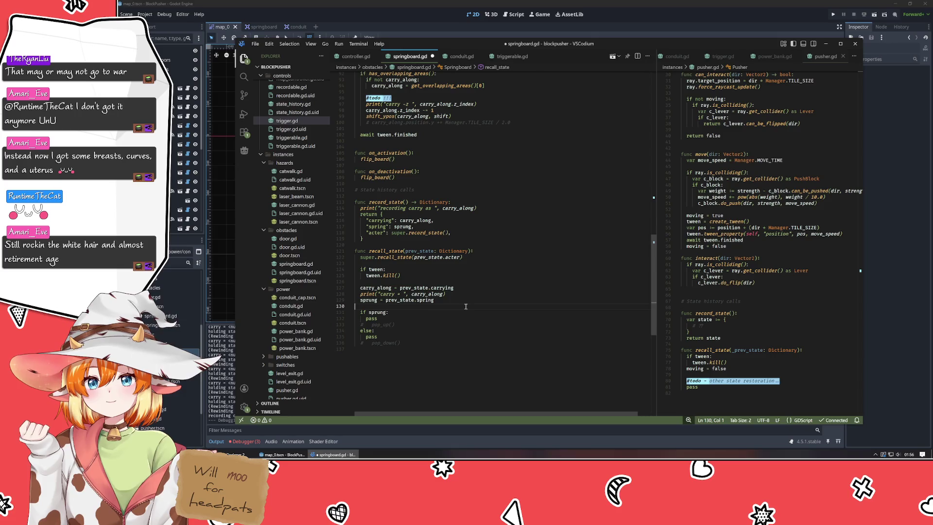
scroll(465, 306, up, 6)
drag(394, 211, 392, 206)
key(BackSpace)
drag(522, 229, 522, 225)
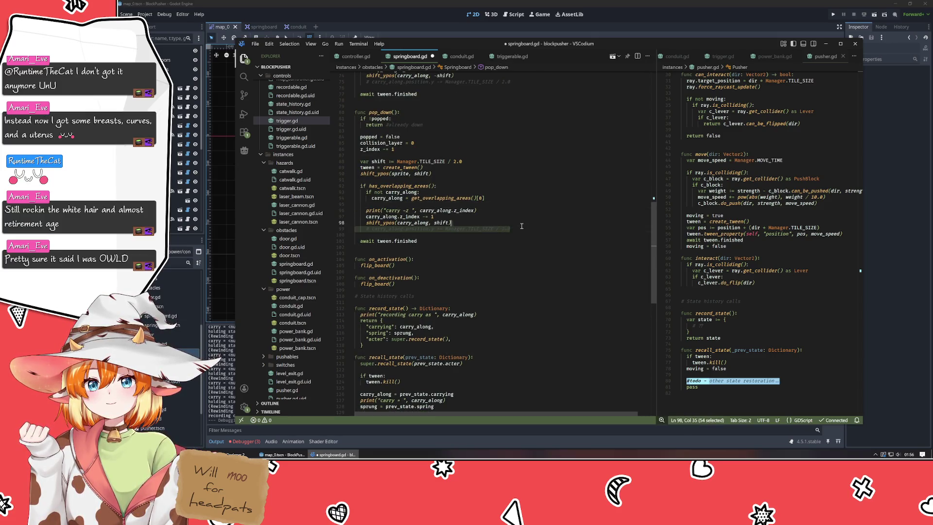
scroll(521, 226, up, 5)
drag(522, 180, 522, 174)
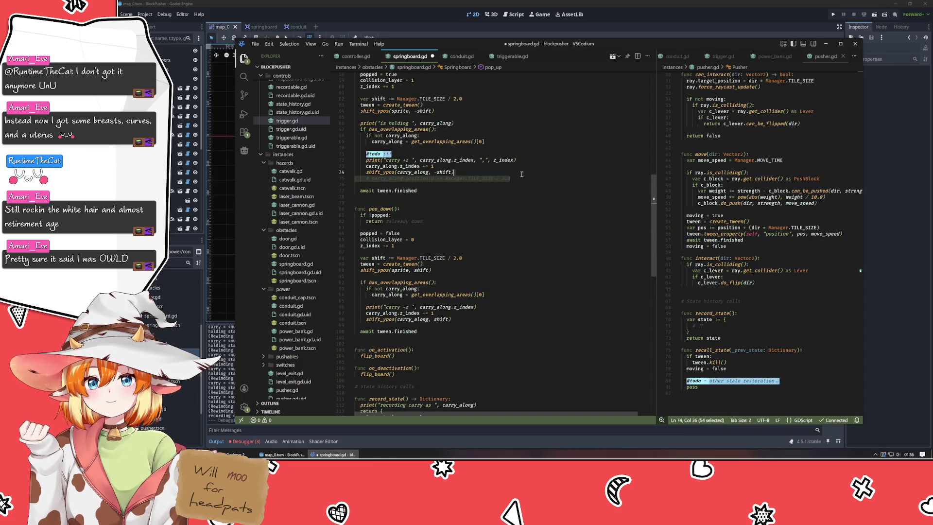
drag(477, 155, 471, 148)
key(BackSpace)
drag(513, 170, 511, 165)
key(BackSpace)
scroll(526, 177, up, 6)
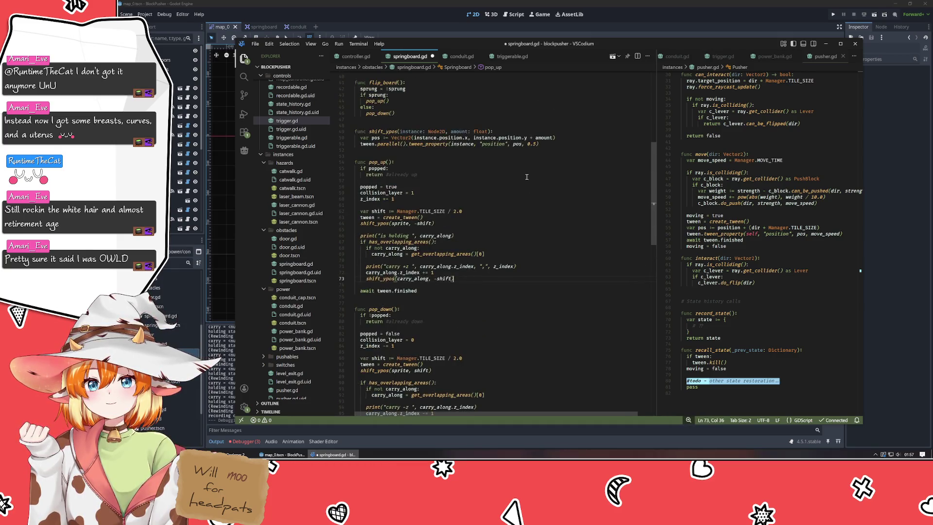
scroll(527, 176, down, 15)
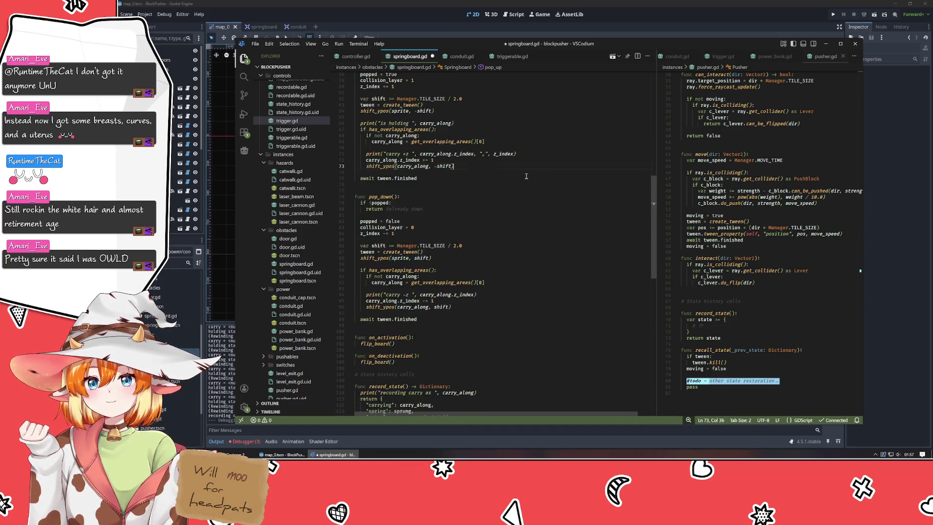
scroll(527, 176, up, 2)
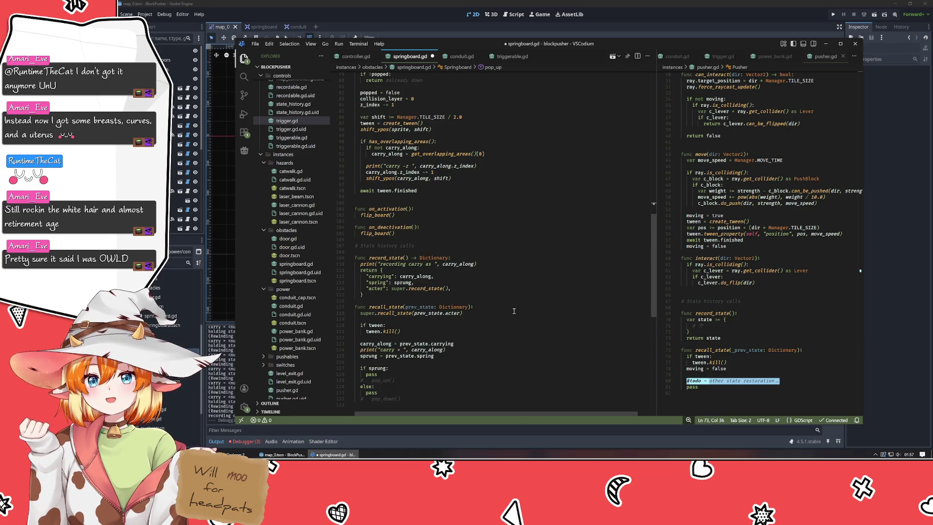
scroll(514, 310, down, 5)
click(504, 290)
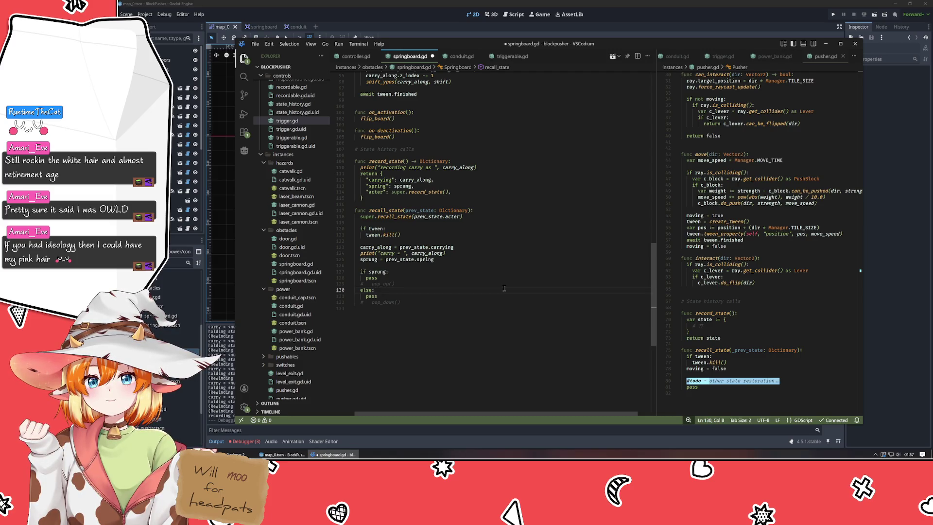
click(493, 337)
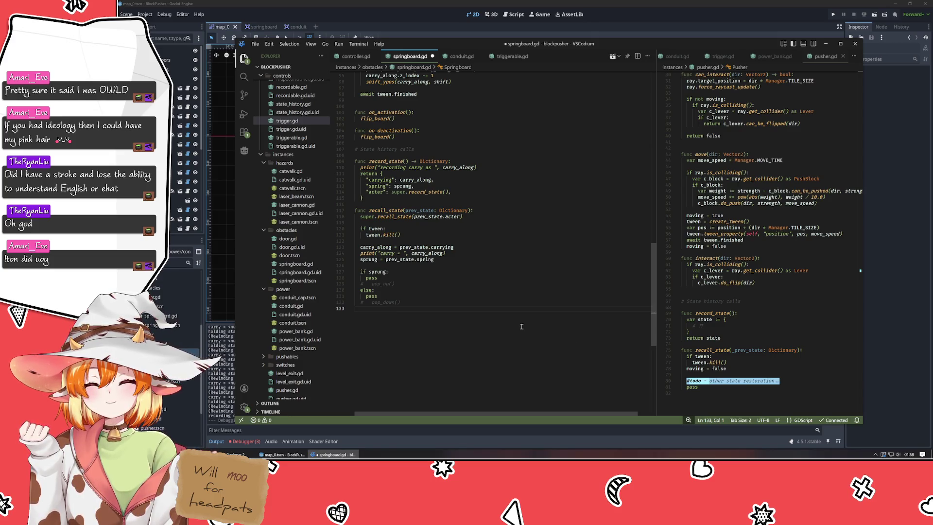
click(424, 282)
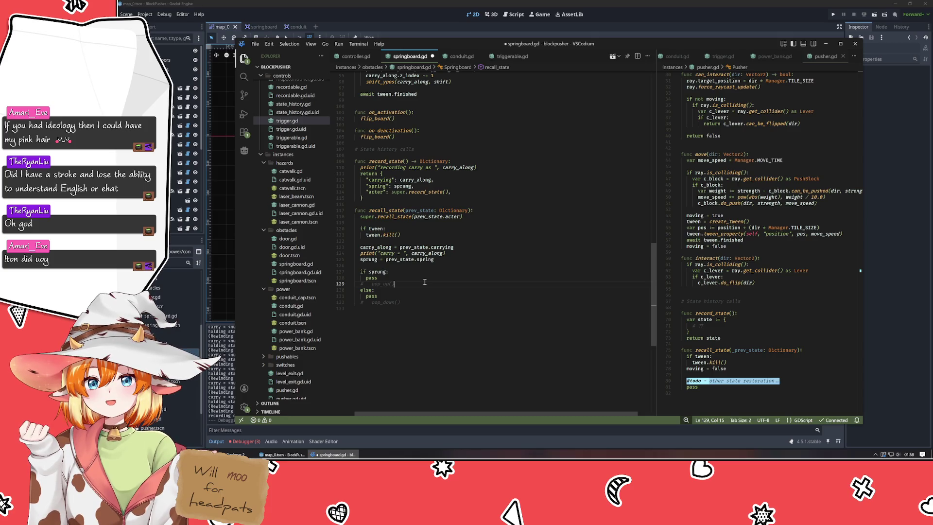
scroll(424, 282, up, 10)
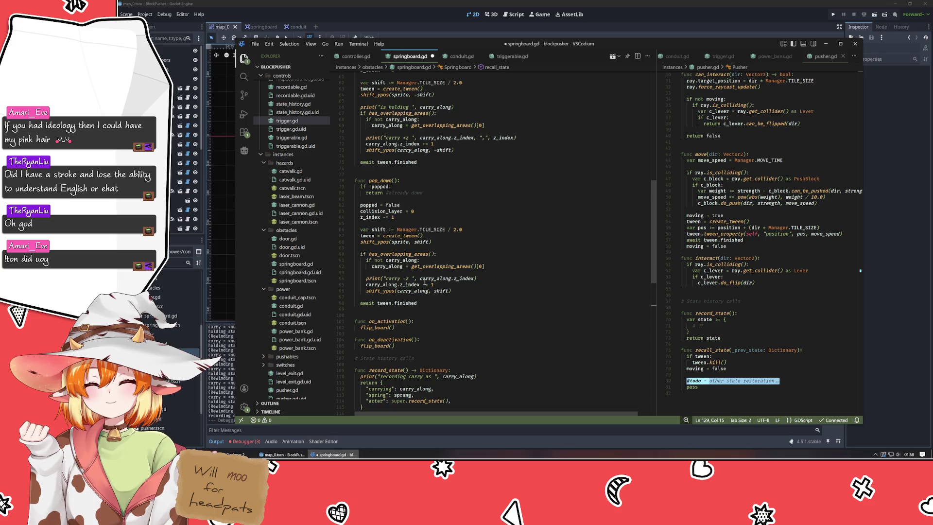
scroll(424, 282, up, 6)
scroll(482, 299, up, 4)
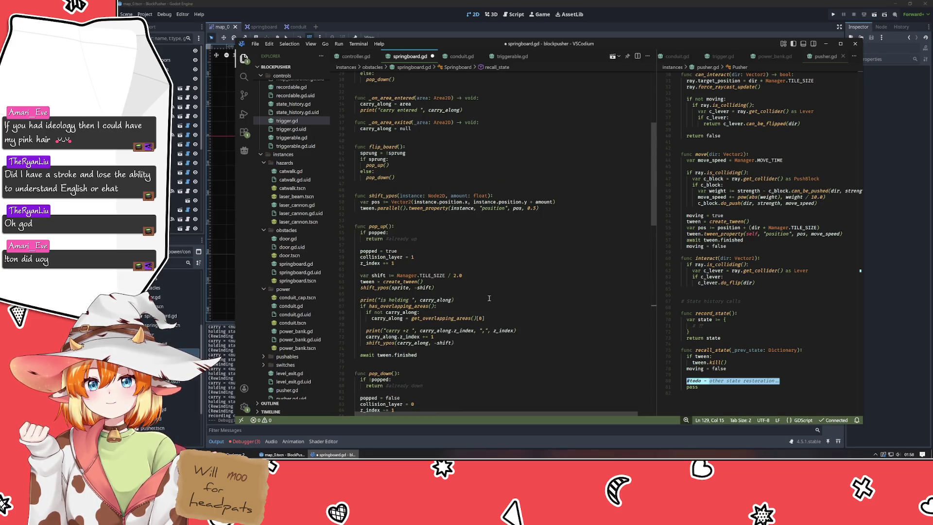
scroll(488, 298, up, 6)
scroll(489, 298, down, 20)
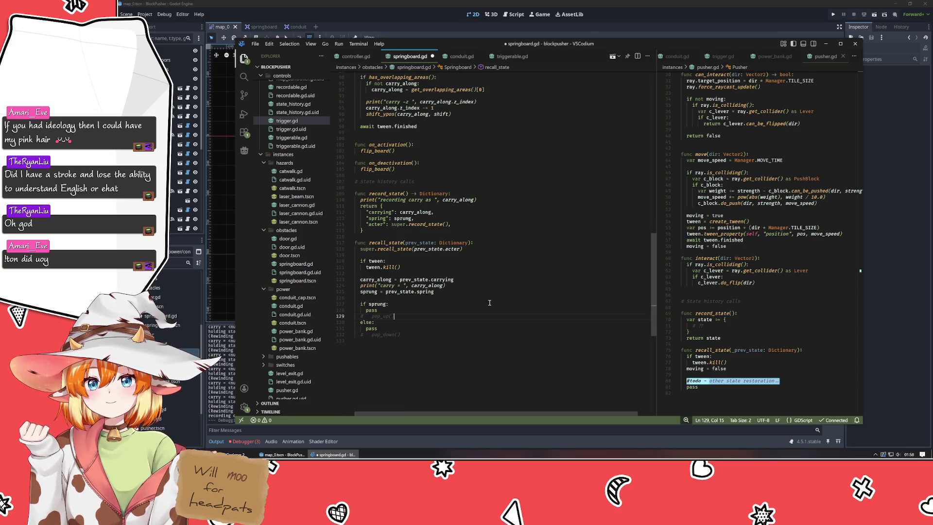
Drop the commented pop_up line and replace pass with 'sprite.position = Vector2(position.x, position.y + )'
key(shift+Home)
key(BackSpace)
key(BackSpace)
key(BackSpace)
key(ctrl+shift+Left)
text(sprite.posi)
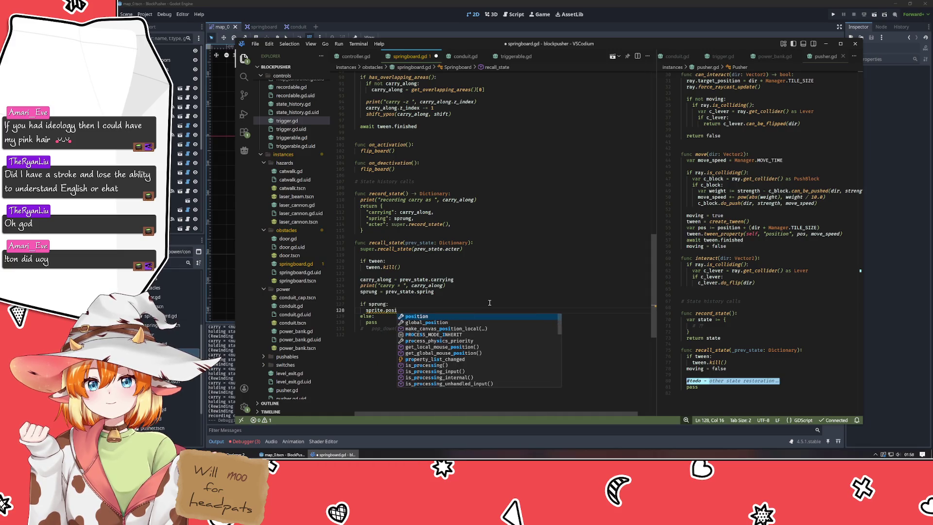
text(tion = V)
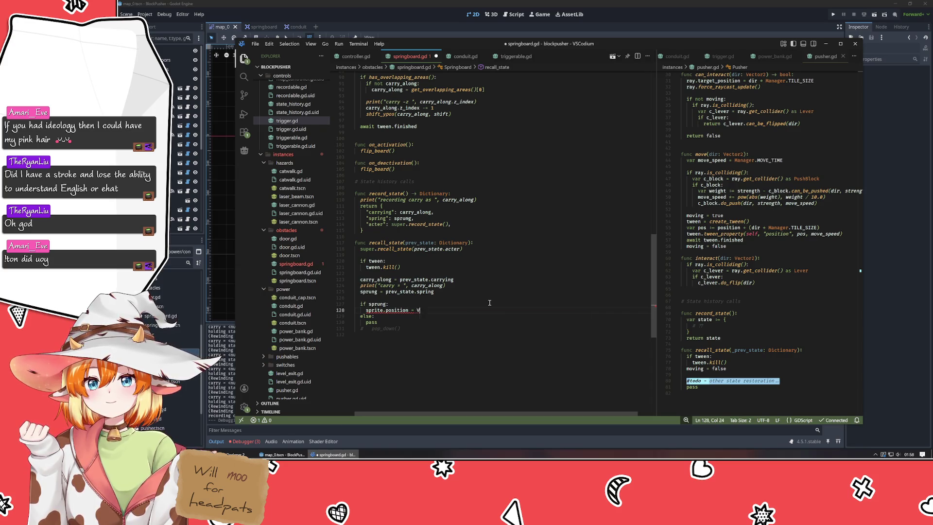
text(ector2())
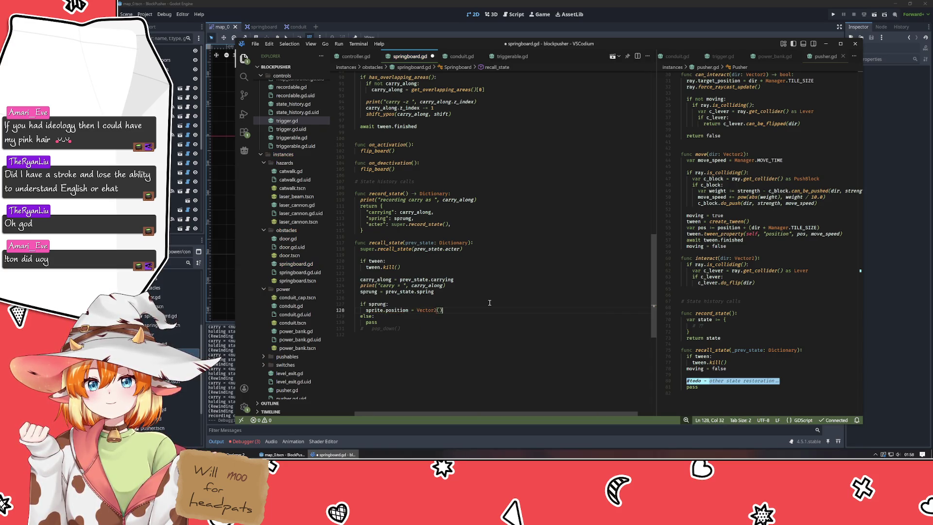
text(position.x,)
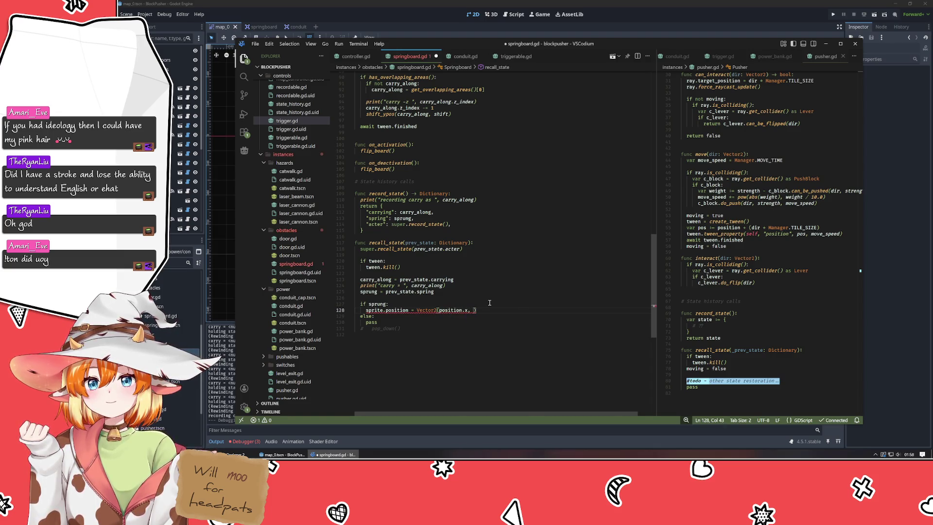
text( posit)
key(BackSpace)
key(BackSpace)
key(BackSpace)
text(position.y)
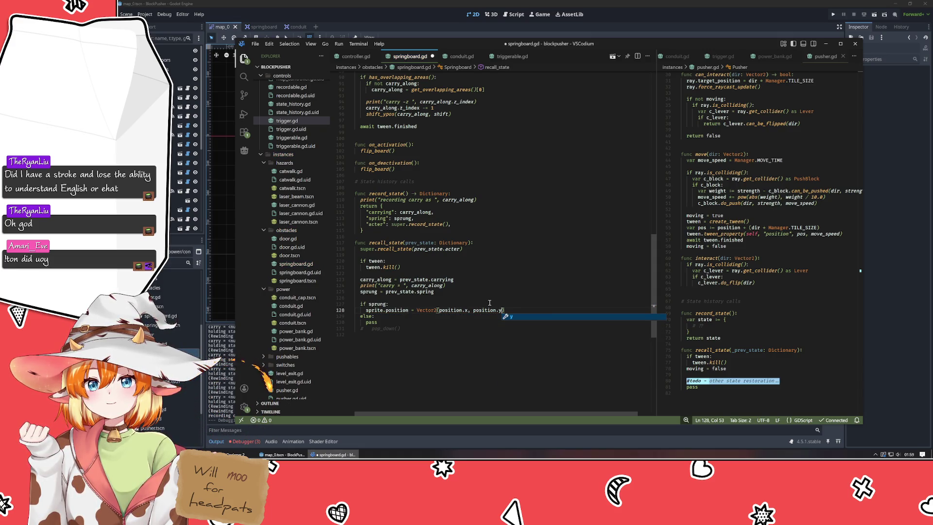
text( +)
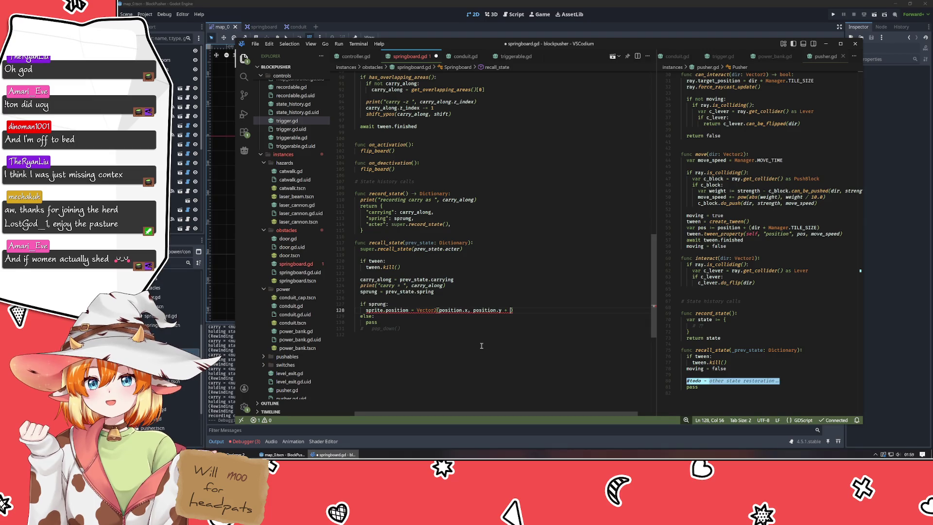
key(Left)
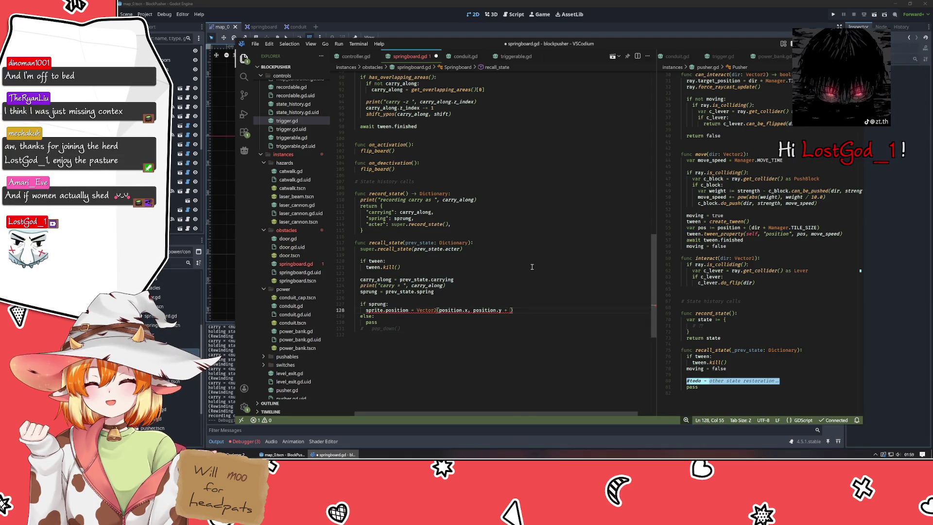
Review pop_up near the top and select its Manager.TILE_SIZE / 2.0 shift amount
scroll(530, 258, up, 5)
scroll(482, 225, up, 12)
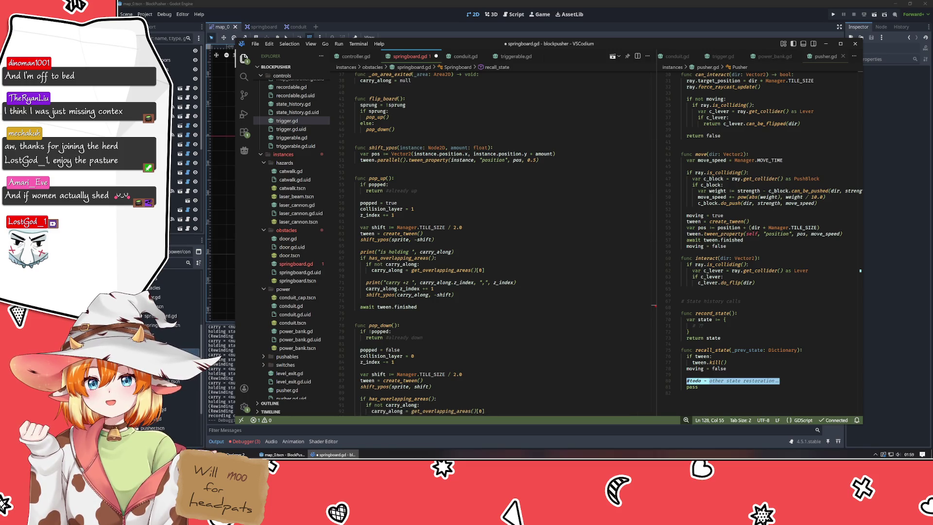
click(516, 204)
scroll(515, 207, up, 11)
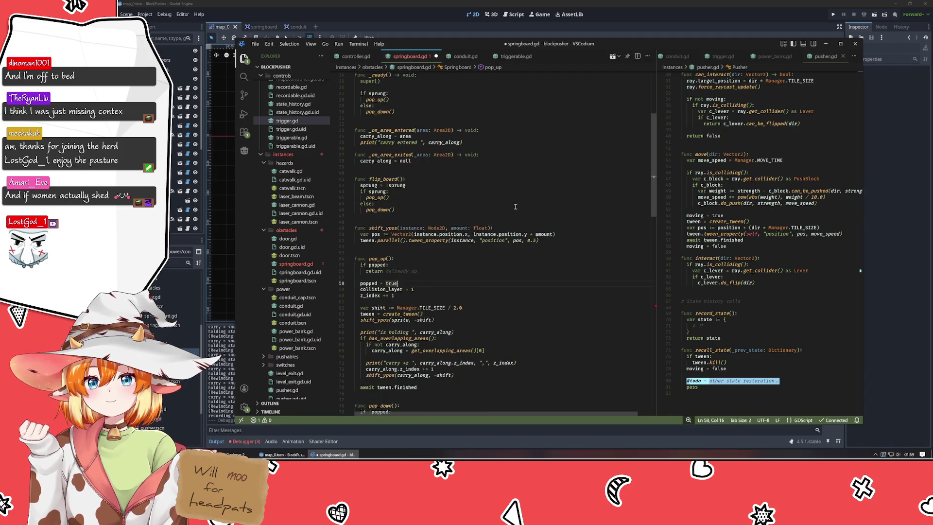
scroll(516, 206, down, 9)
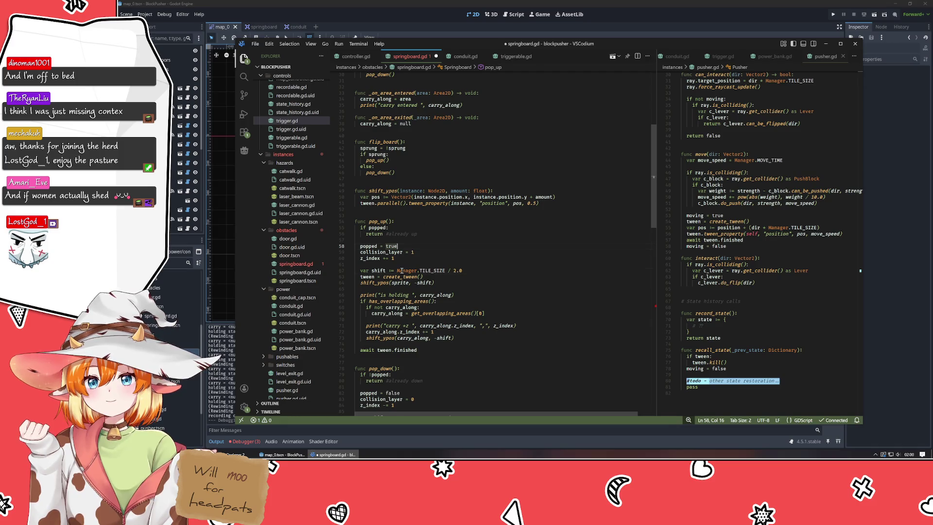
drag(397, 271, 464, 270)
scroll(478, 279, up, 10)
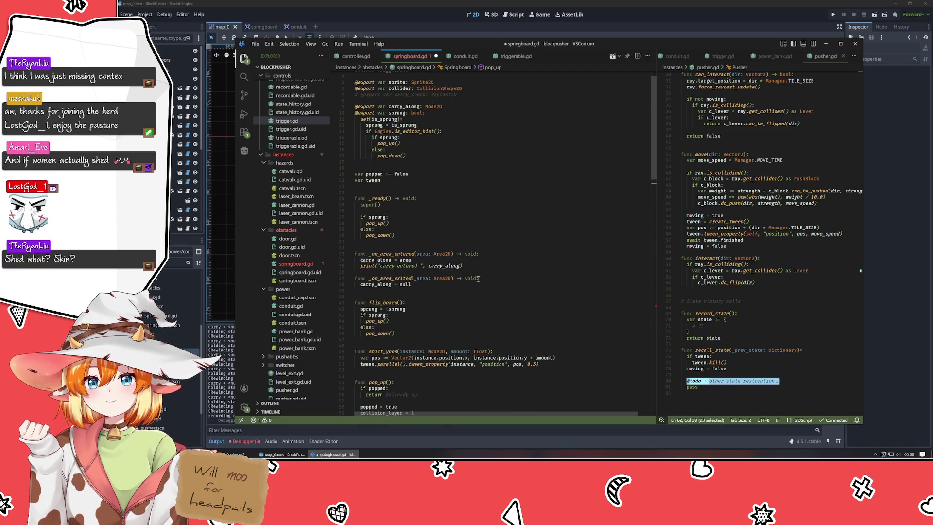
Declare 'var shift := 0.0' between the var popped and var tween lines
click(449, 190)
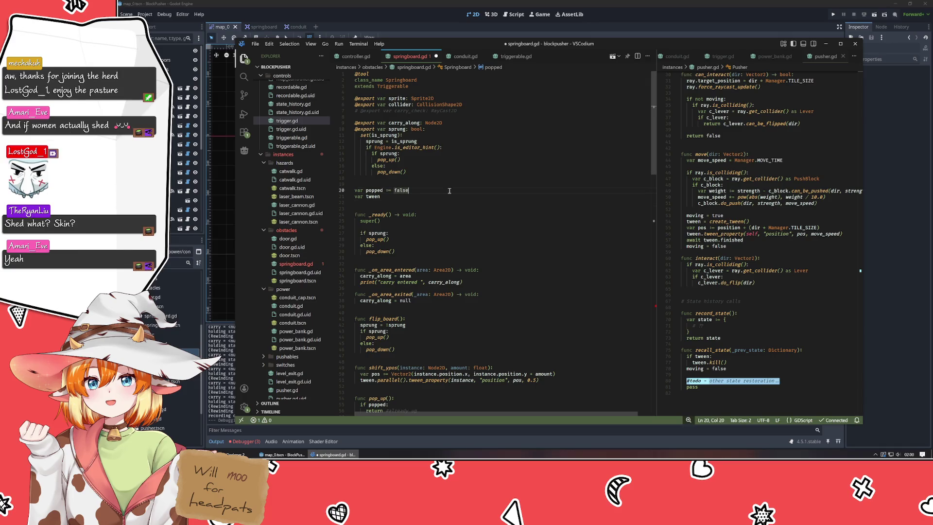
key(Home)
key(Return)
key(Up)
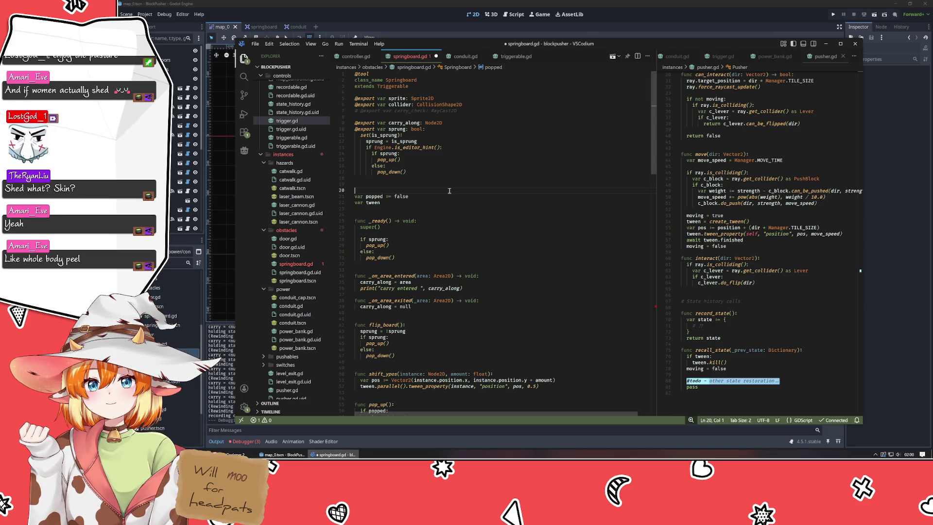
text(var )
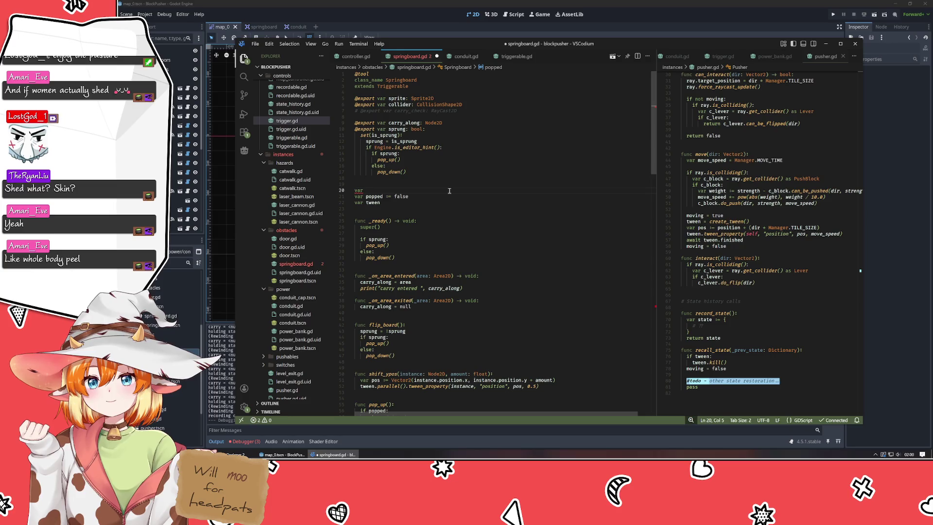
text(shift)
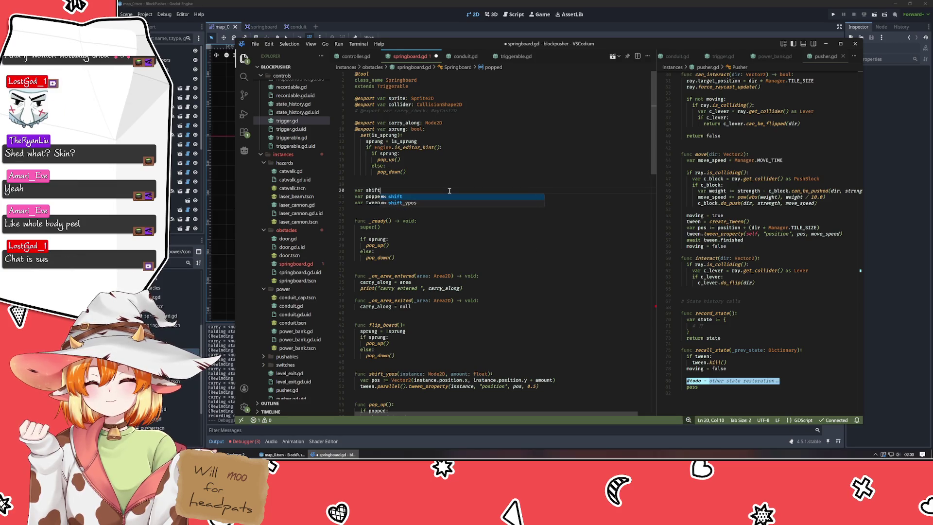
key(Escape)
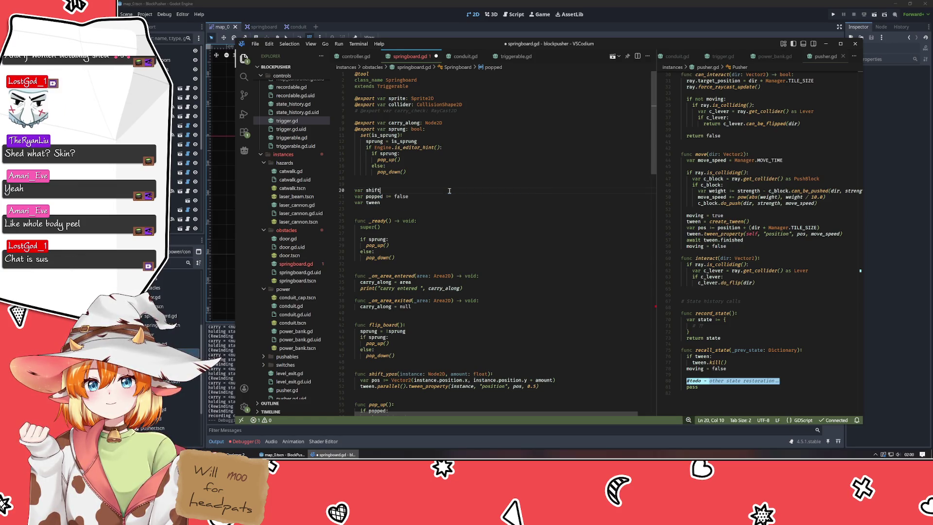
key(alt+Down)
key(alt+Down)
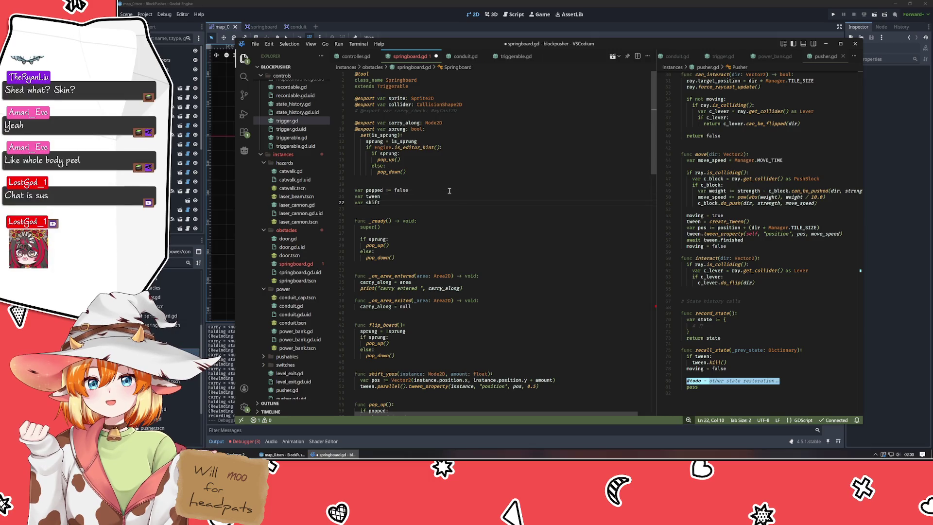
key(alt+Up)
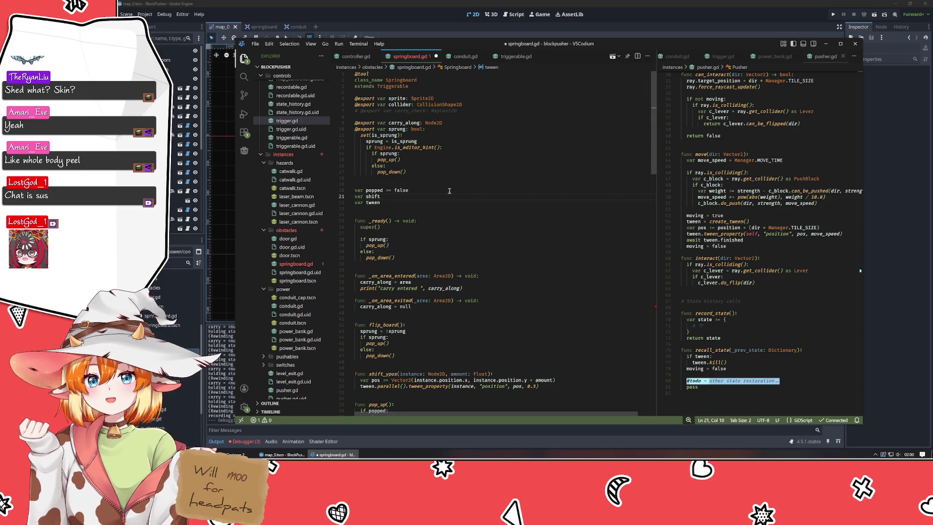
text( := 0)
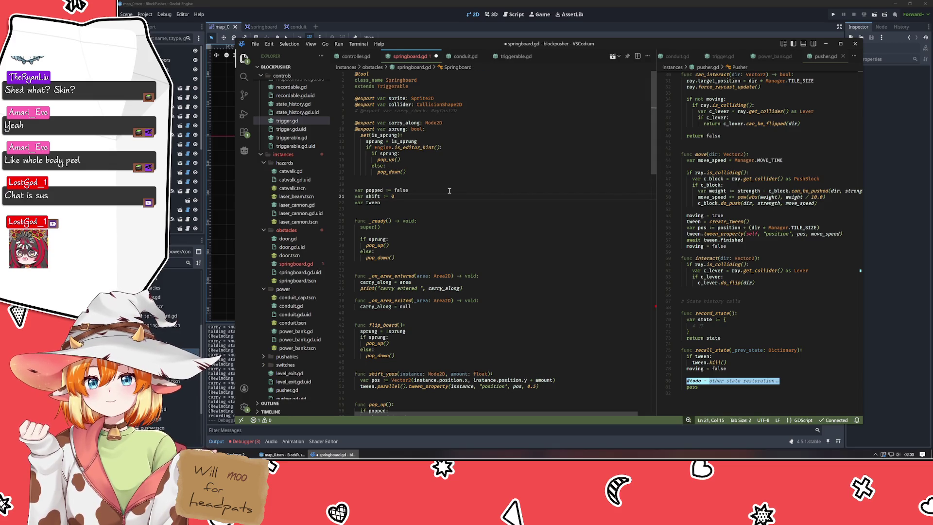
text(.0)
click(449, 205)
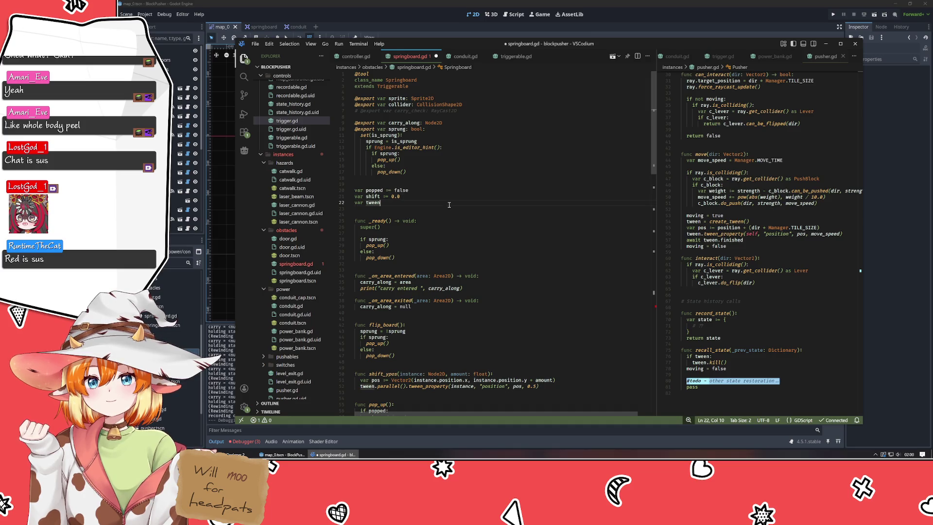